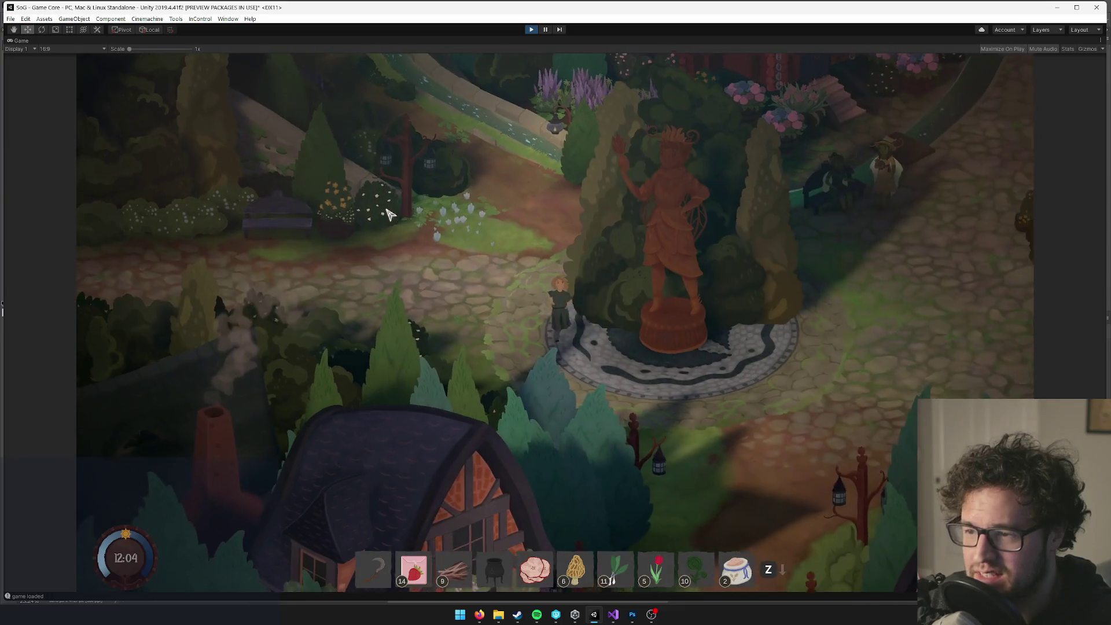
Walk the character past the statue and around the plaza, then open the Chinese pause menu.
key("d")
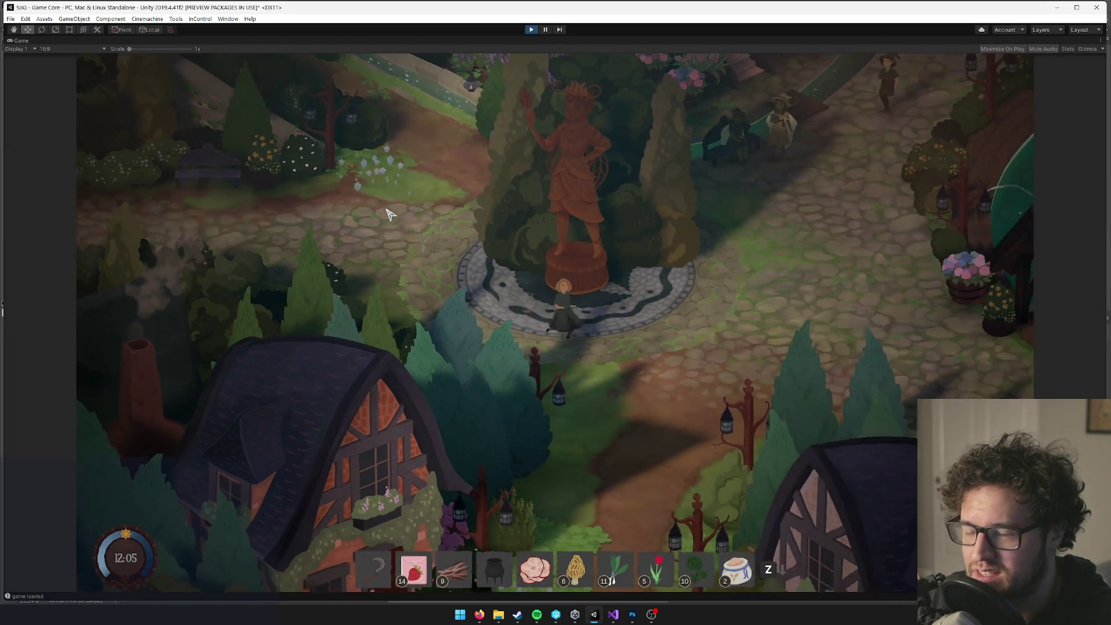
key("d")
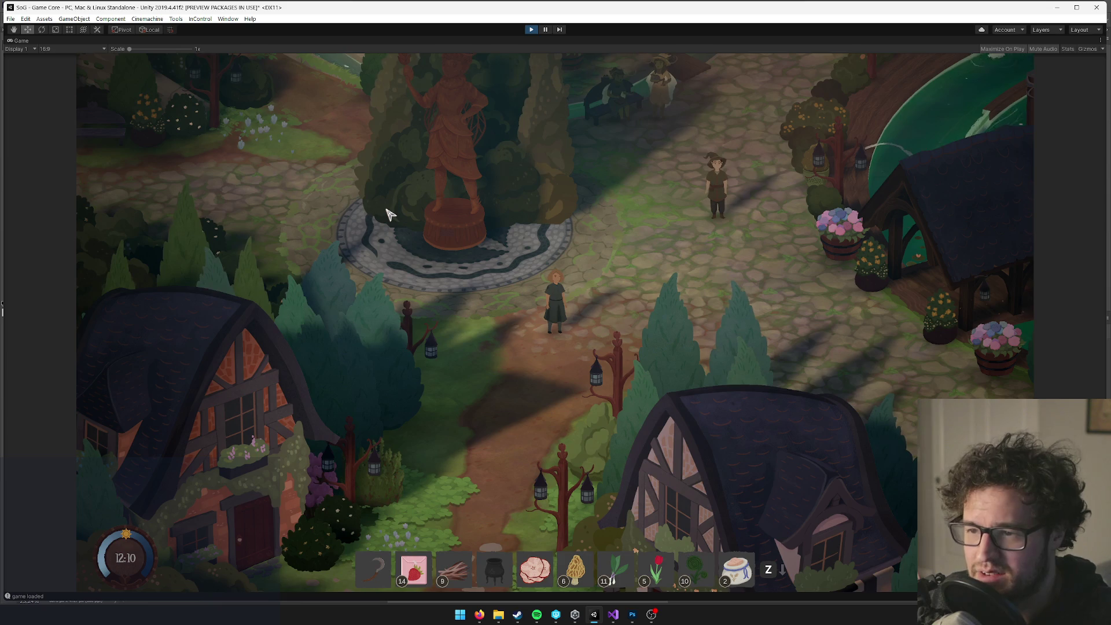
key("w+d")
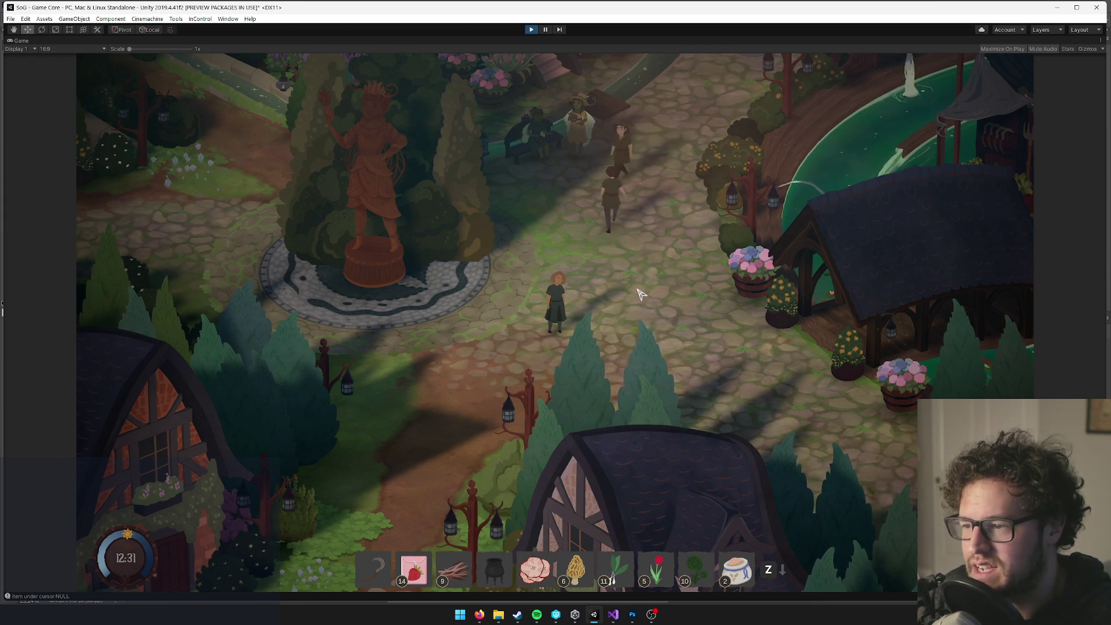
scroll(510, 267, "down", 3)
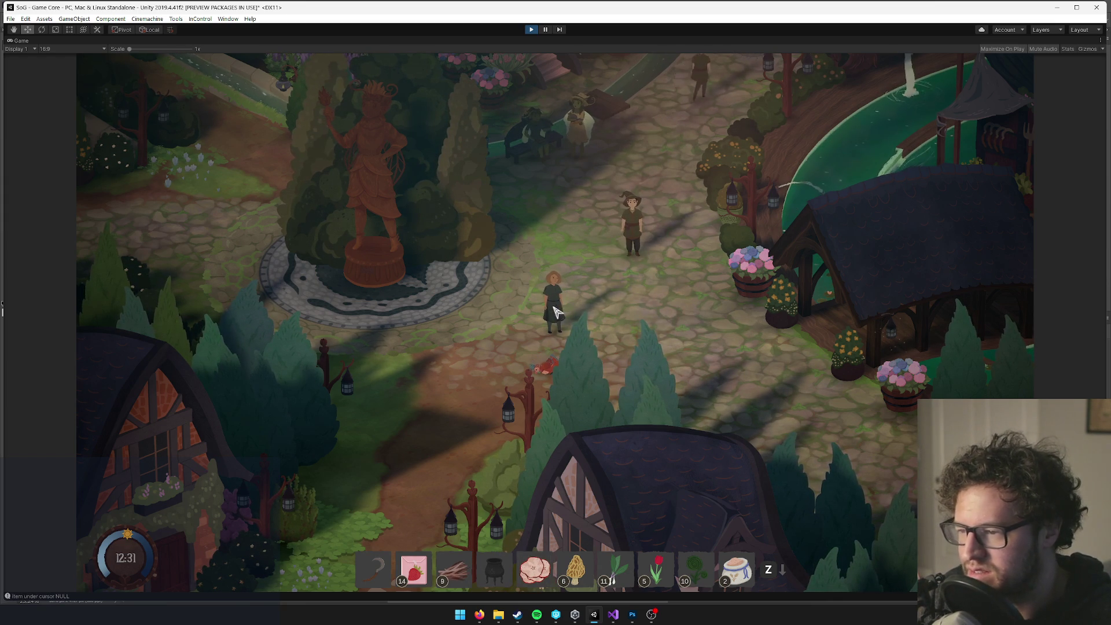
key("w")
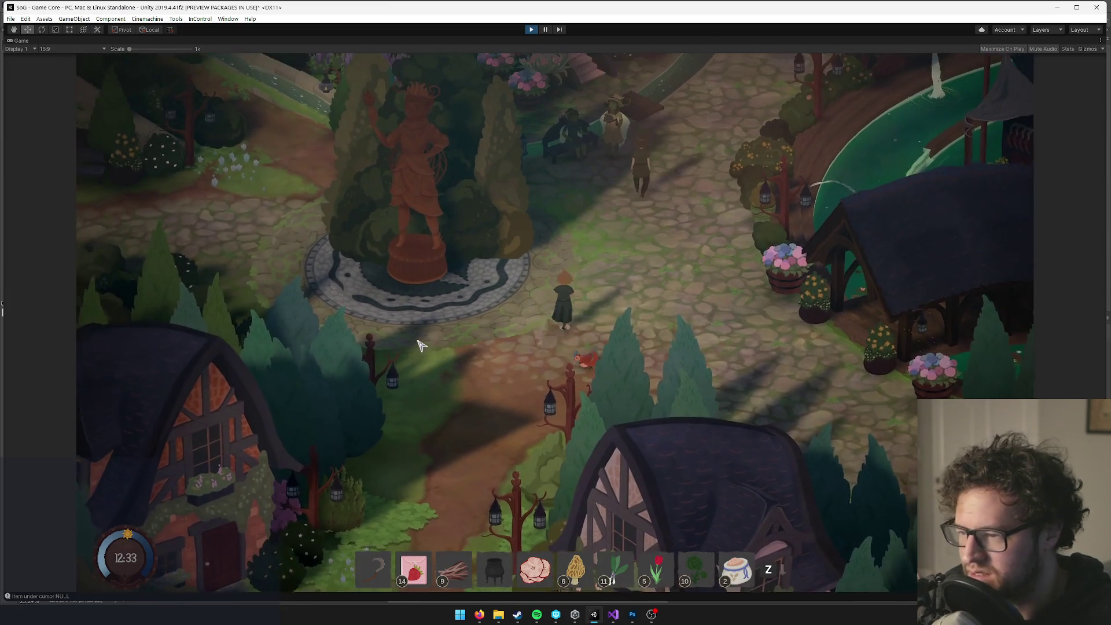
key("Escape")
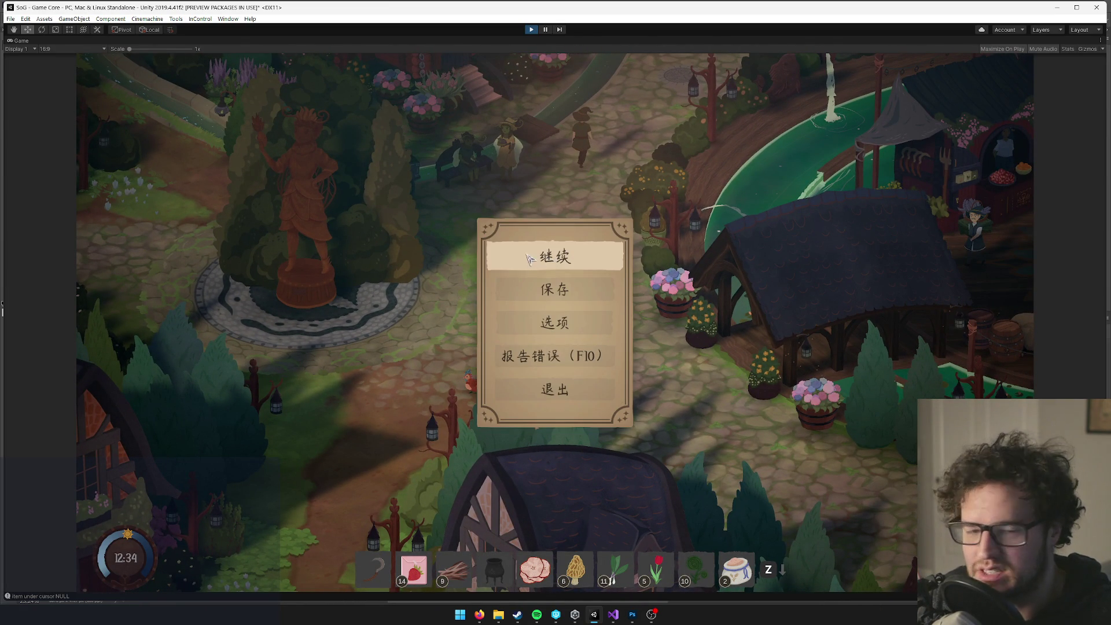
Resume the game, walk the character around the plaza, and reopen the pause menu.
left_click(584, 262)
key("s")
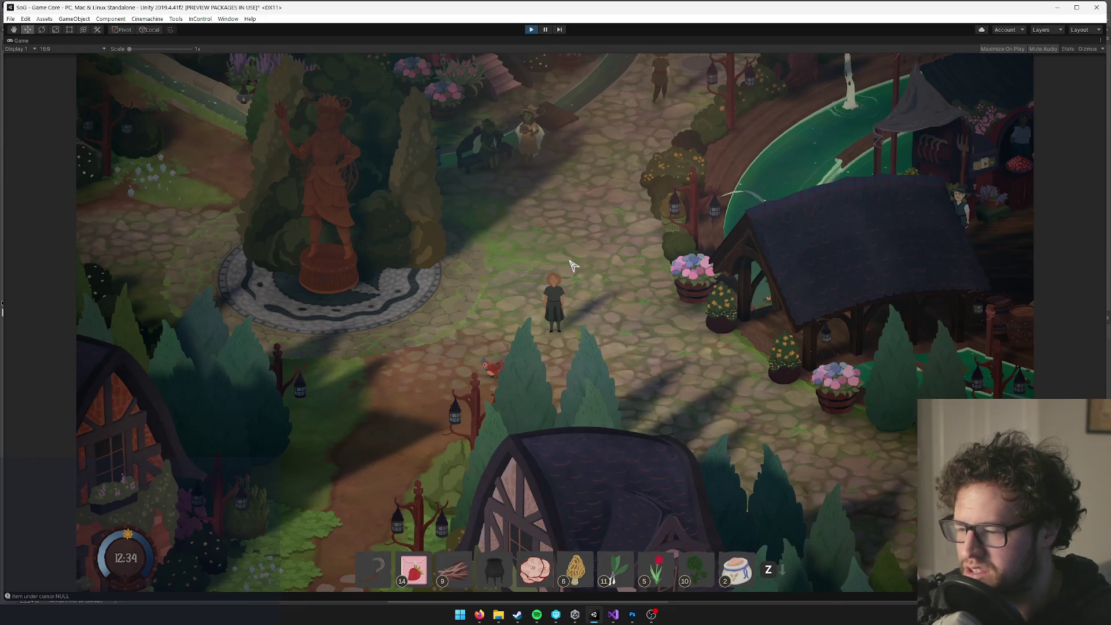
key("w")
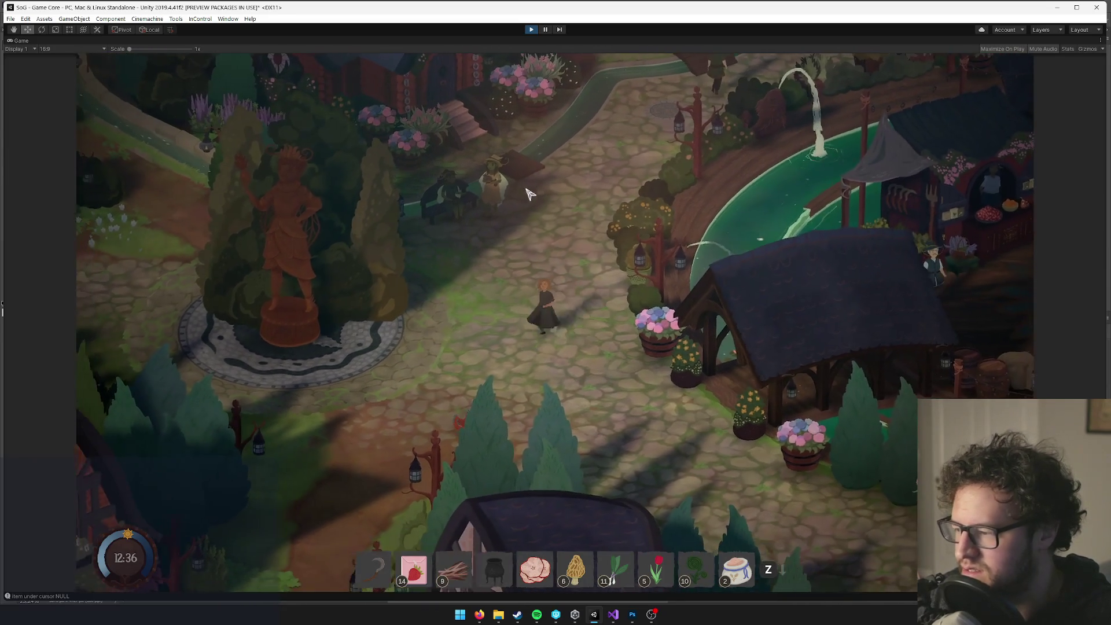
key("a")
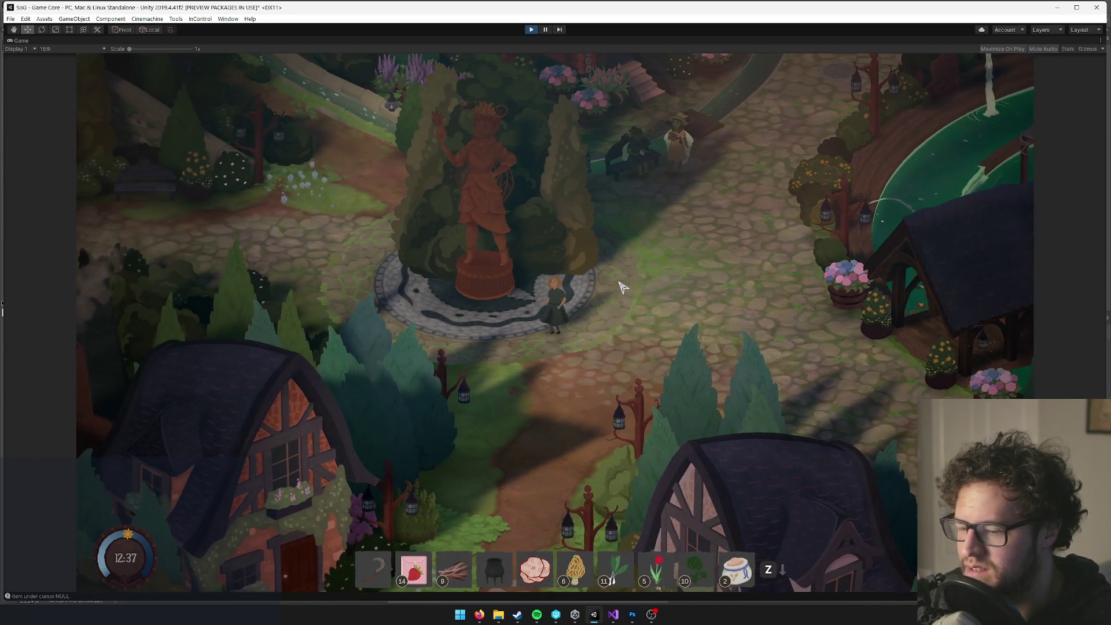
key("Escape")
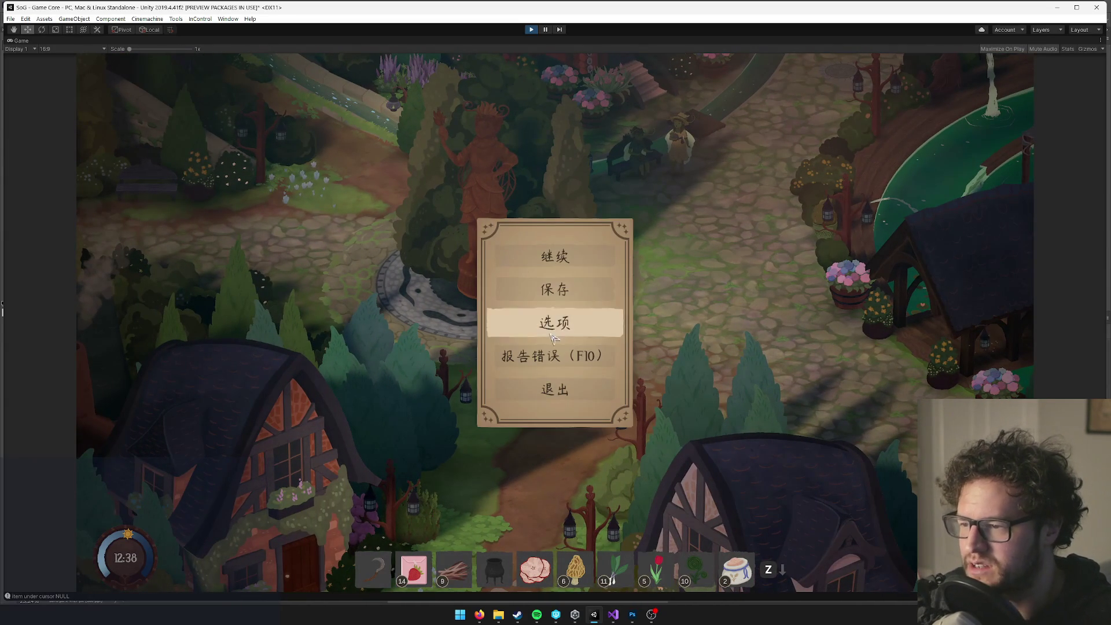
Check the 游戏 and 语言 options, leaving 中文 (简体) with English keyboard layout, then resume play.
left_click(547, 332)
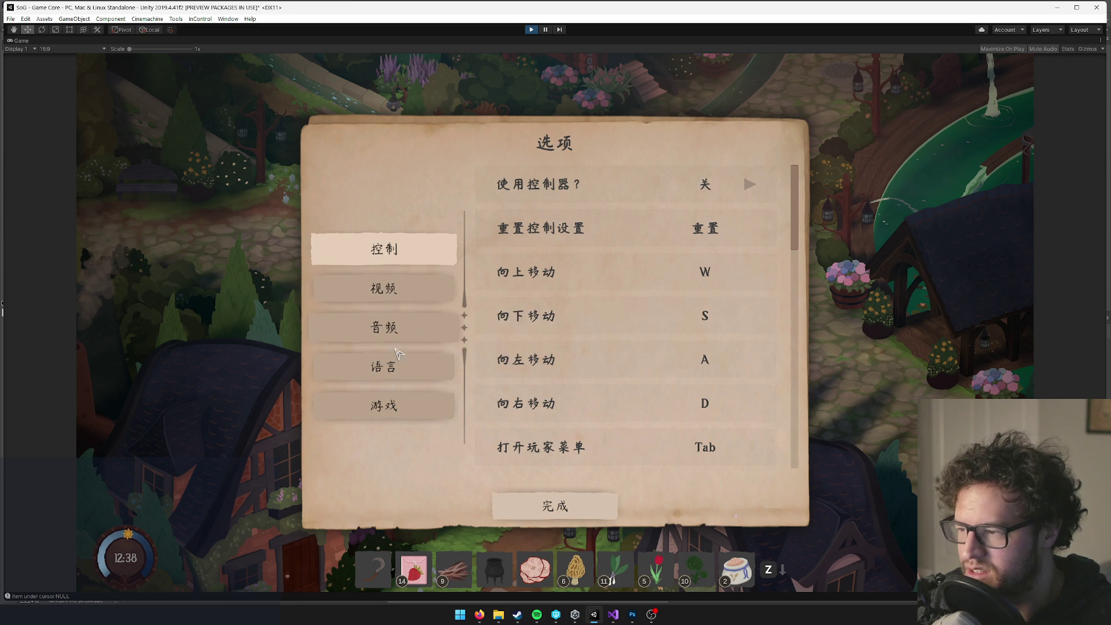
left_click(385, 402)
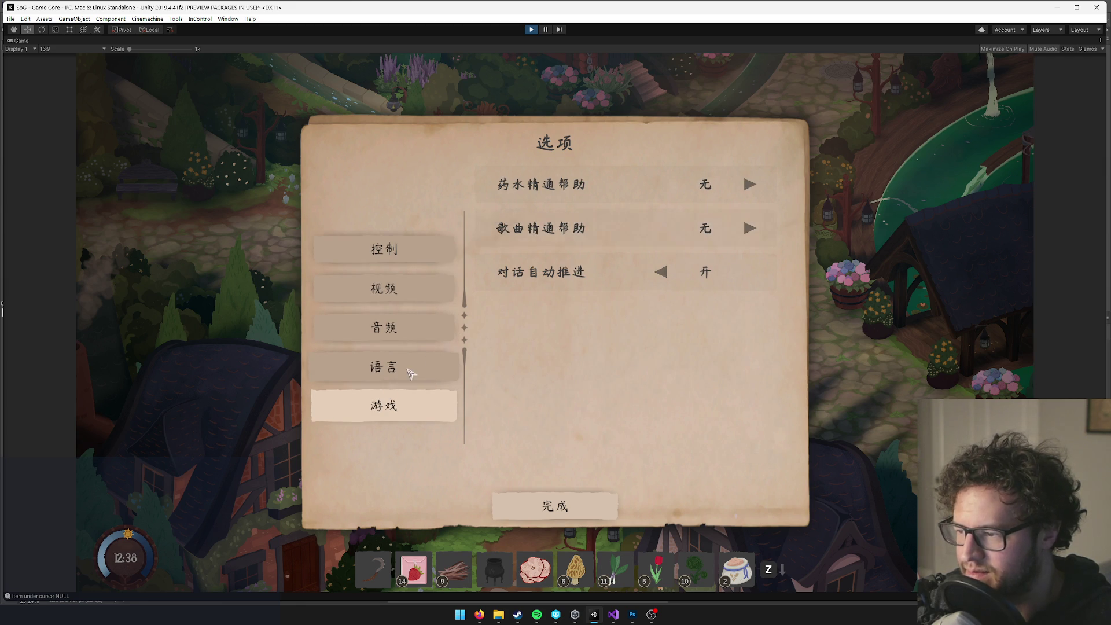
left_click(409, 374)
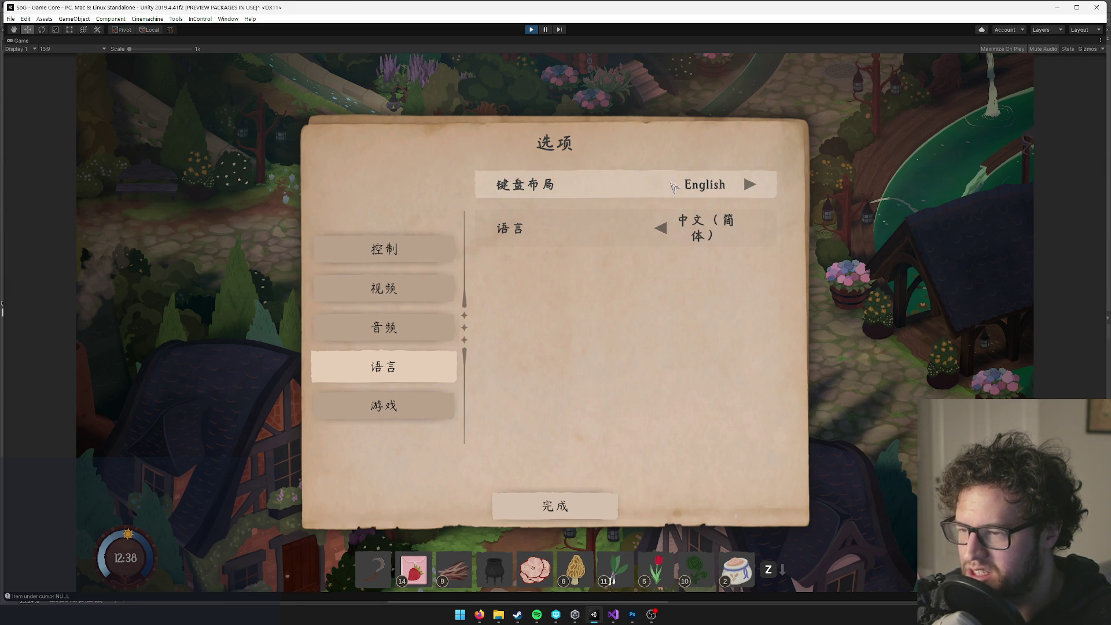
left_click(553, 502)
left_click(595, 264)
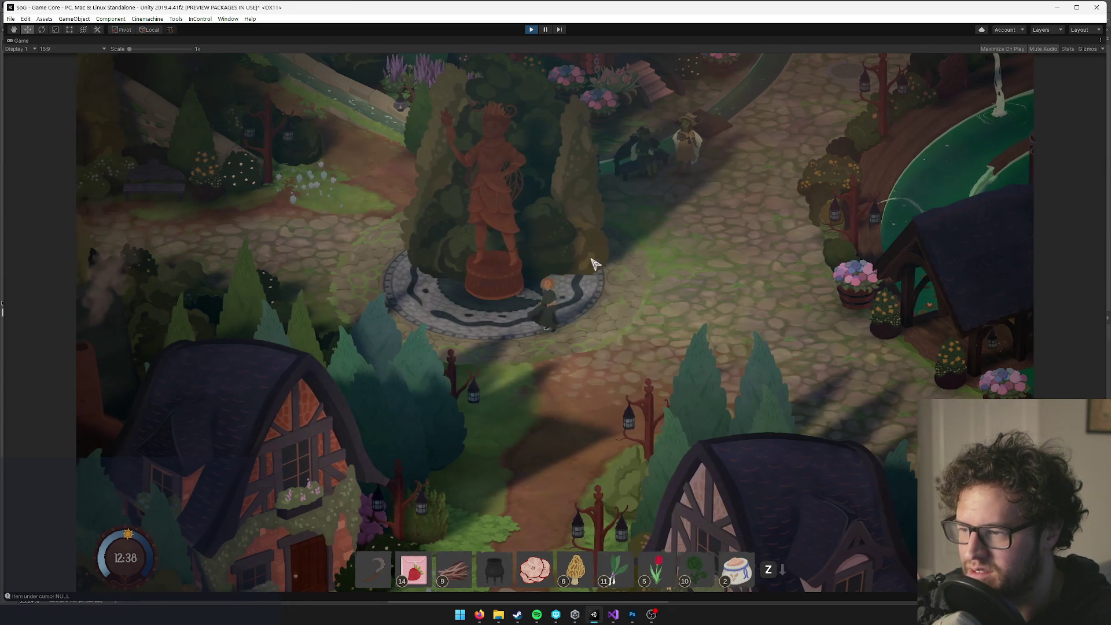
key("a")
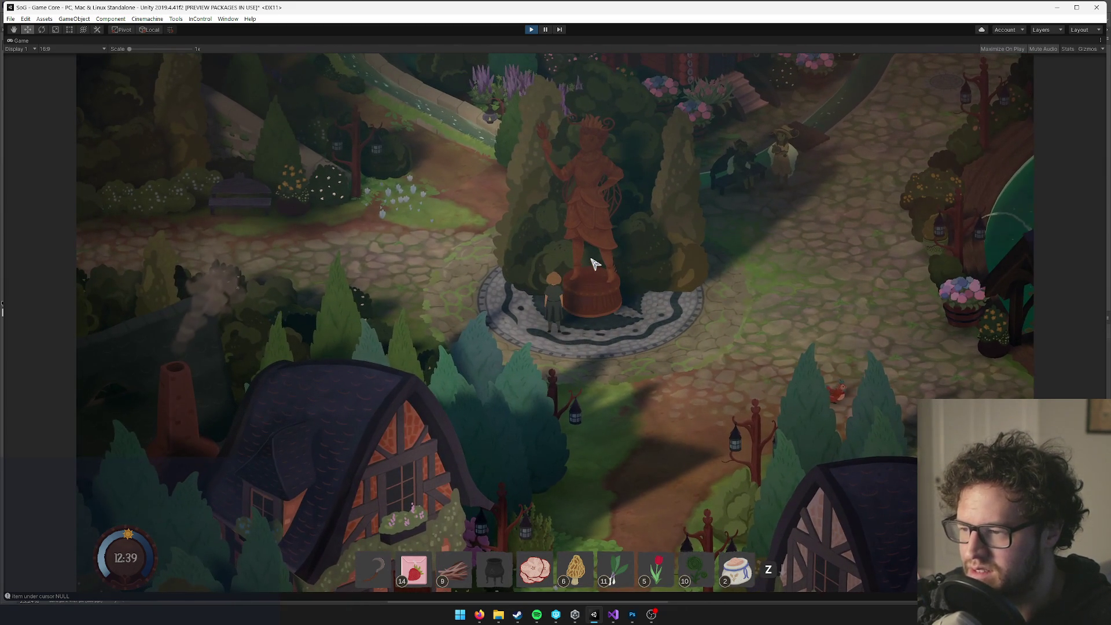
Toggle the pause menu open and closed, then walk the character right.
key("s")
key("Escape")
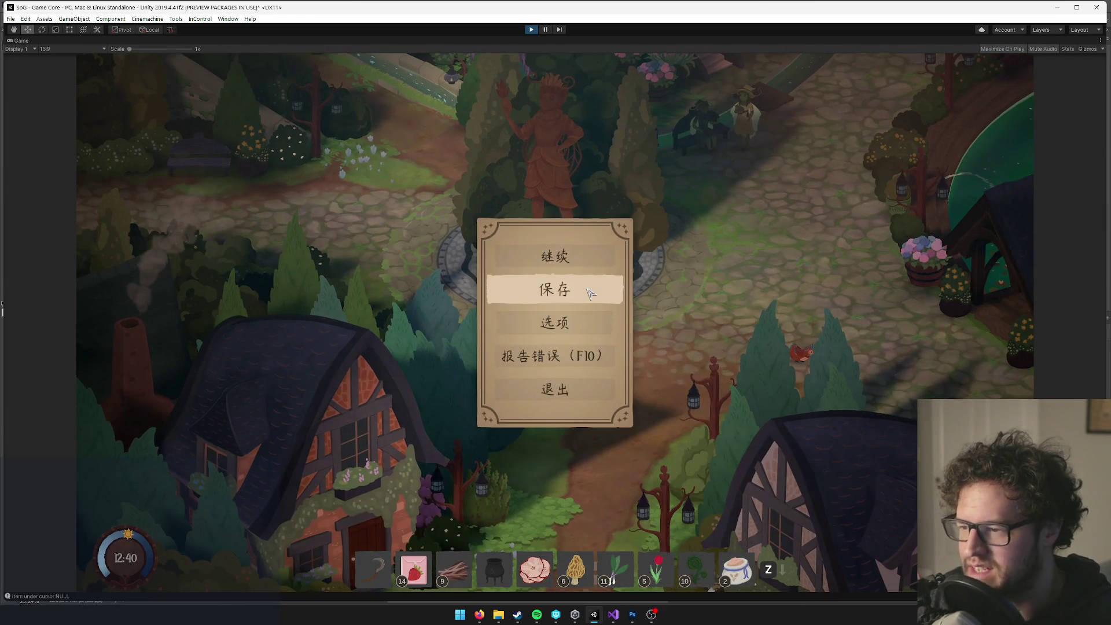
key("Escape")
key("d")
key("Escape")
key("Escape")
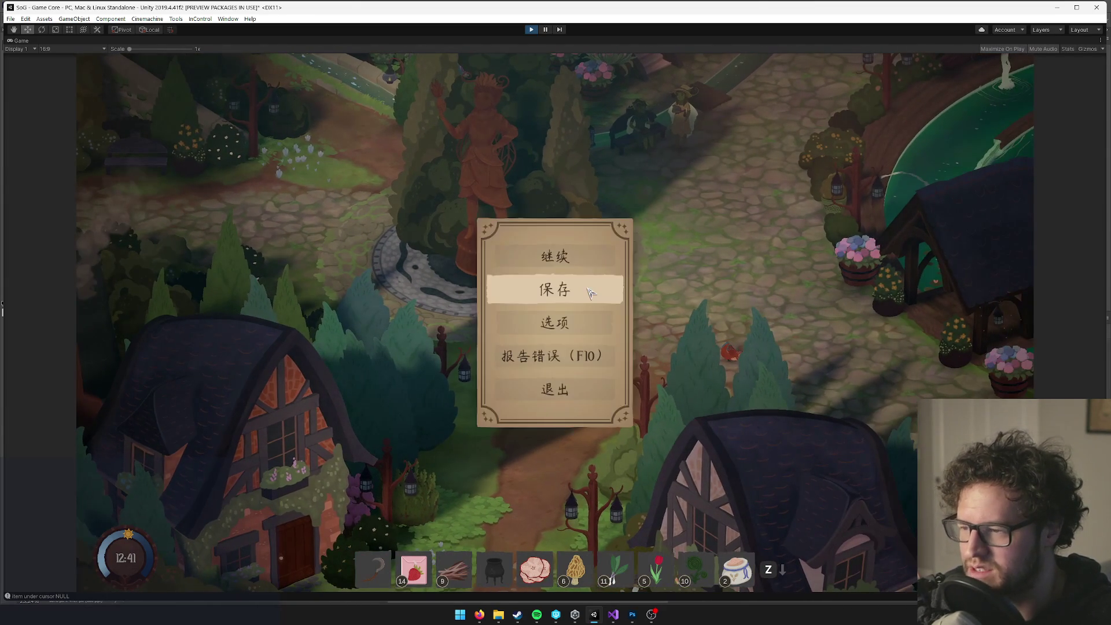
key("d")
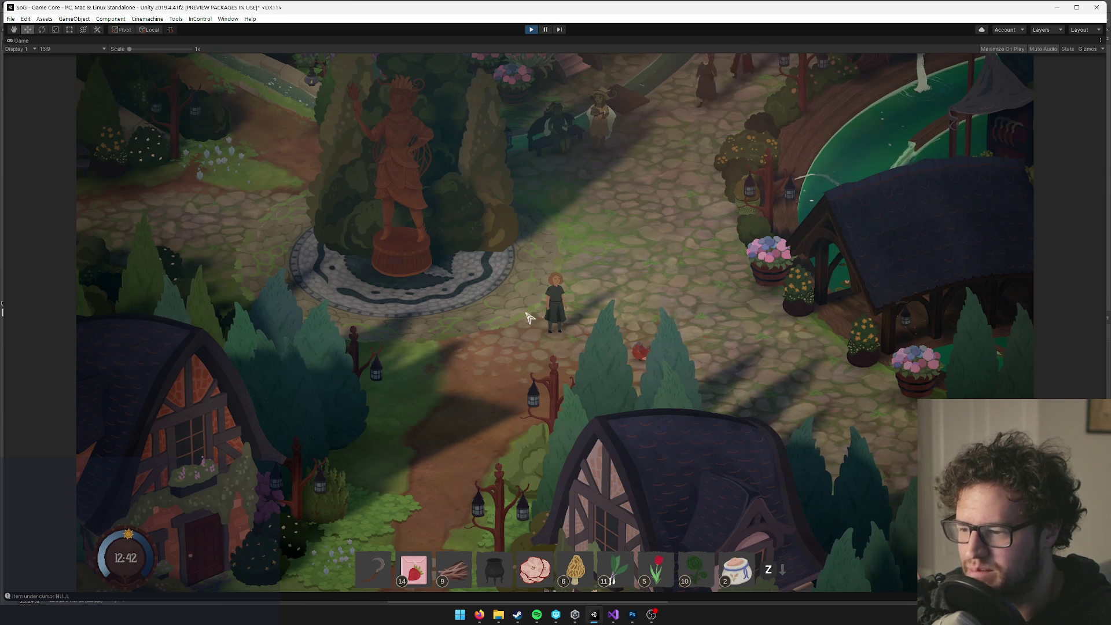
Walk the character west past the statue to the notice-board building, then switch to Visual Studio.
key("a")
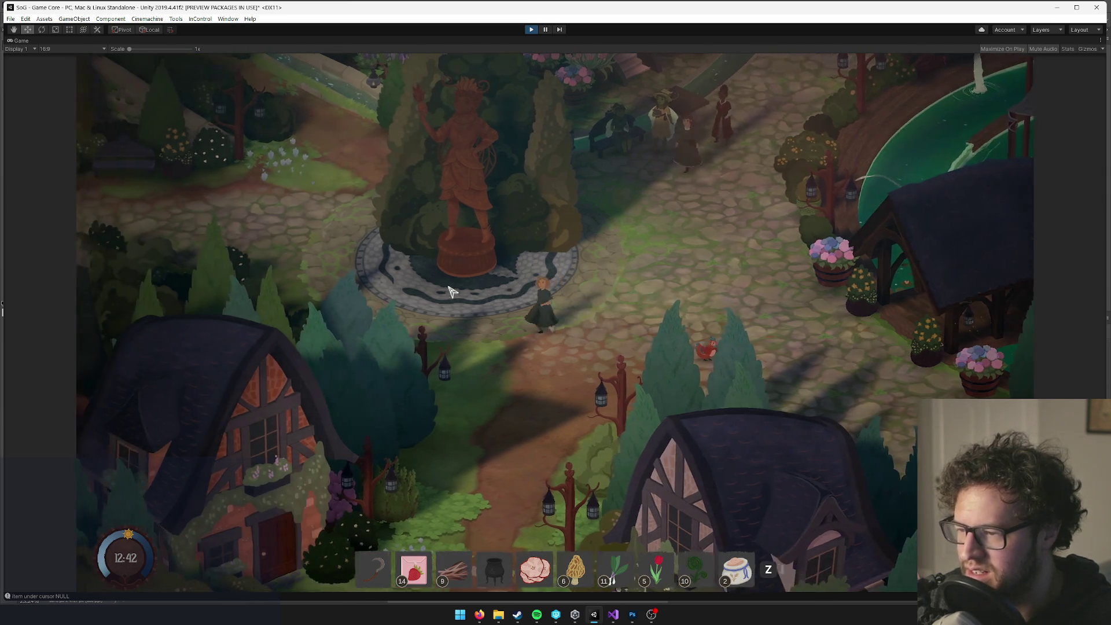
key("a")
key("w")
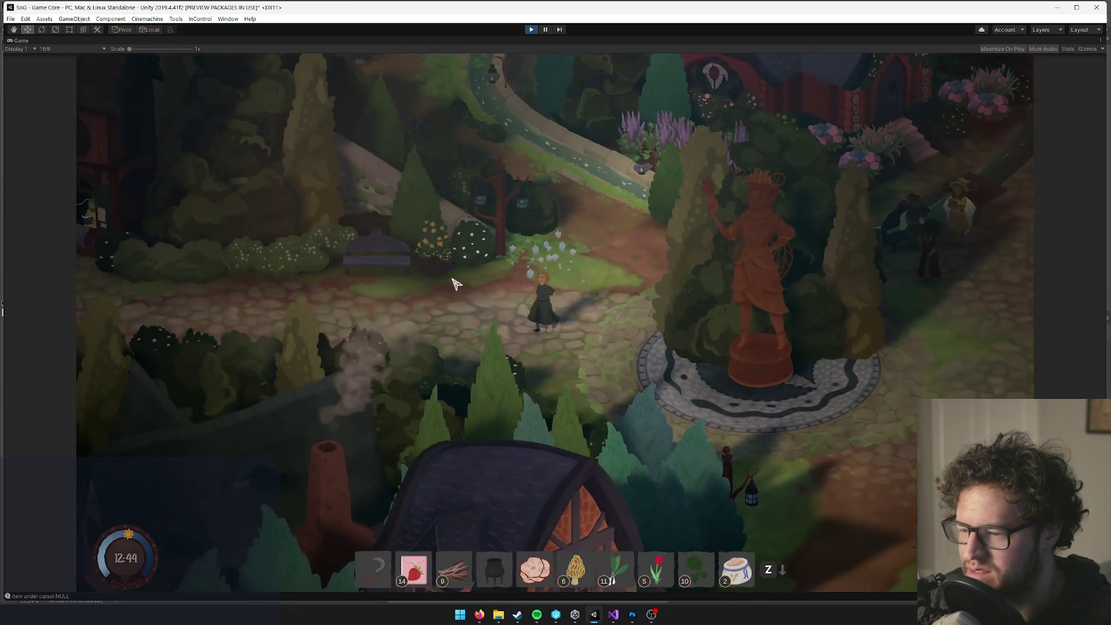
key("a")
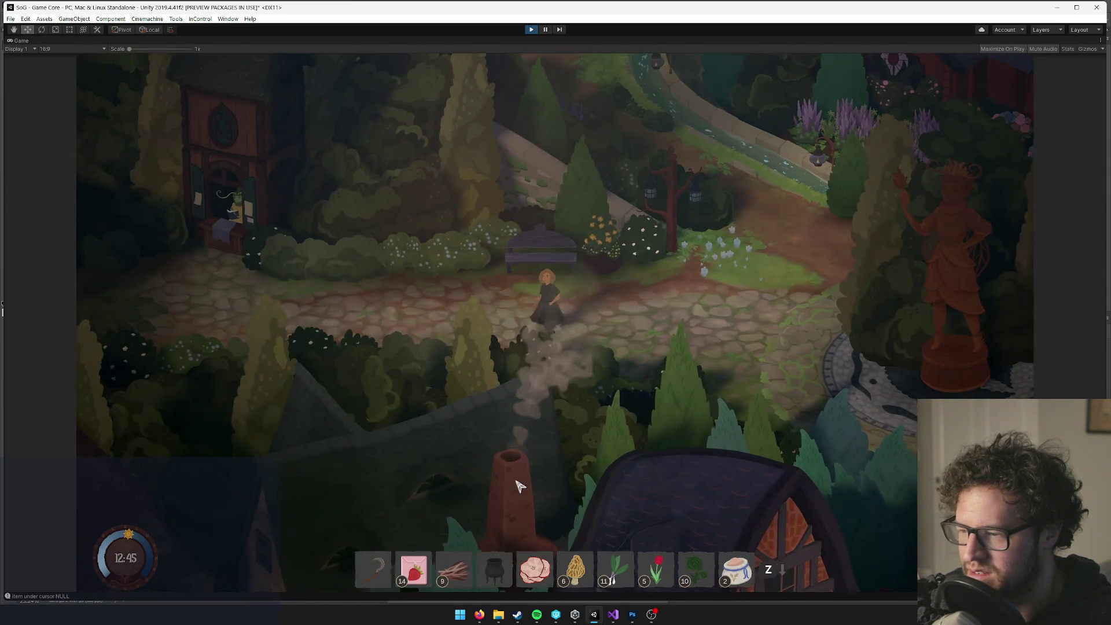
key("a")
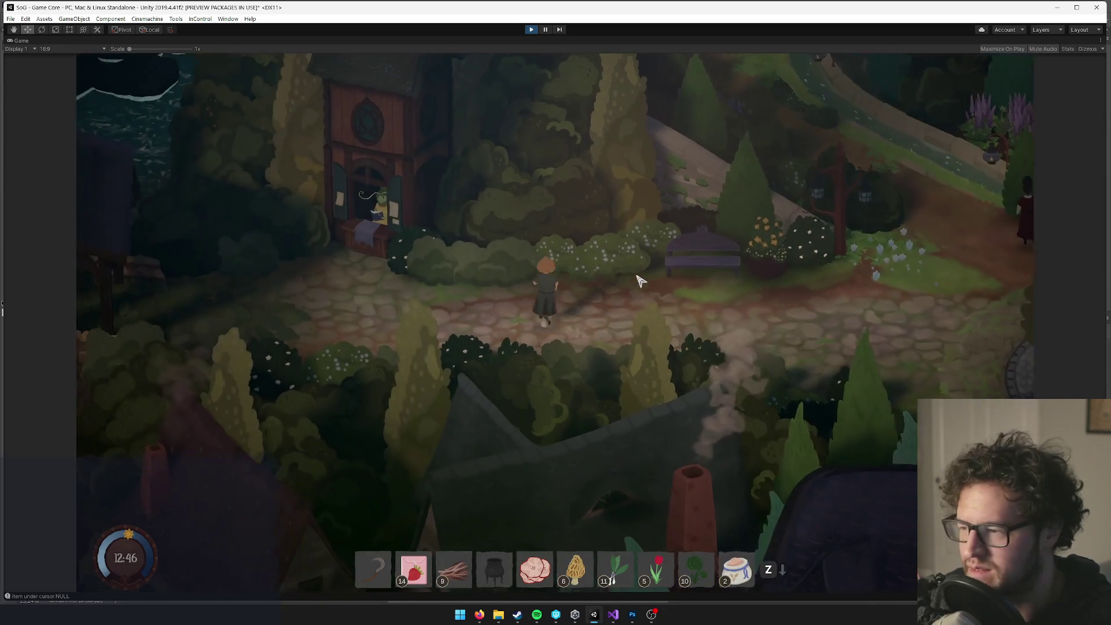
key("a")
key("d")
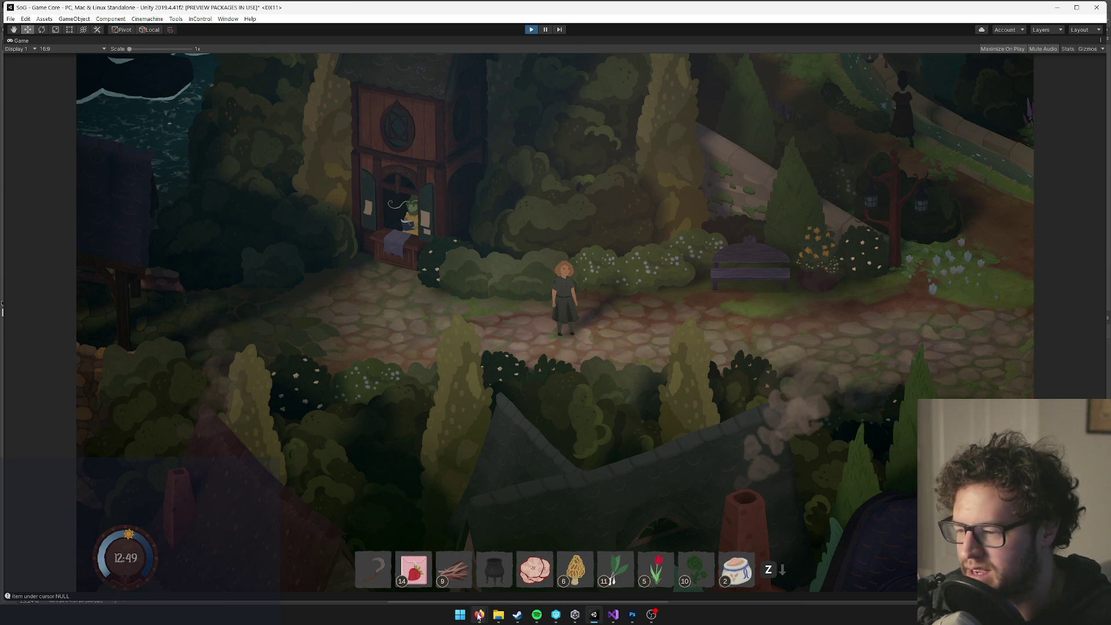
mouse_move(479, 617)
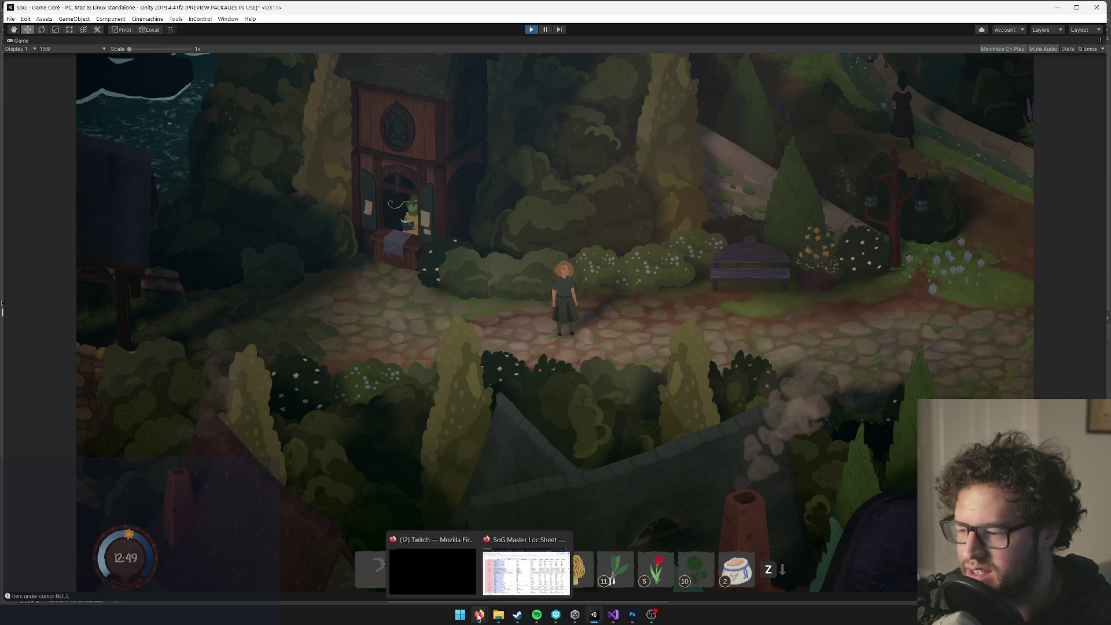
left_click(614, 619)
Inspect line 8 and the language header row of MasterLocSheet.txt, then return to Unity's project search.
left_click(173, 124)
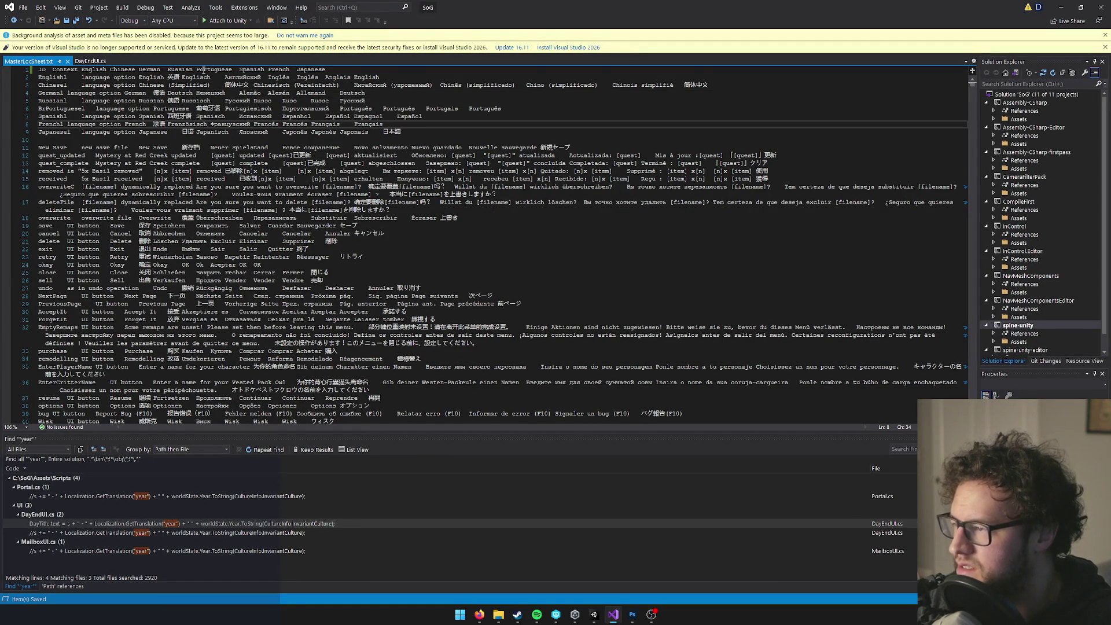
left_click(251, 70)
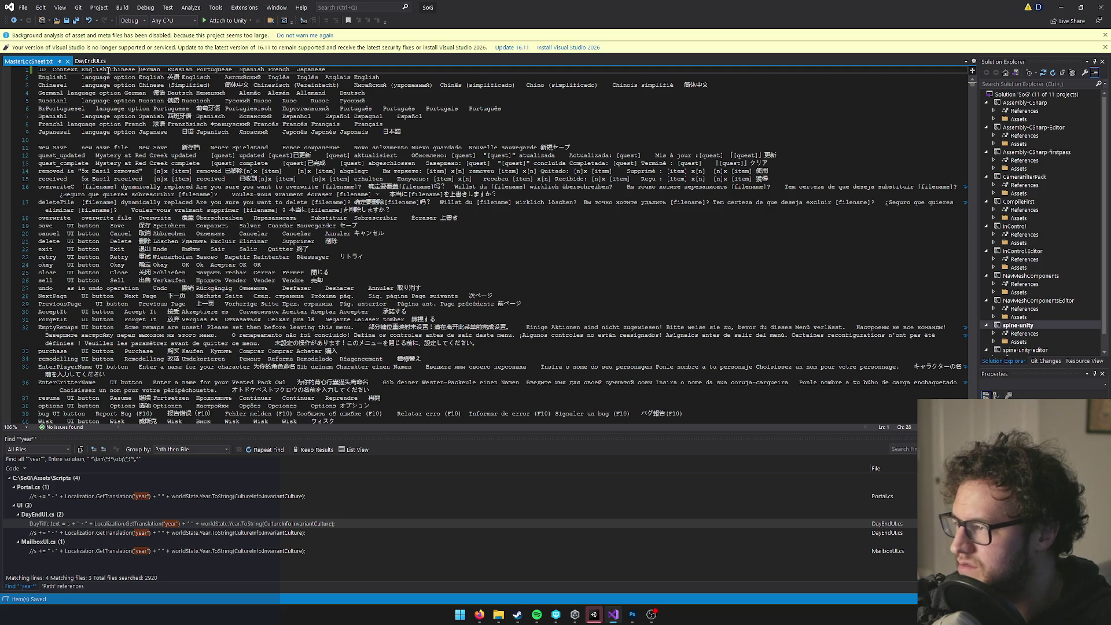
left_click(139, 69)
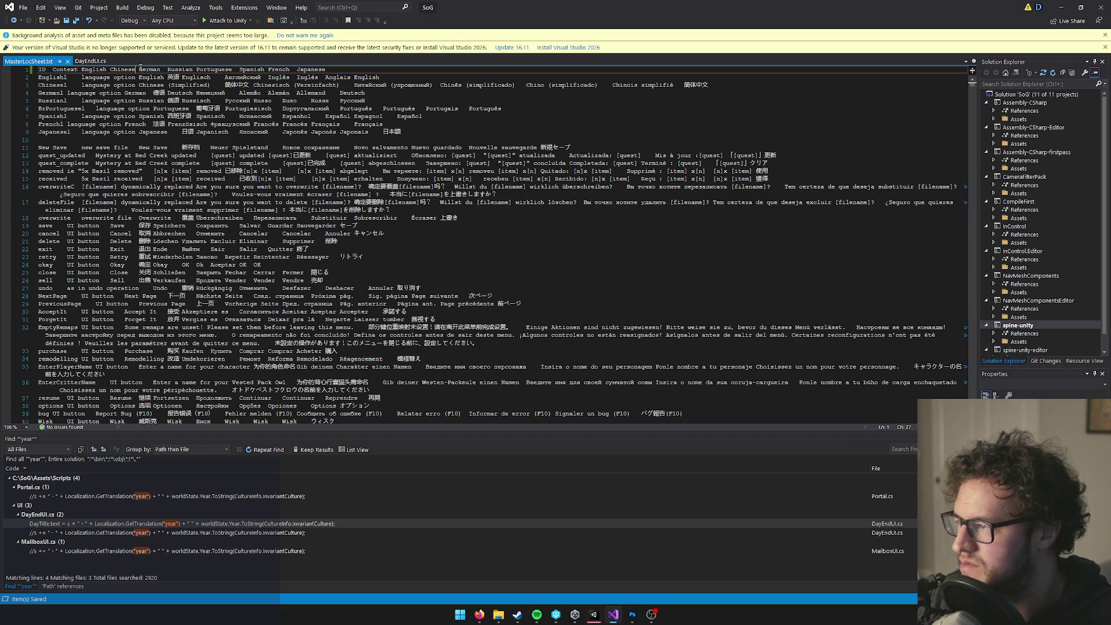
left_click(1061, 7)
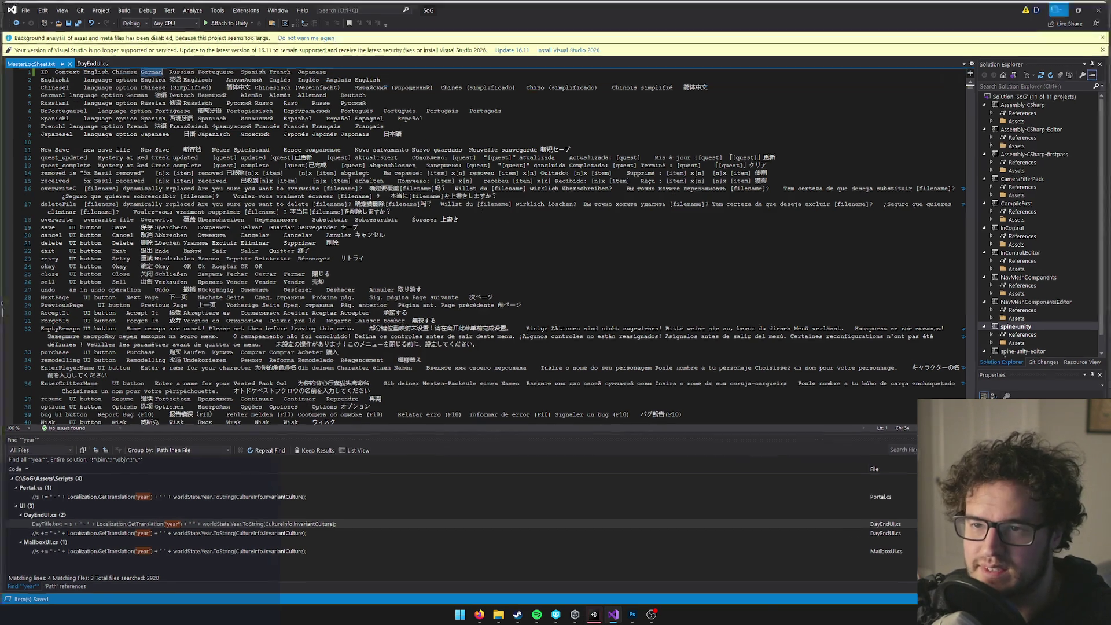
left_click(951, 375)
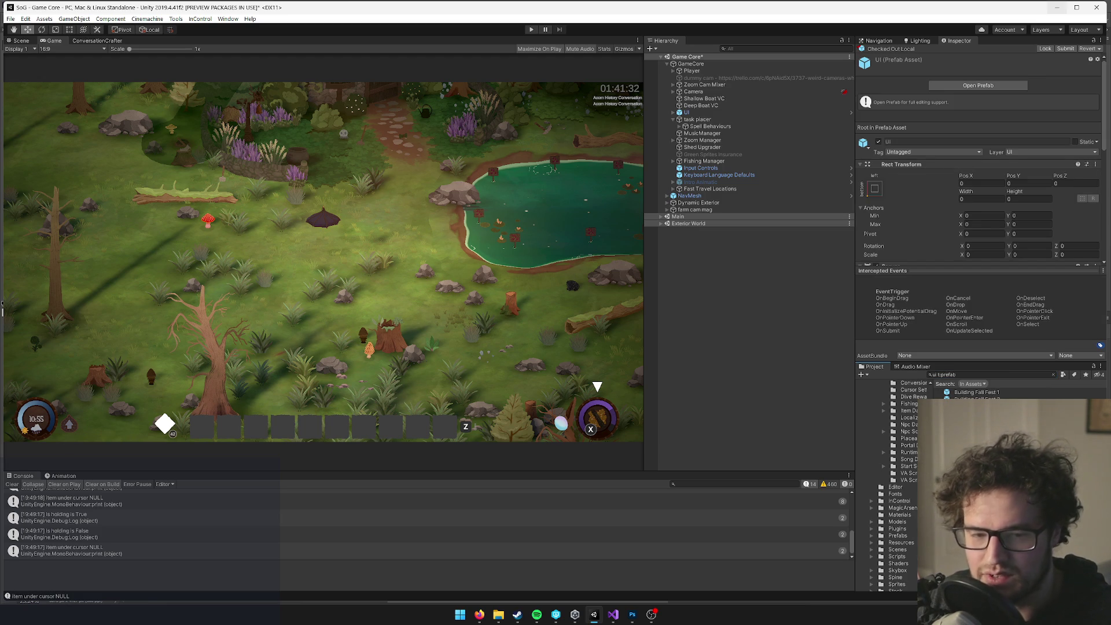
Open the UI prefab for editing and switch from the running game to the Scene view.
left_click(978, 86)
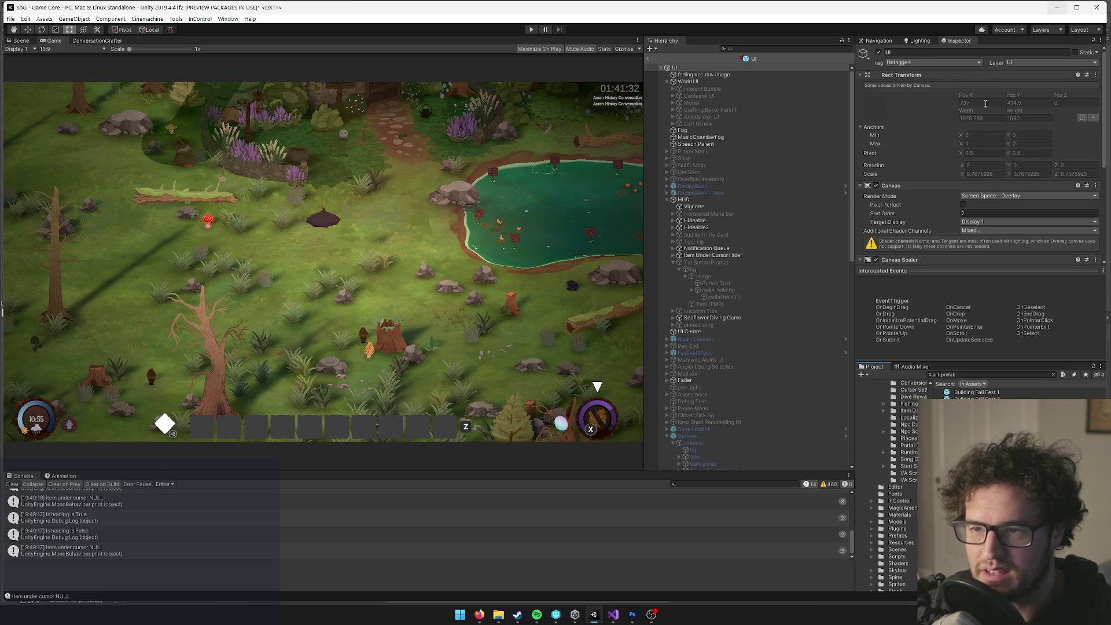
mouse_move(1103, 84)
left_mouse_down()
mouse_move(1103, 180)
mouse_move(1100, 62)
left_mouse_up()
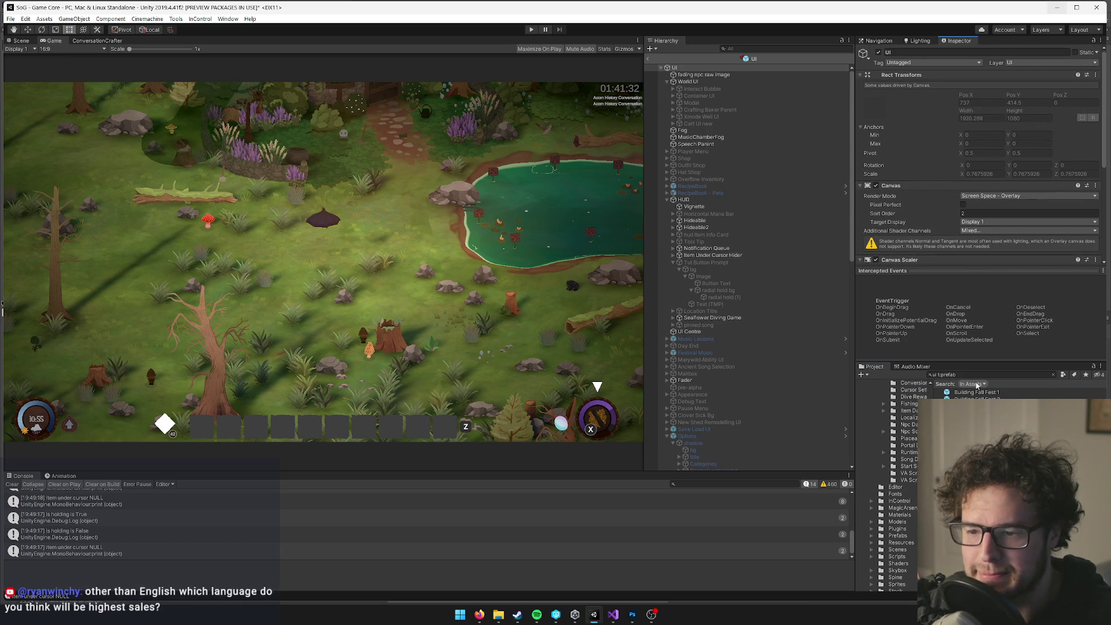
left_click(20, 42)
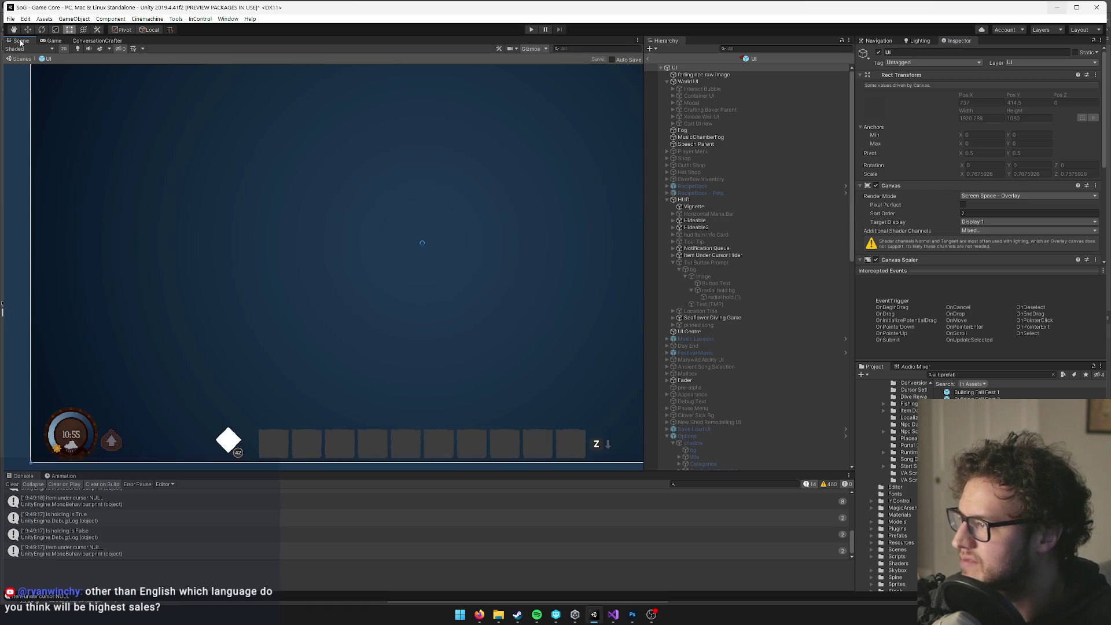
key("Right")
key("Up")
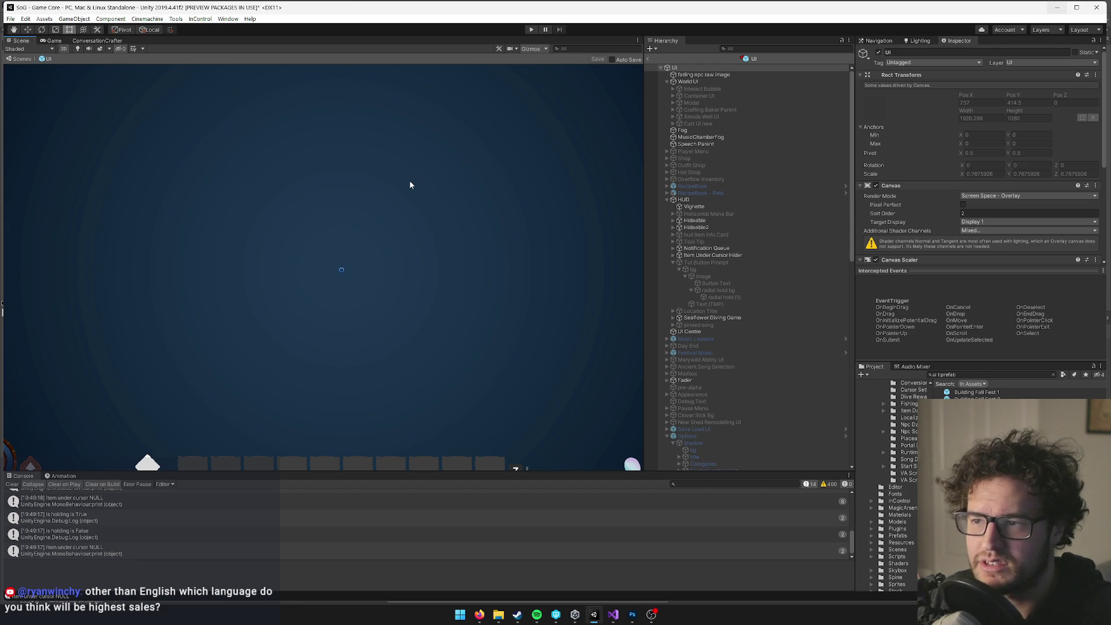
scroll(317, 250, "down", 5)
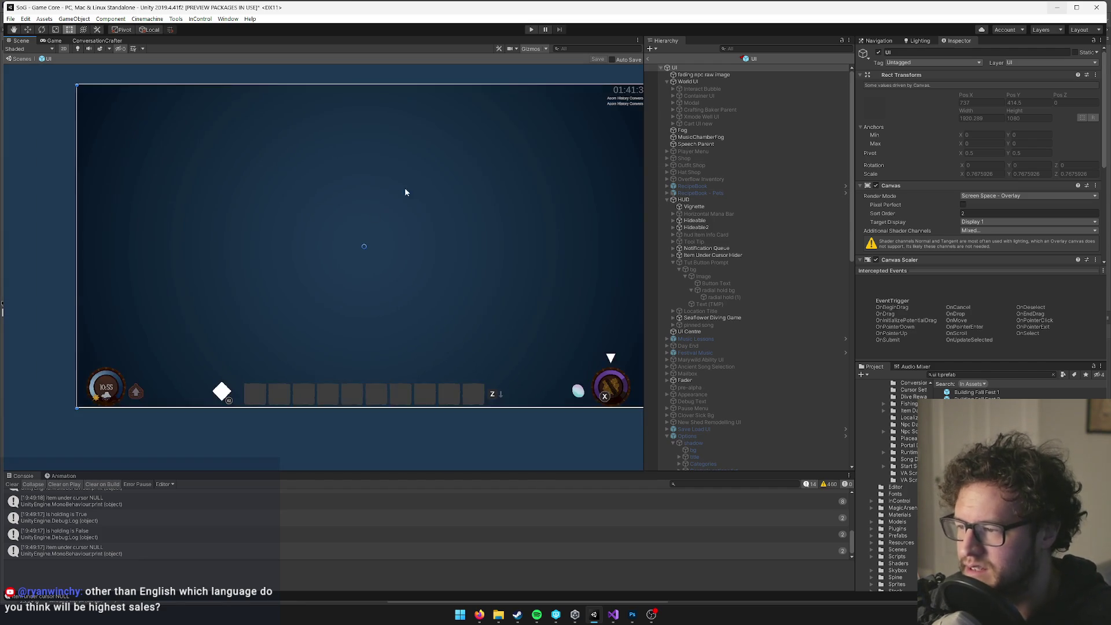
Frame the World UI canvas, select the root UI object, and scroll to Options > Language Setting Entry.
left_click(686, 82)
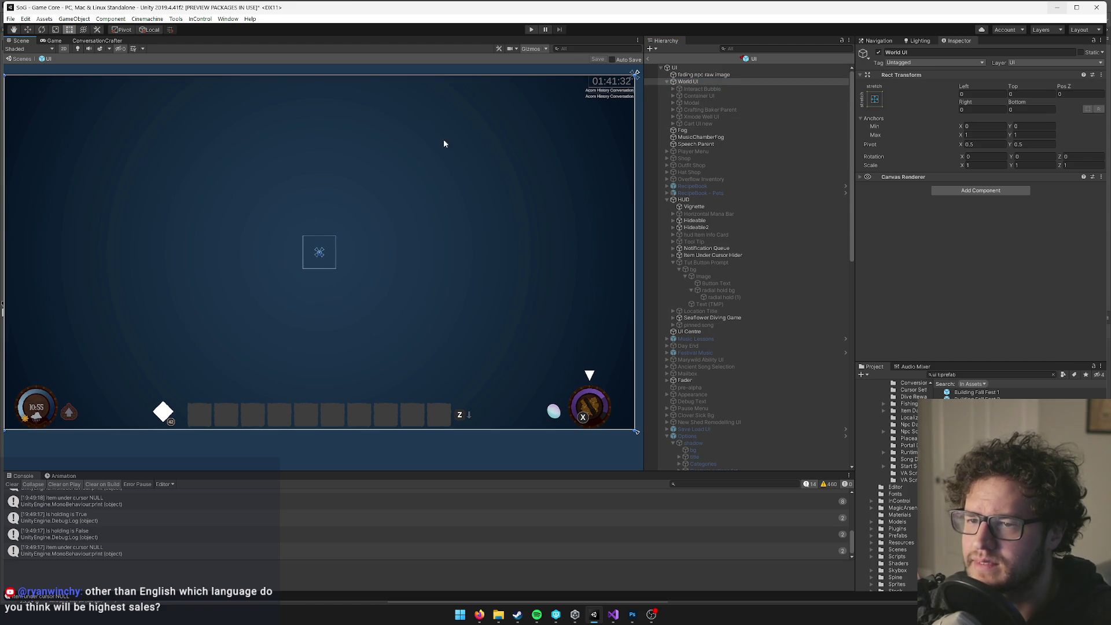
left_click_drag(444, 141, 407, 153)
key("f")
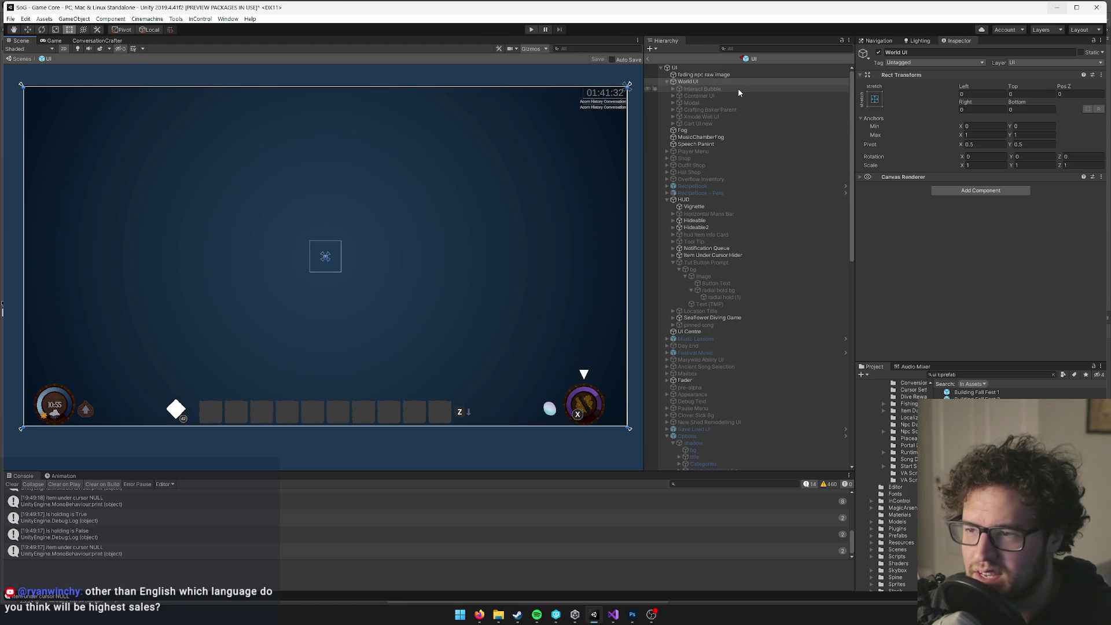
left_click(680, 68)
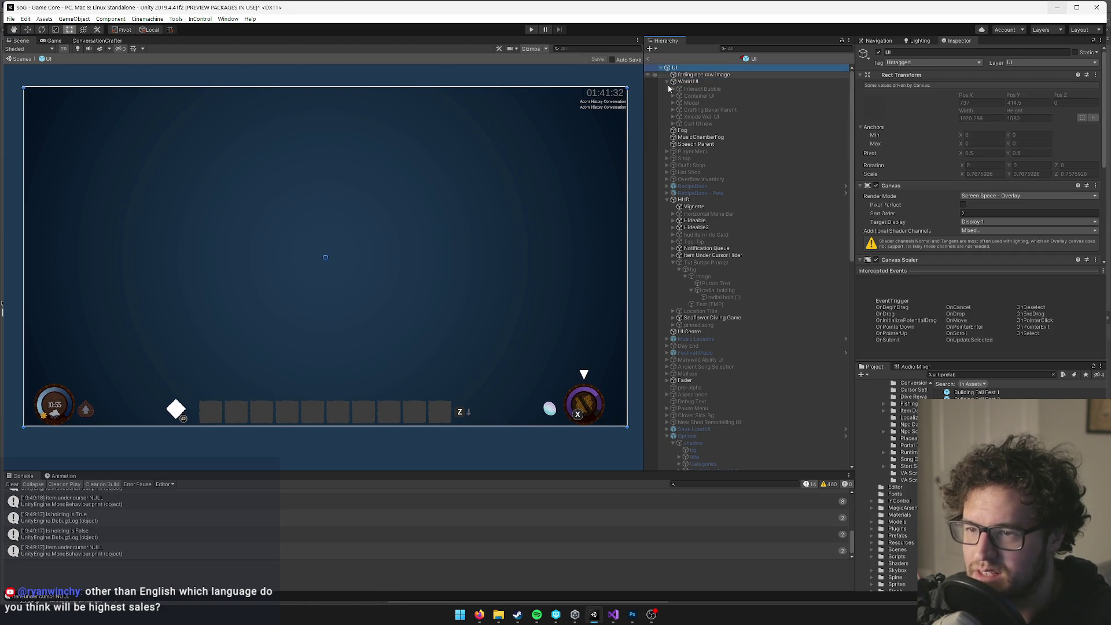
scroll(936, 199, "down", 3)
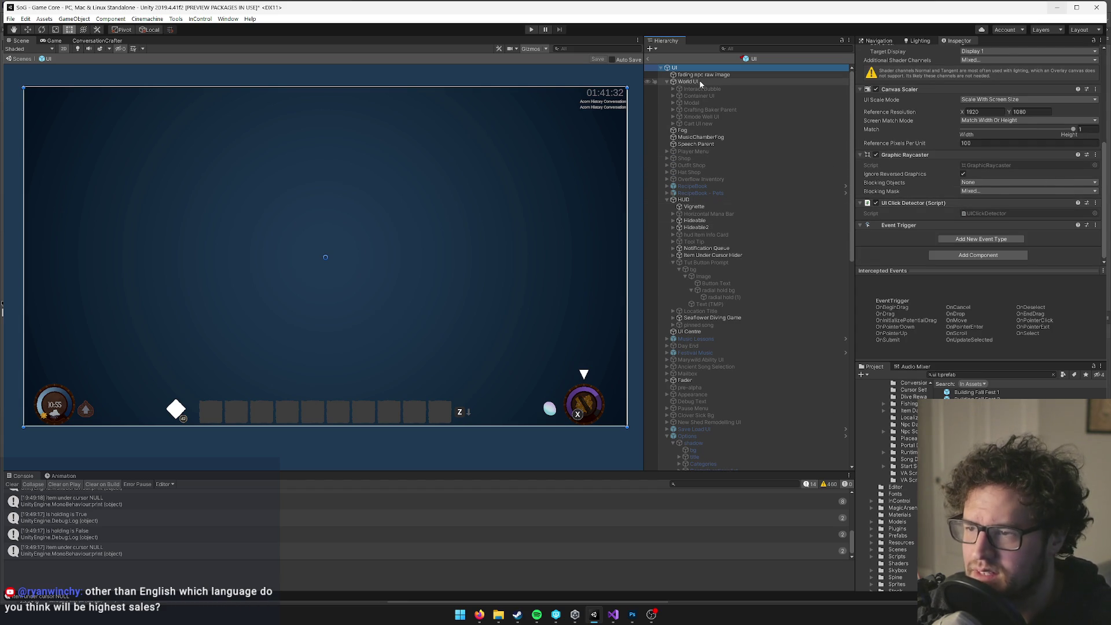
scroll(737, 326, "down", 8)
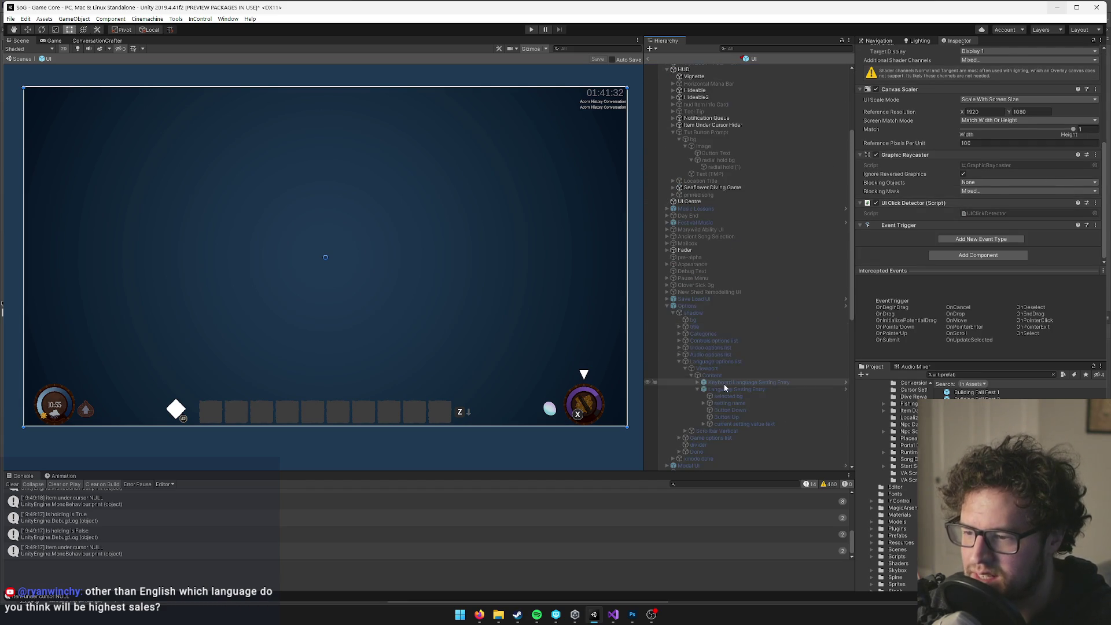
Select the Language Setting Entry and duplicate its Chinese setting string.
left_click(721, 259)
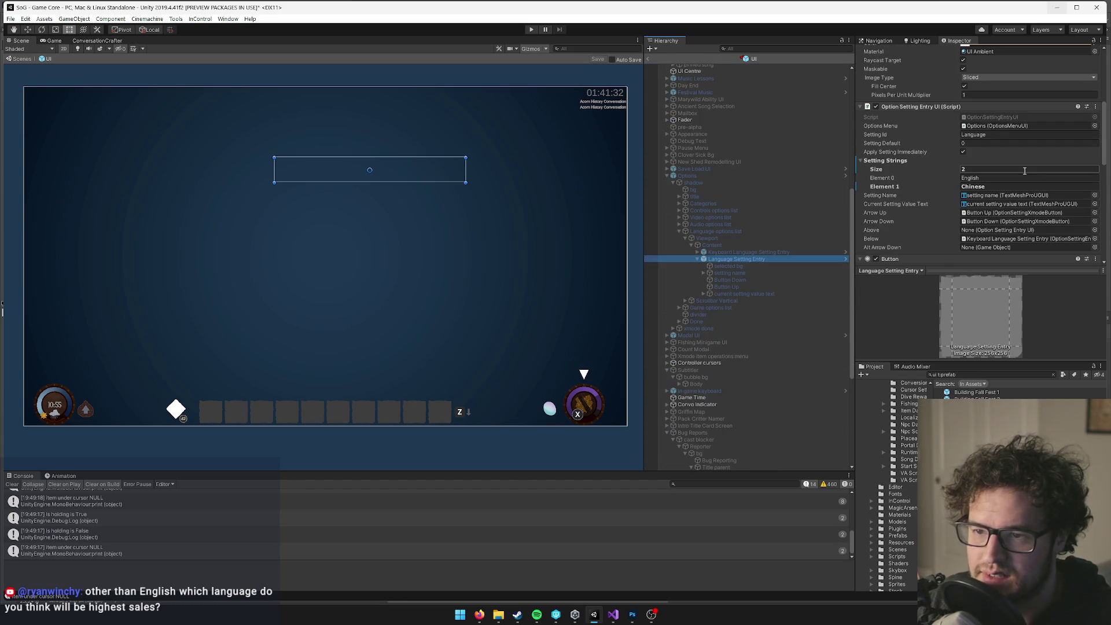
left_click(964, 169)
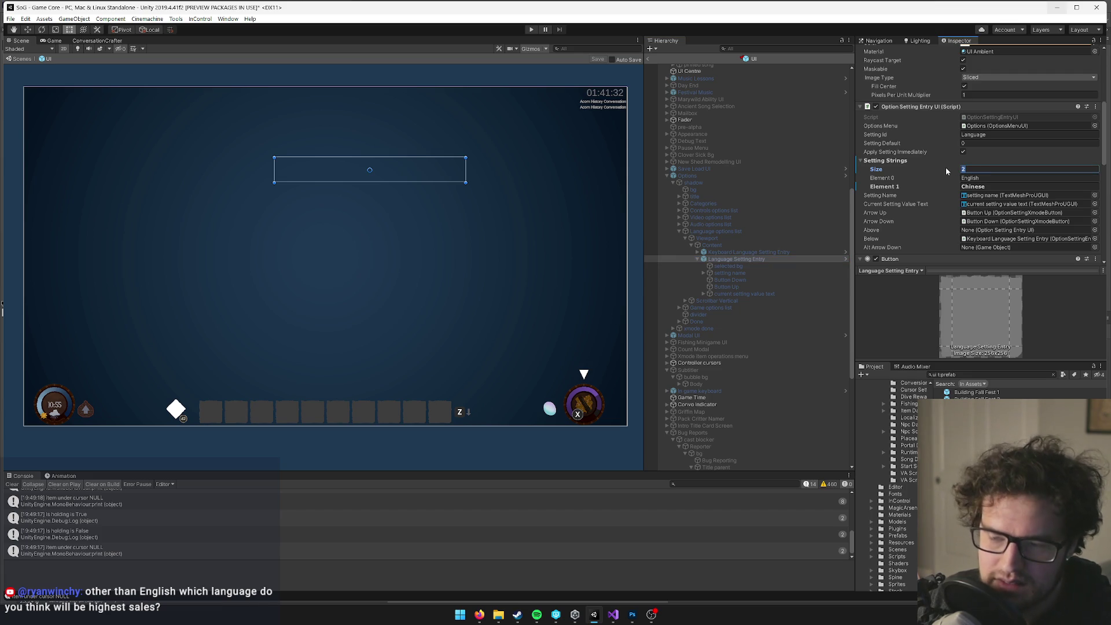
right_click(892, 187)
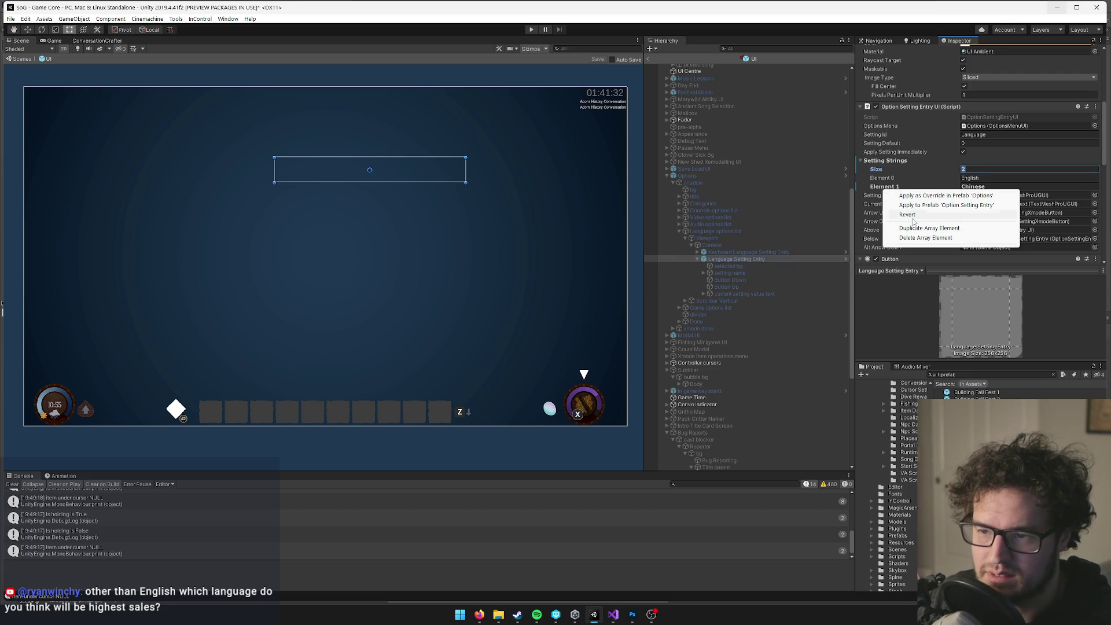
left_click(991, 196)
right_click(894, 185)
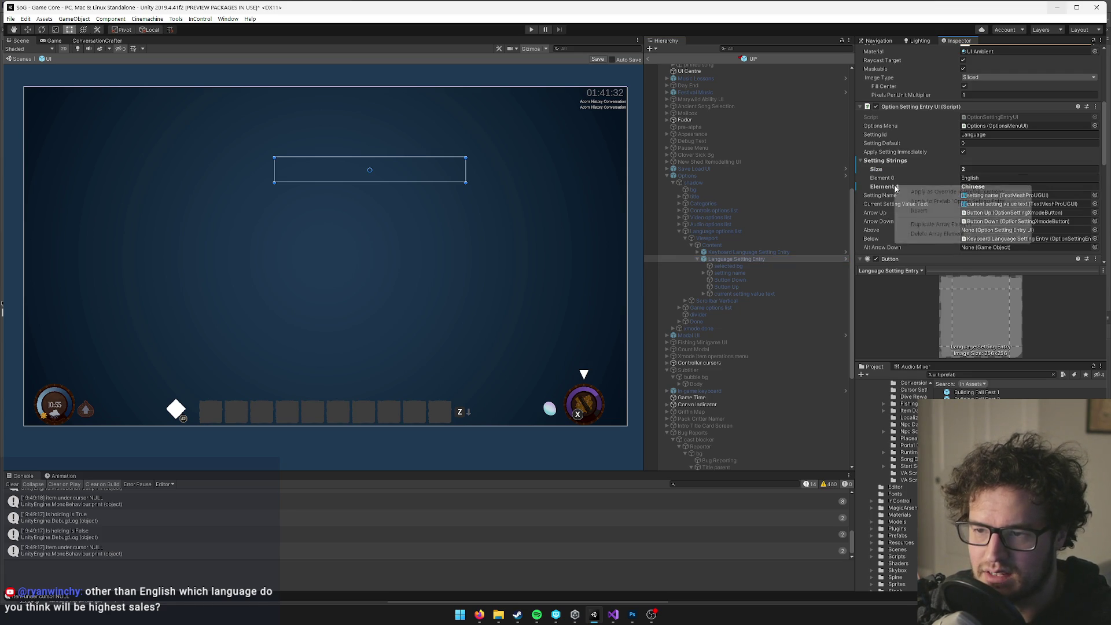
left_click(940, 224)
left_click(986, 195)
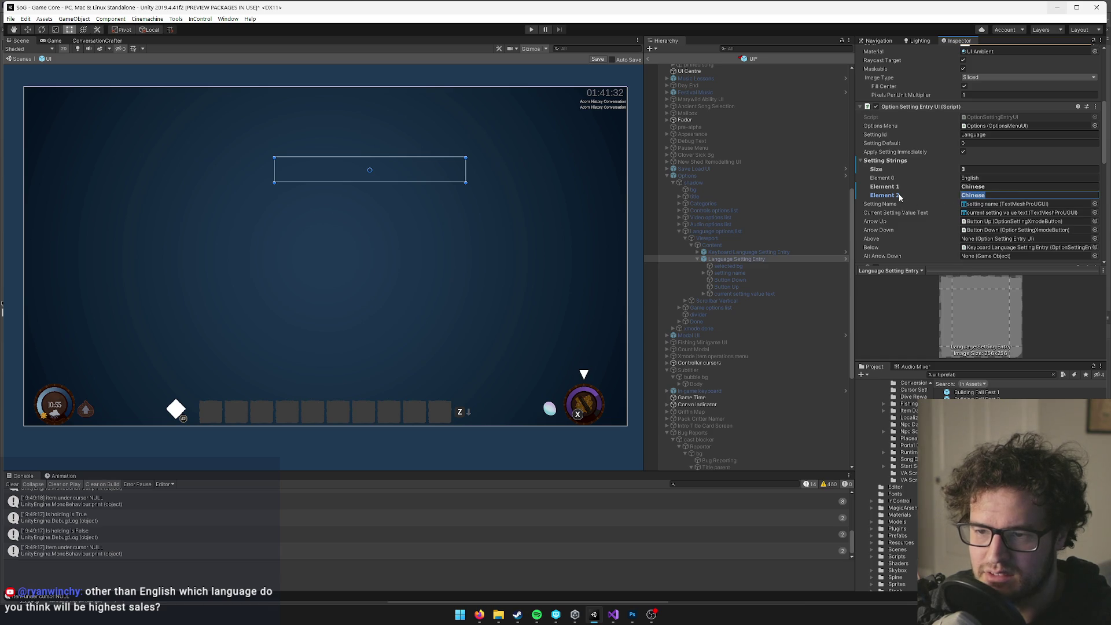
Set the new element to German from MasterLocSheet.txt and duplicate it.
left_click(613, 615)
key("alt+Tab")
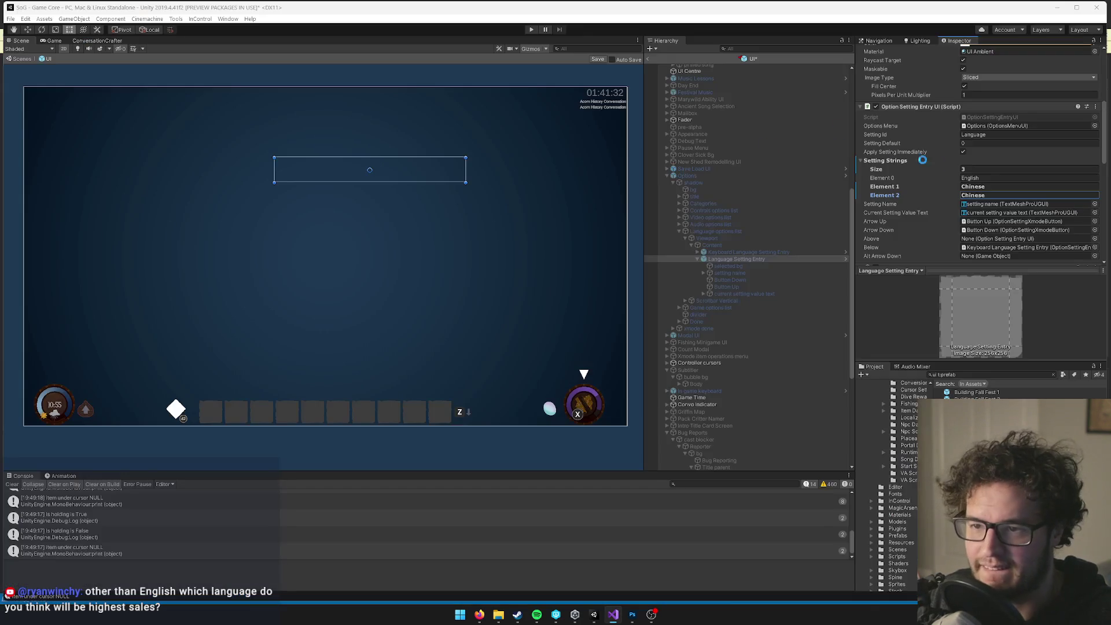
right_click(892, 196)
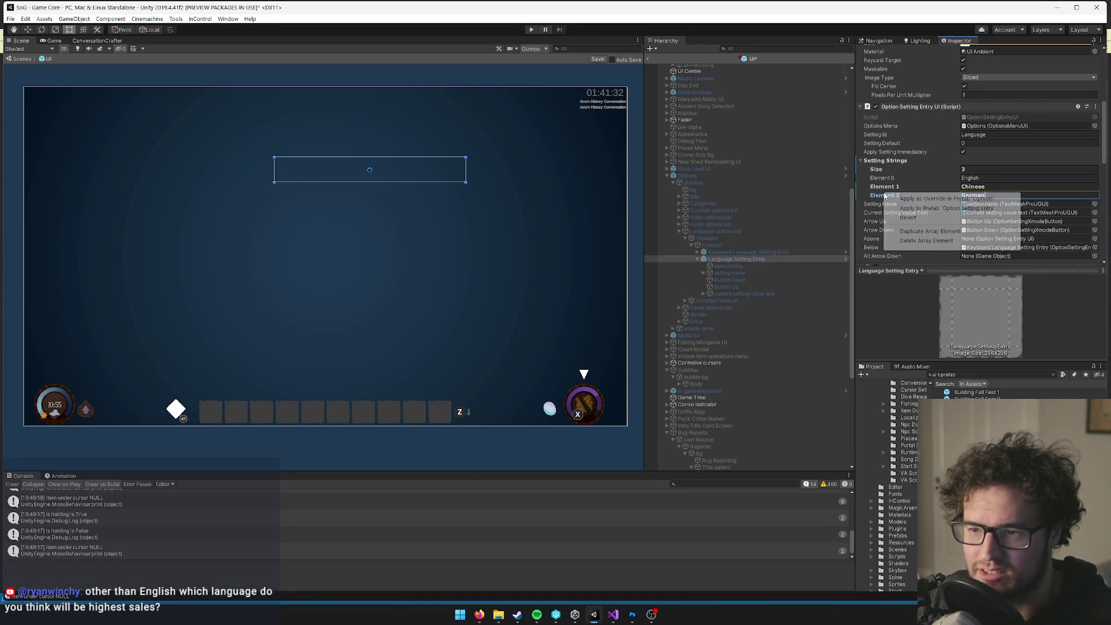
left_click(916, 236)
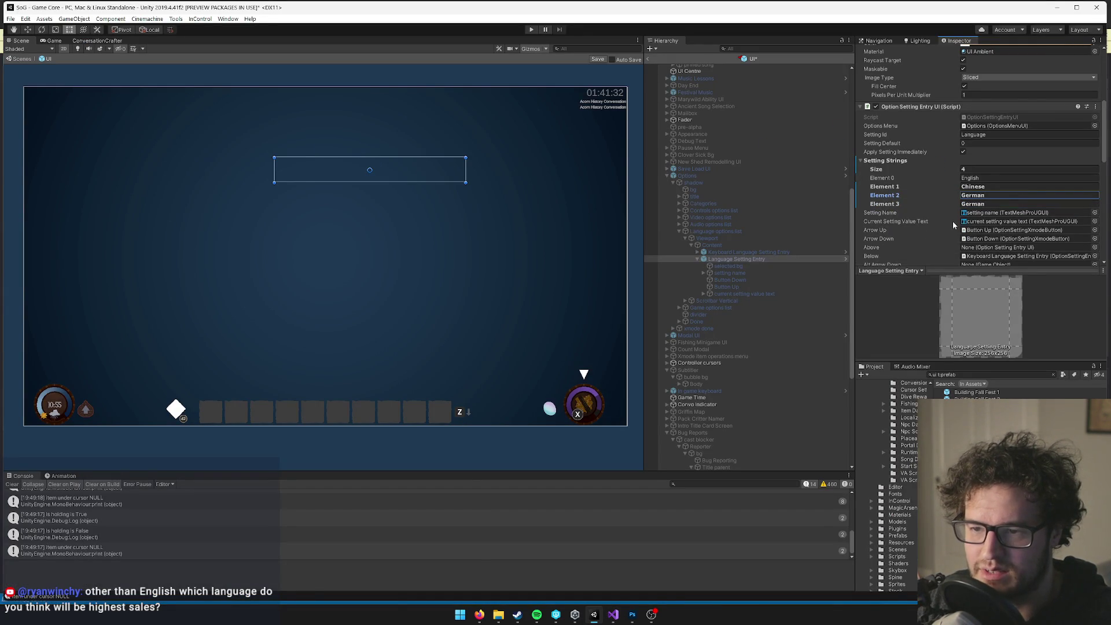
left_click(1005, 199)
key("alt+Tab")
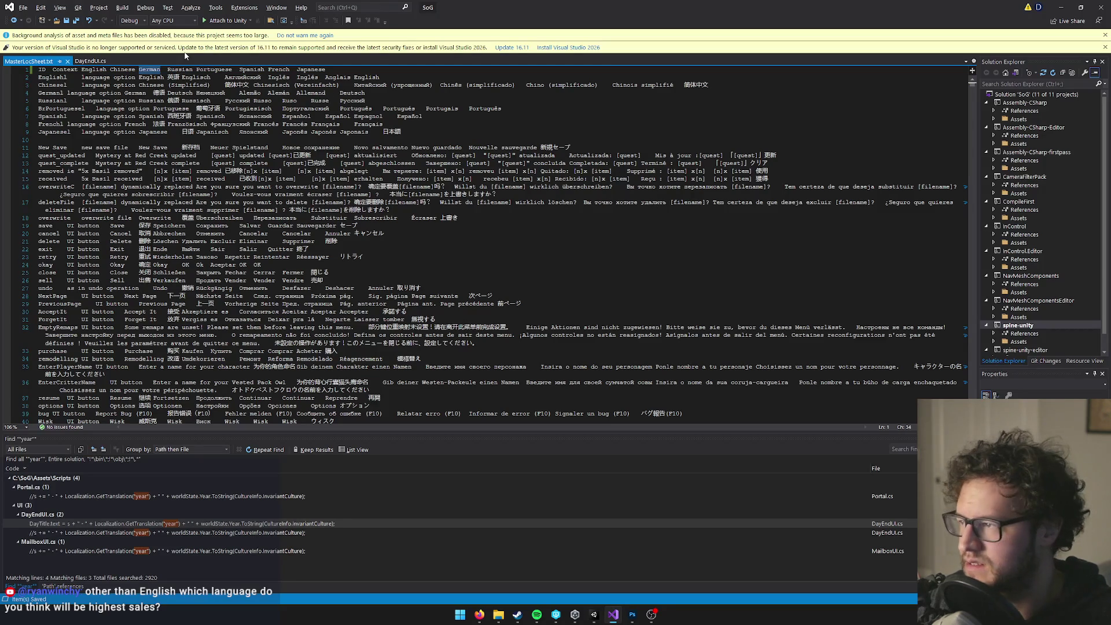
key("alt+Tab")
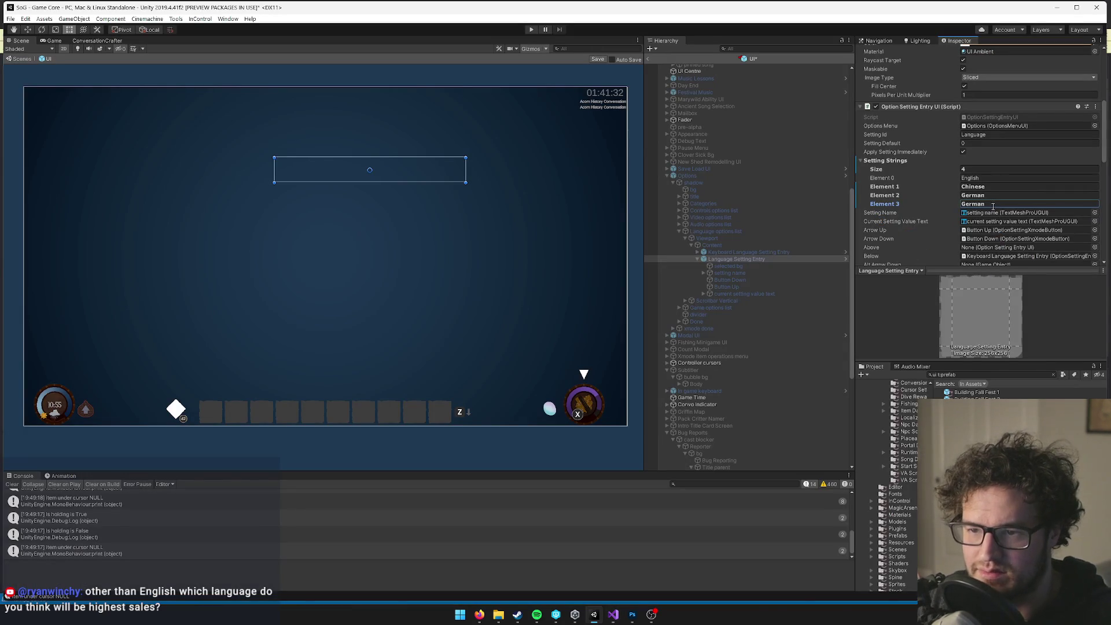
Duplicate Element 3 and set it to Russian copied from the localization sheet.
right_click(886, 205)
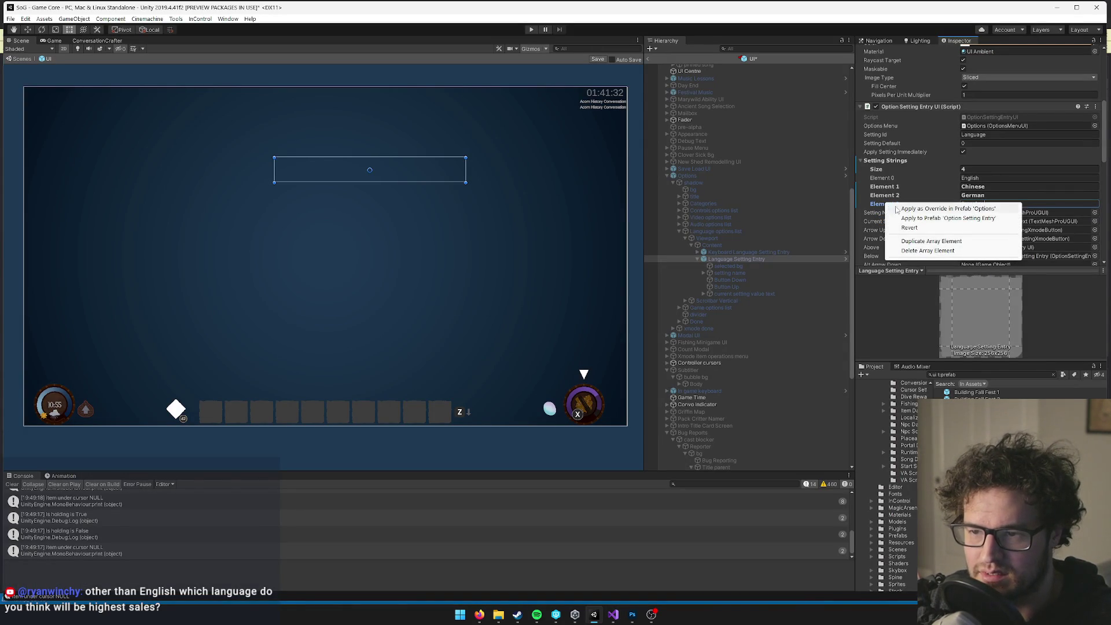
left_click(927, 243)
key("alt+Tab")
left_click(217, 70)
key("alt+Tab")
left_click(986, 205)
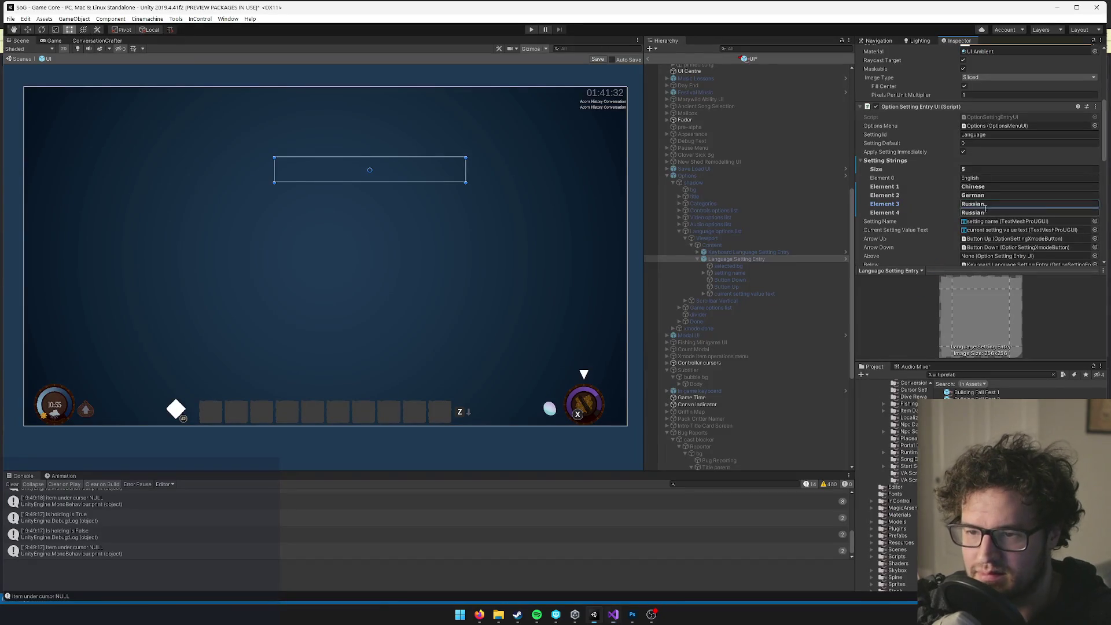
Duplicate the Portuguese entry and change Element 5 to Spanish copied from the sheet.
right_click(883, 215)
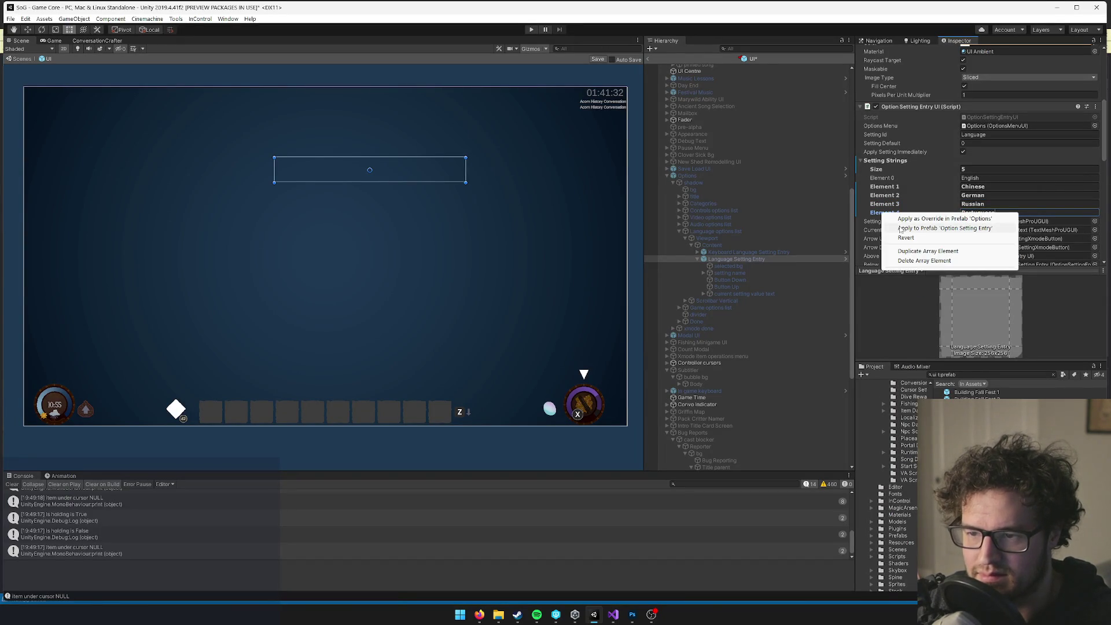
left_click(926, 251)
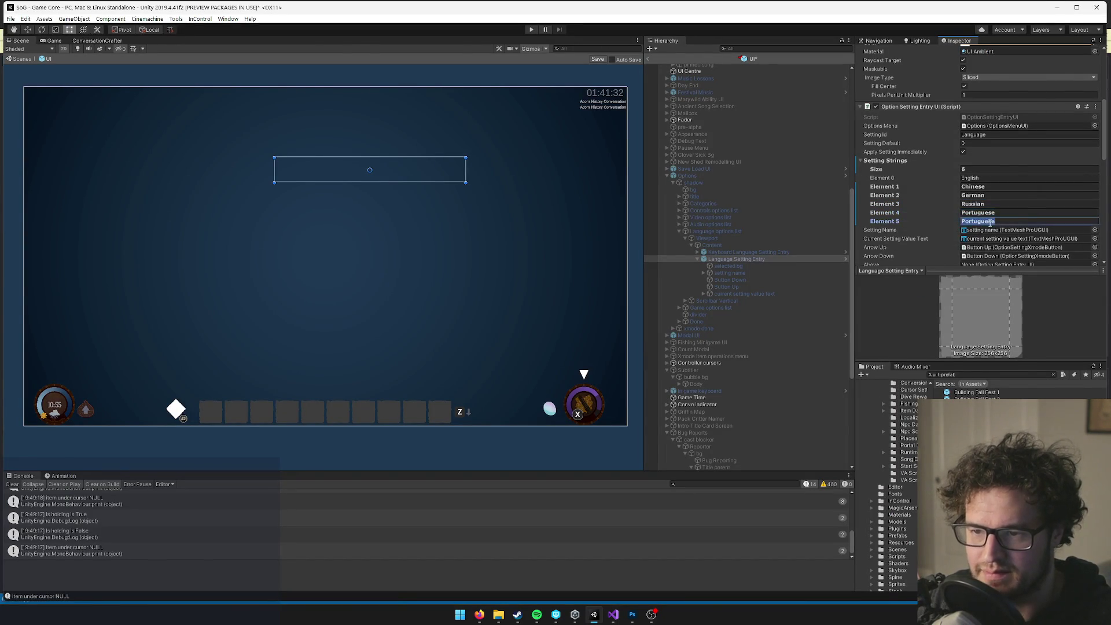
key("alt+Tab")
key("alt+Tab")
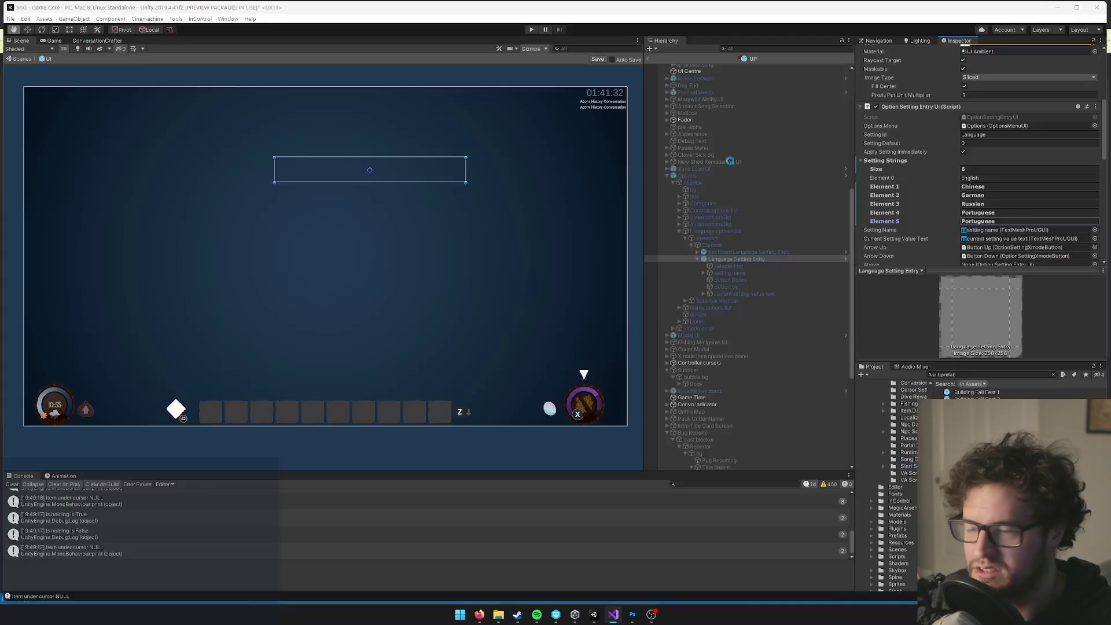
left_click(1002, 221)
key("alt+Tab")
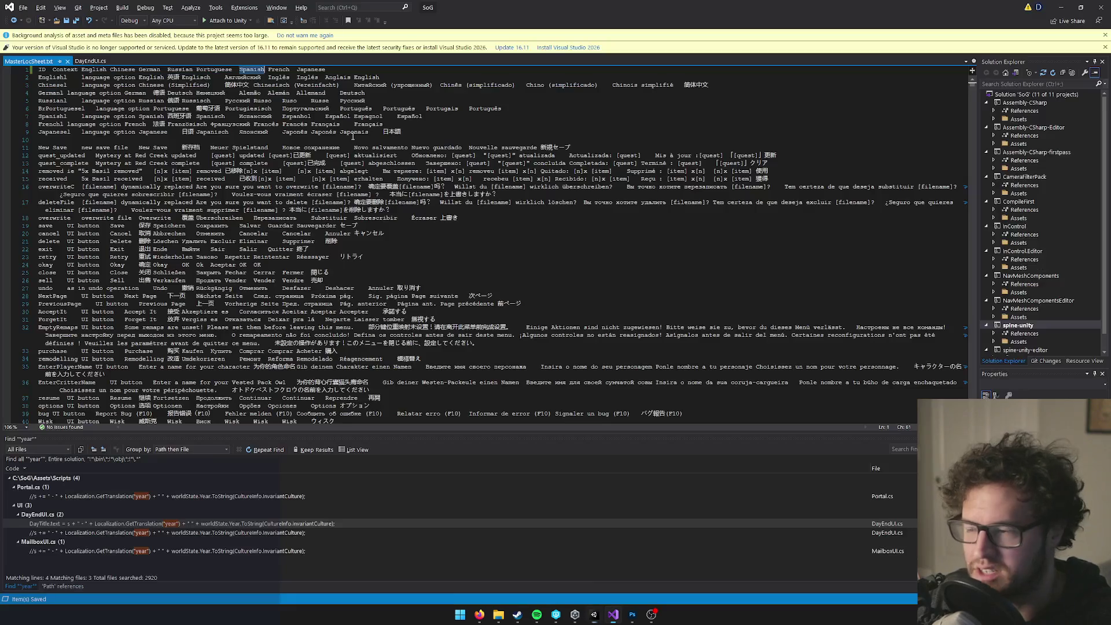
key("alt+Tab")
type("Spanish")
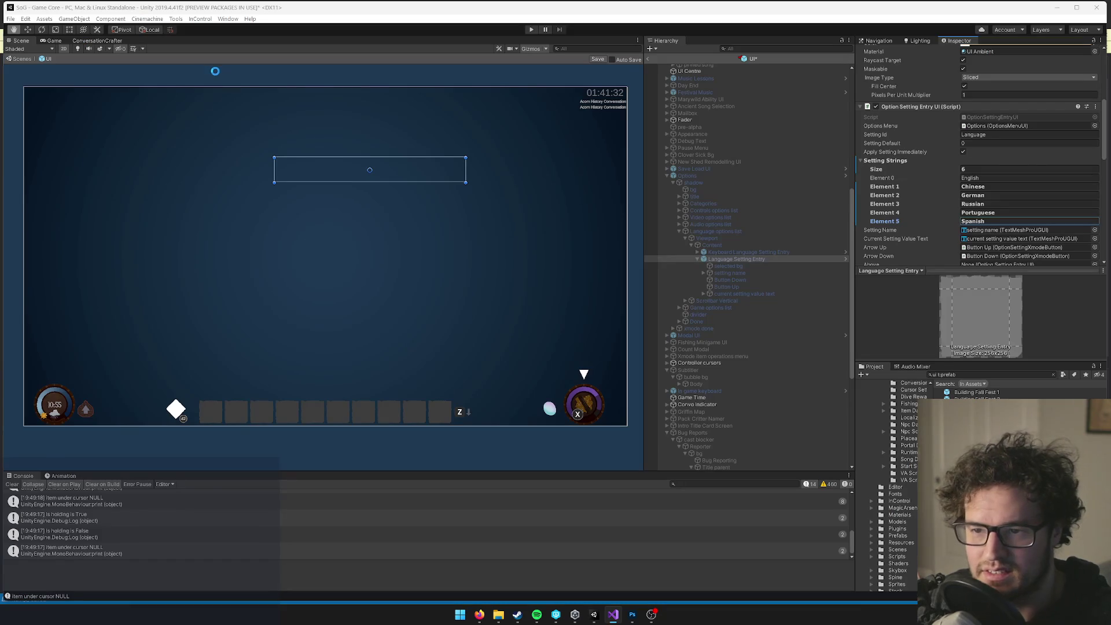
key("alt+Tab")
double_click(288, 77)
key("alt+Tab")
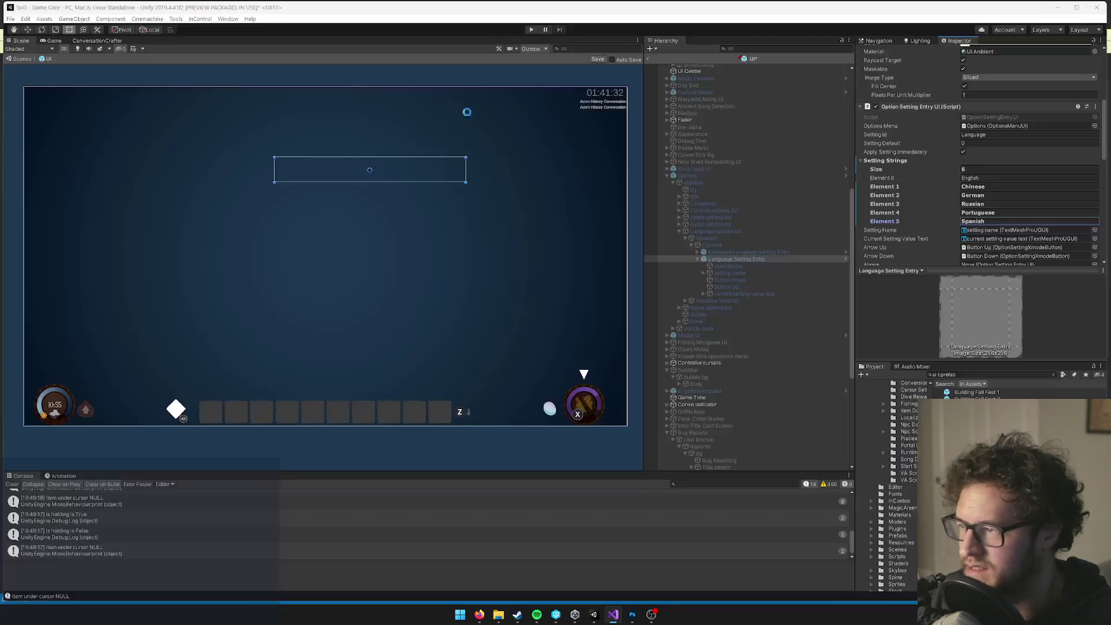
Duplicate the Spanish entry, paste French into Element 6, and duplicate Element 6.
right_click(885, 223)
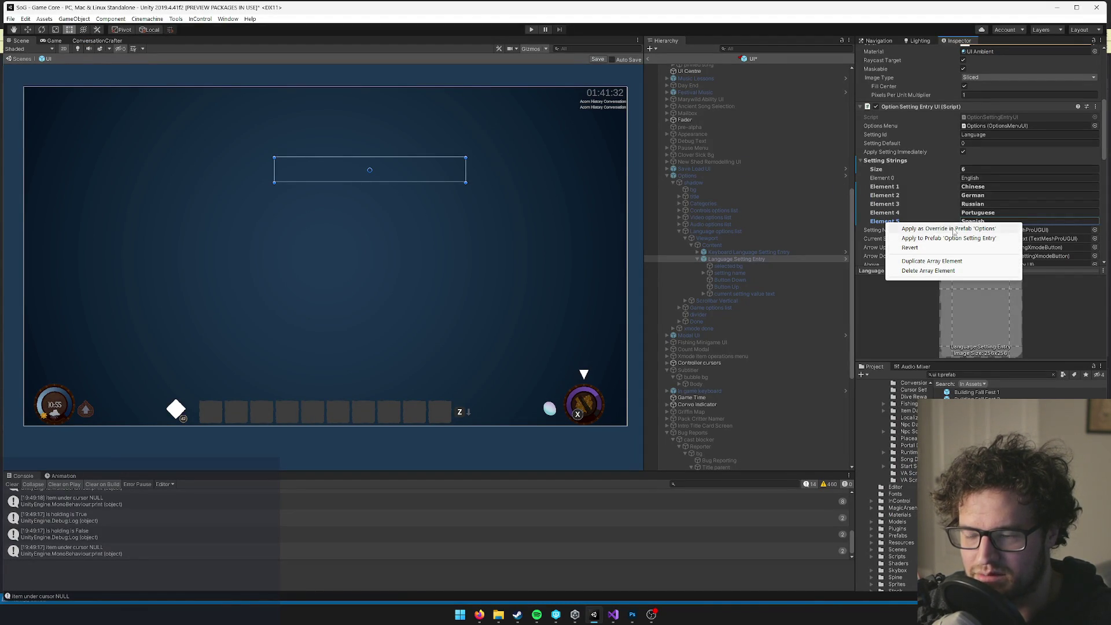
right_click(896, 223)
right_click(896, 223)
left_click(927, 260)
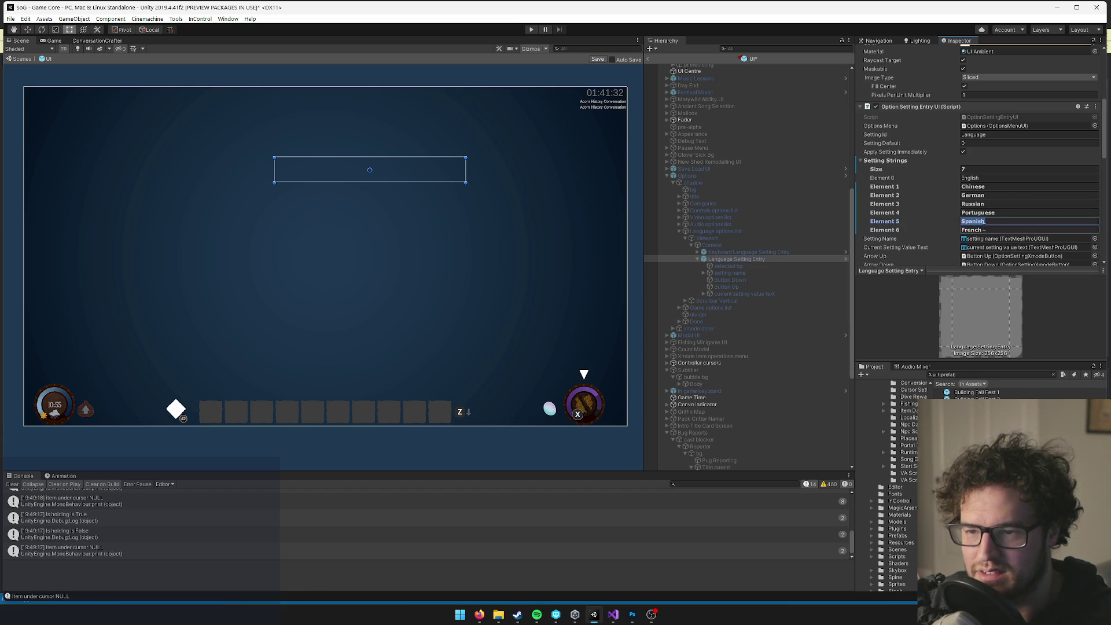
key("alt+Tab")
key("ctrl+c")
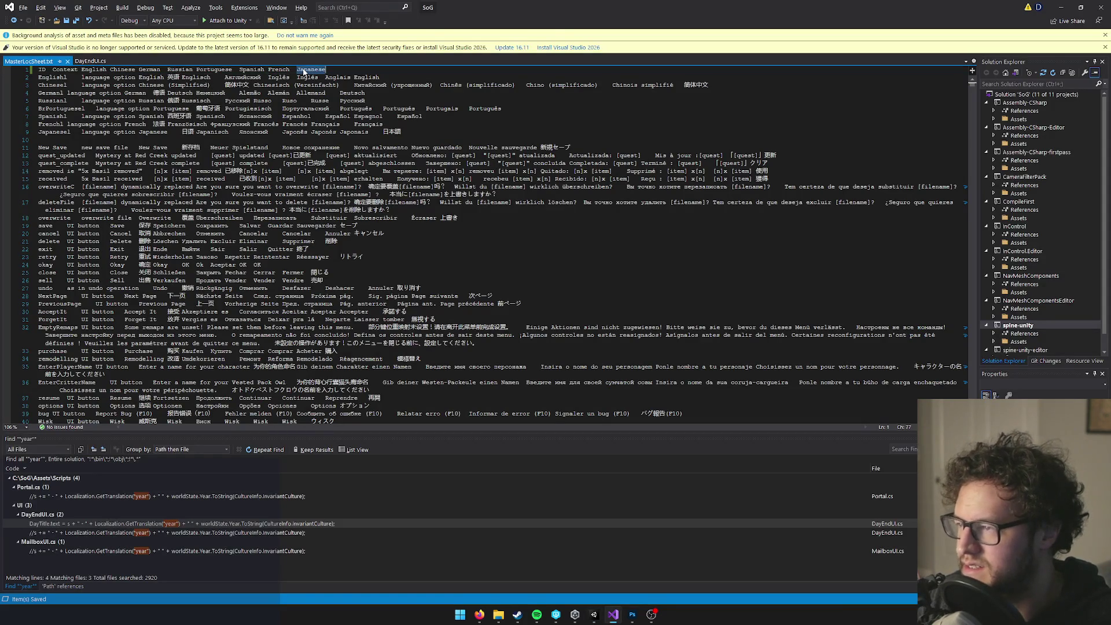
key("alt+Tab")
key("ctrl+v")
right_click(890, 231)
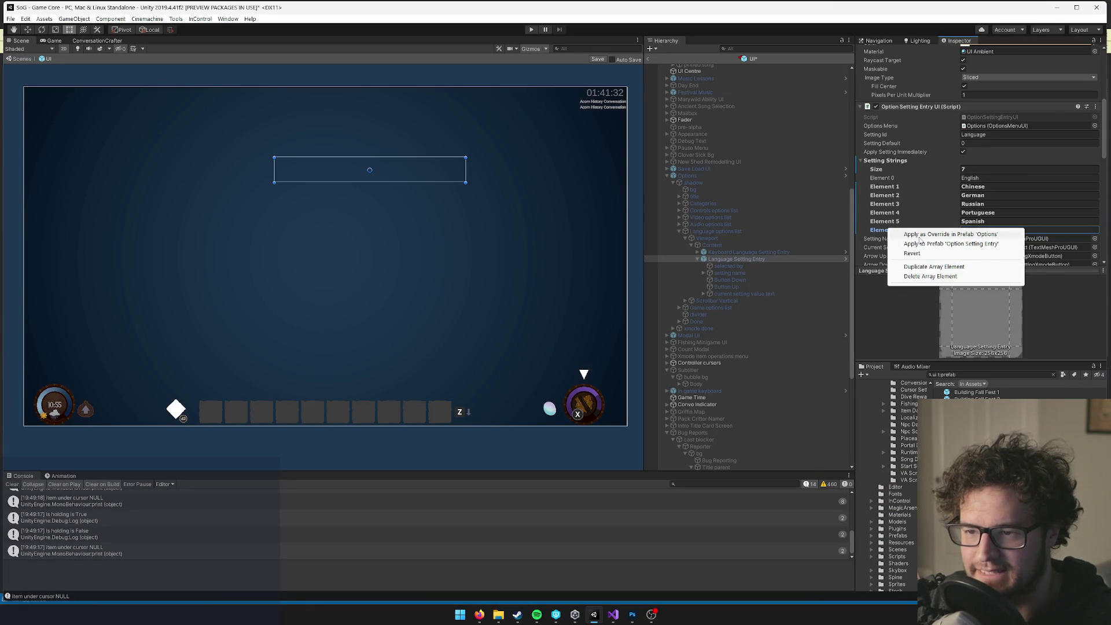
left_click(928, 268)
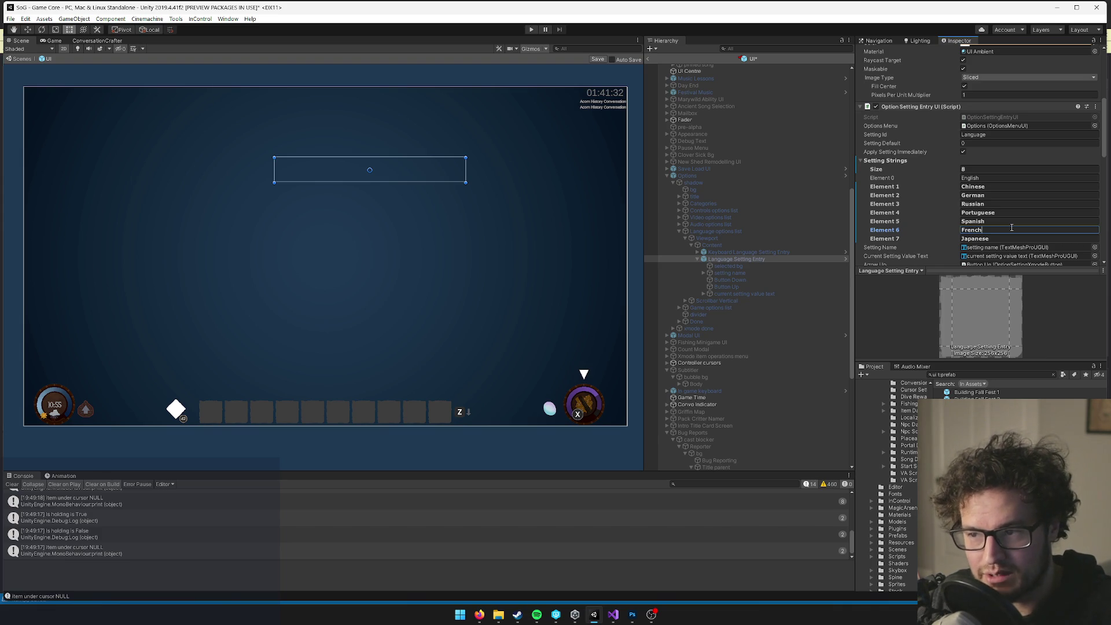
Review the eight language entries, save the UI prefab, and return to the Game Core Game view.
scroll(1010, 223, "down", 3)
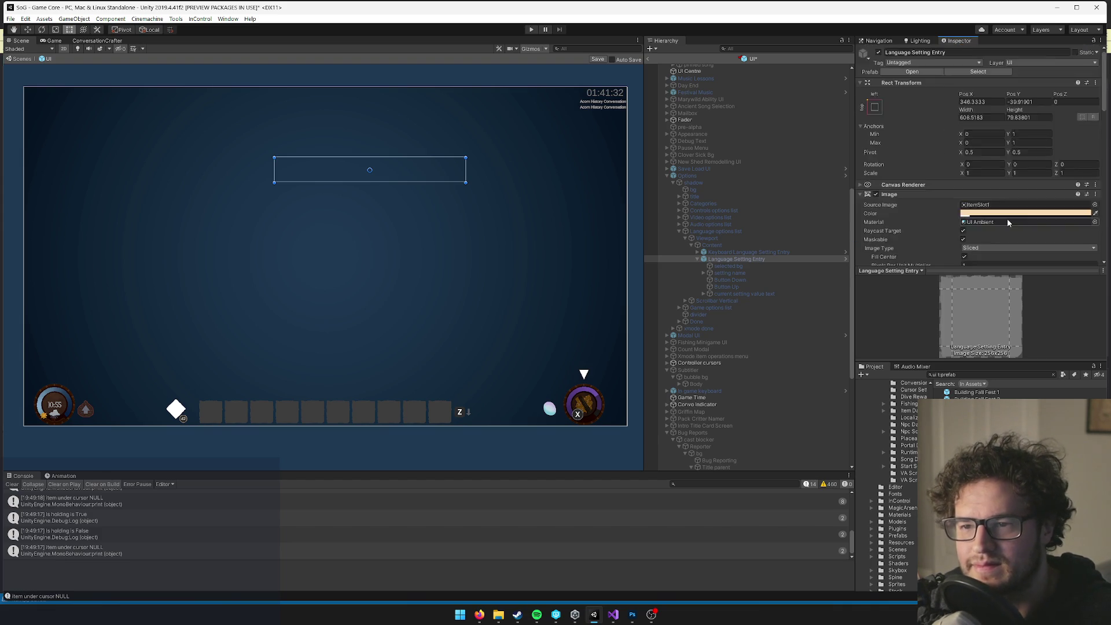
scroll(877, 243, "up", 3)
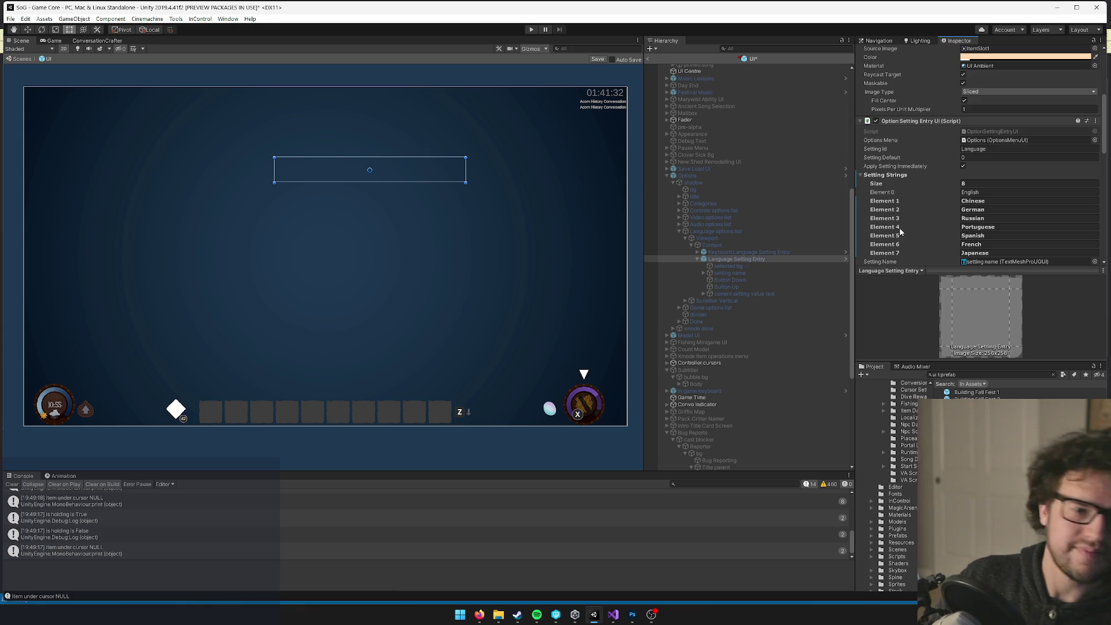
scroll(922, 203, "up", 6)
scroll(922, 203, "down", 5)
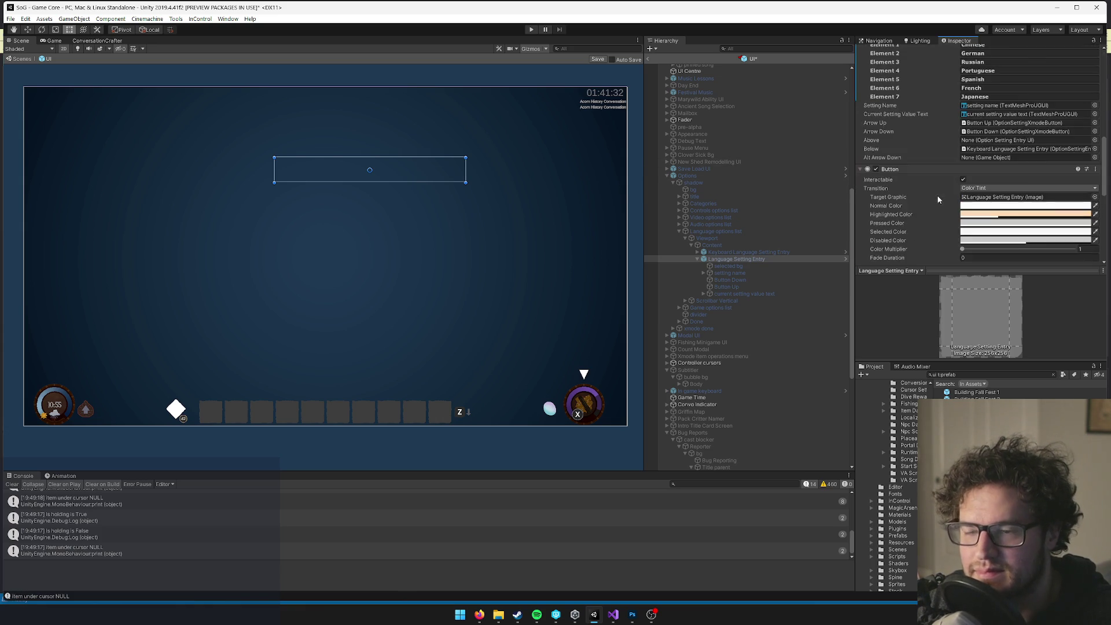
scroll(922, 202, "up", 3)
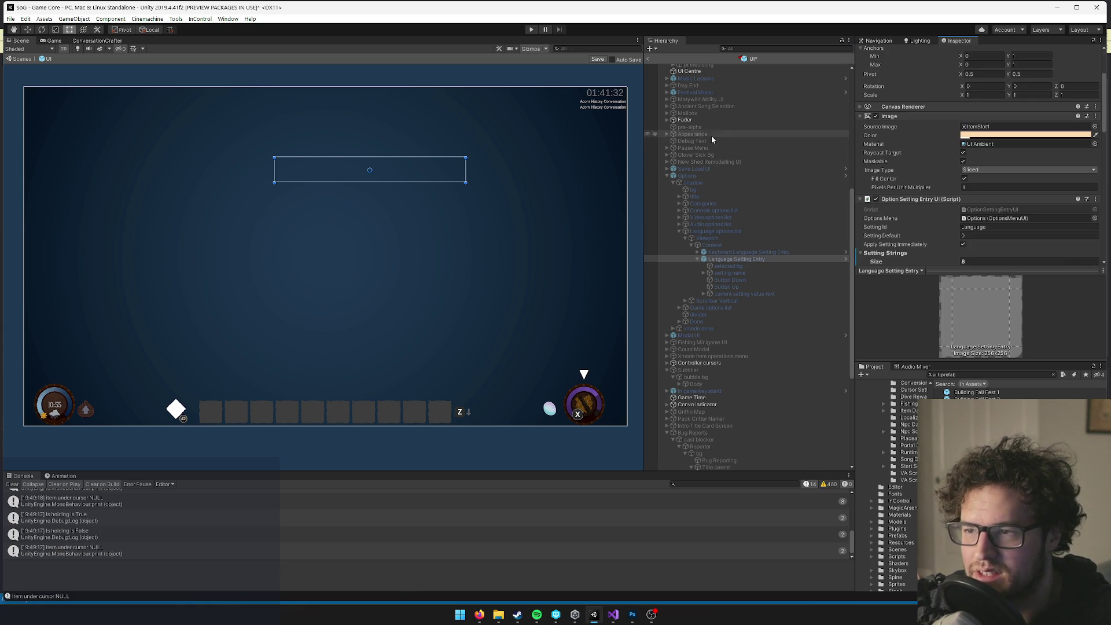
left_click(602, 61)
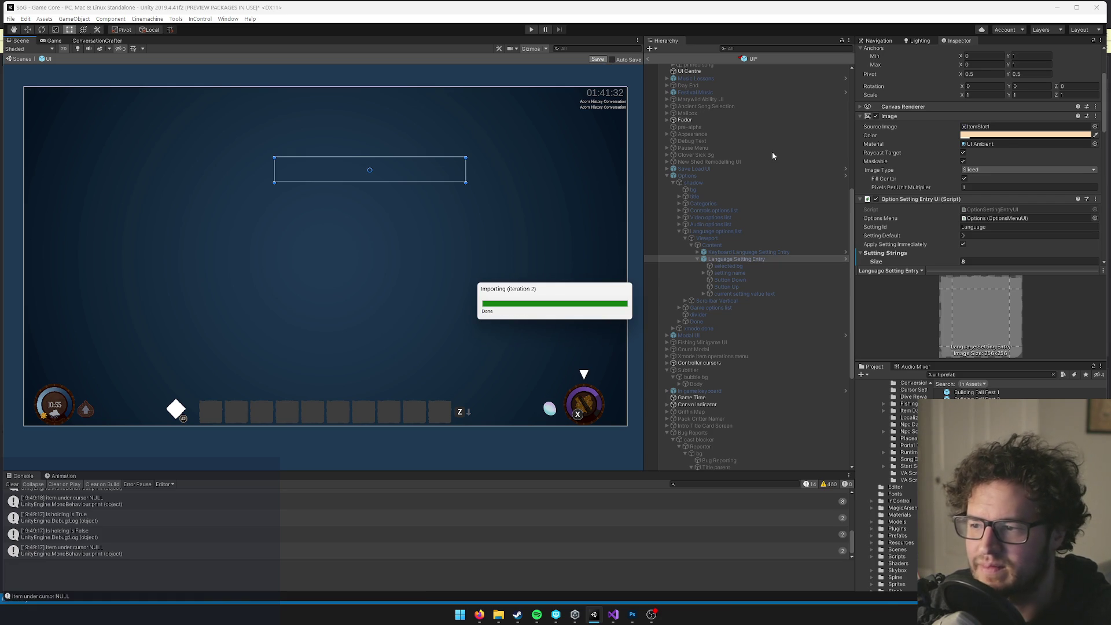
left_click(649, 60)
left_click(47, 42)
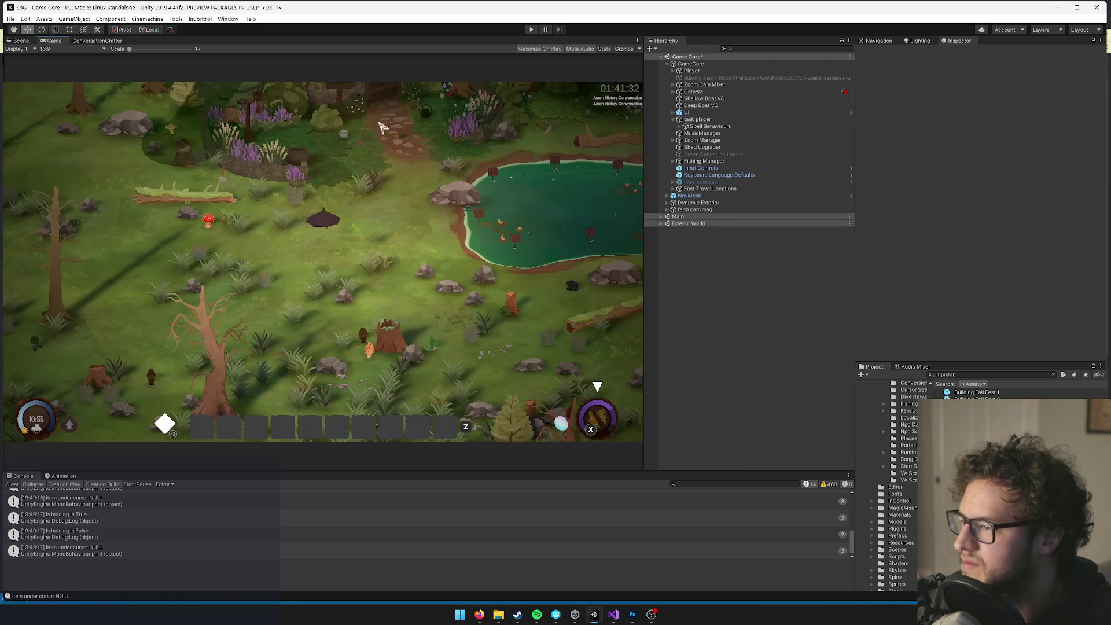
Start Play mode and walk the character right past the statue, briefly toggling the inventory.
left_click(536, 32)
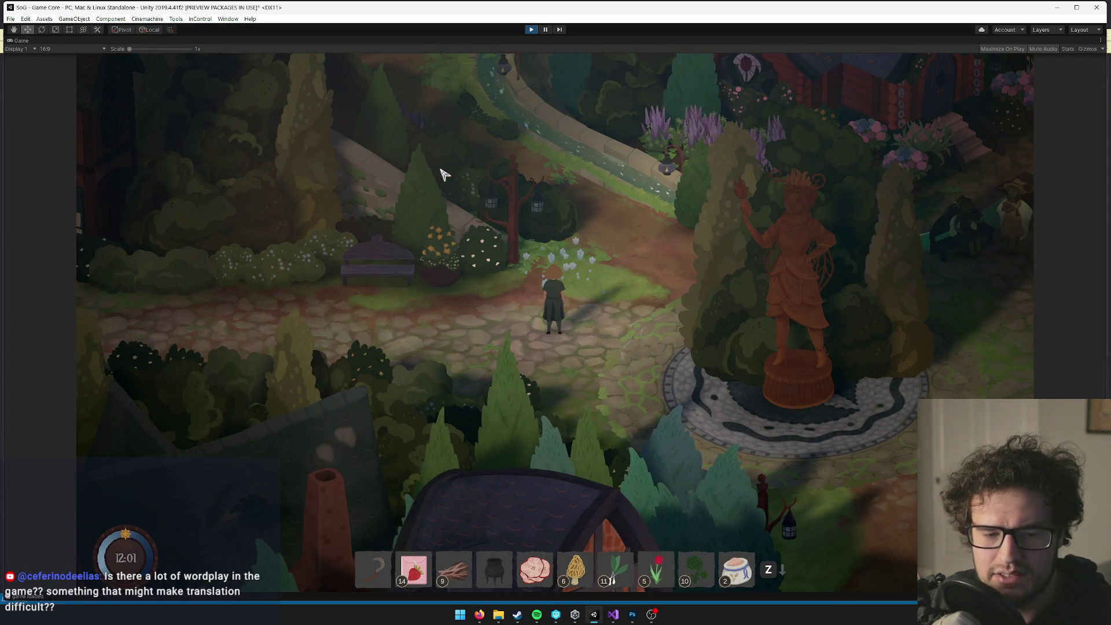
key("d")
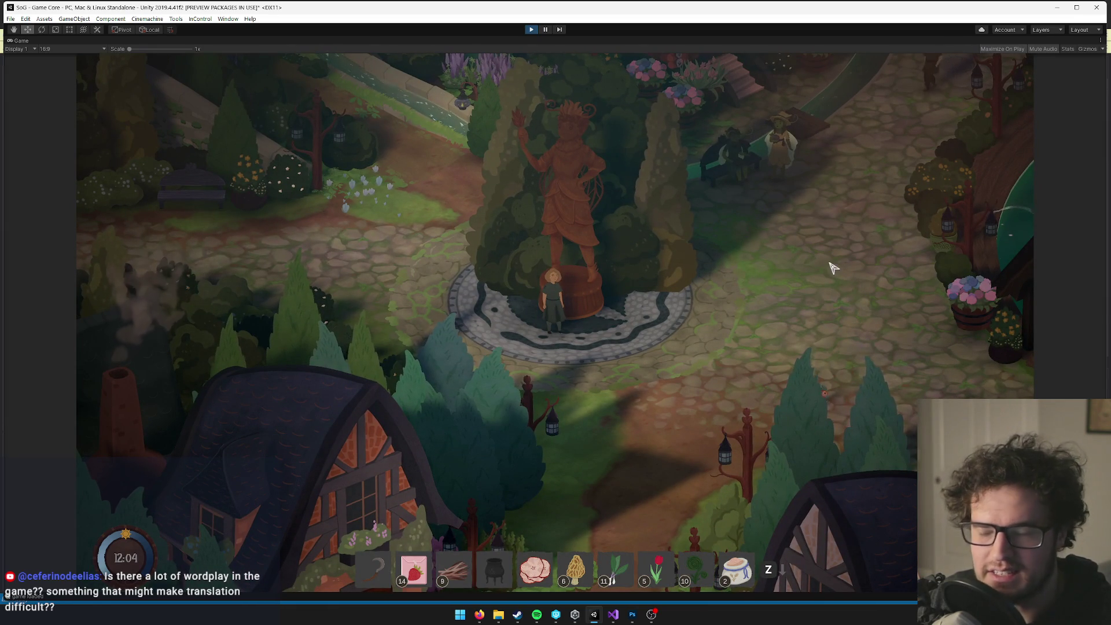
key("d")
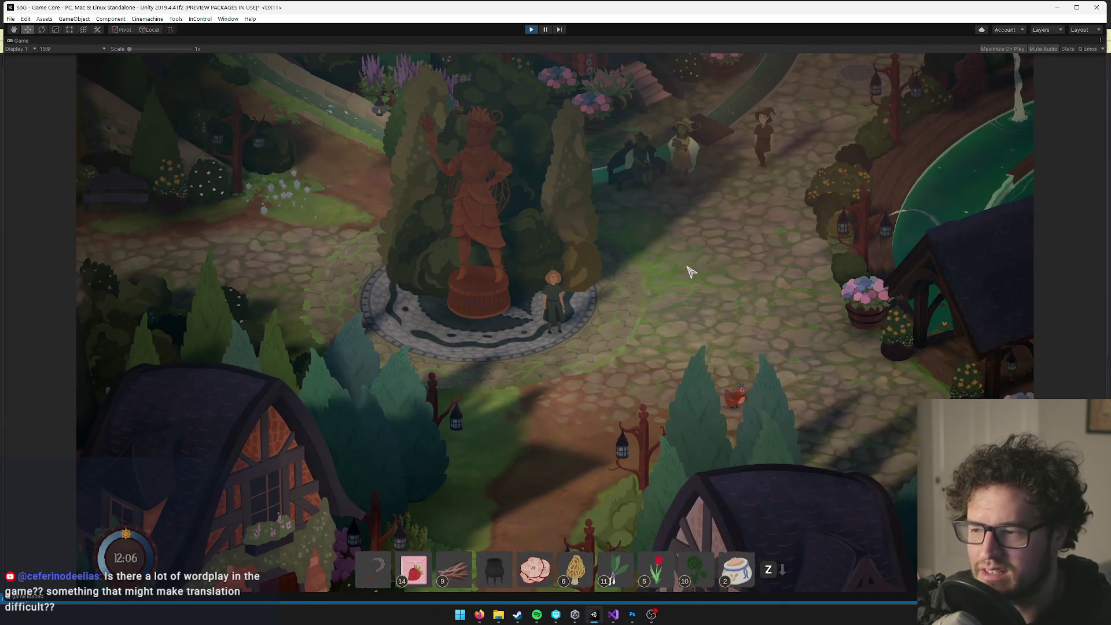
key("Tab")
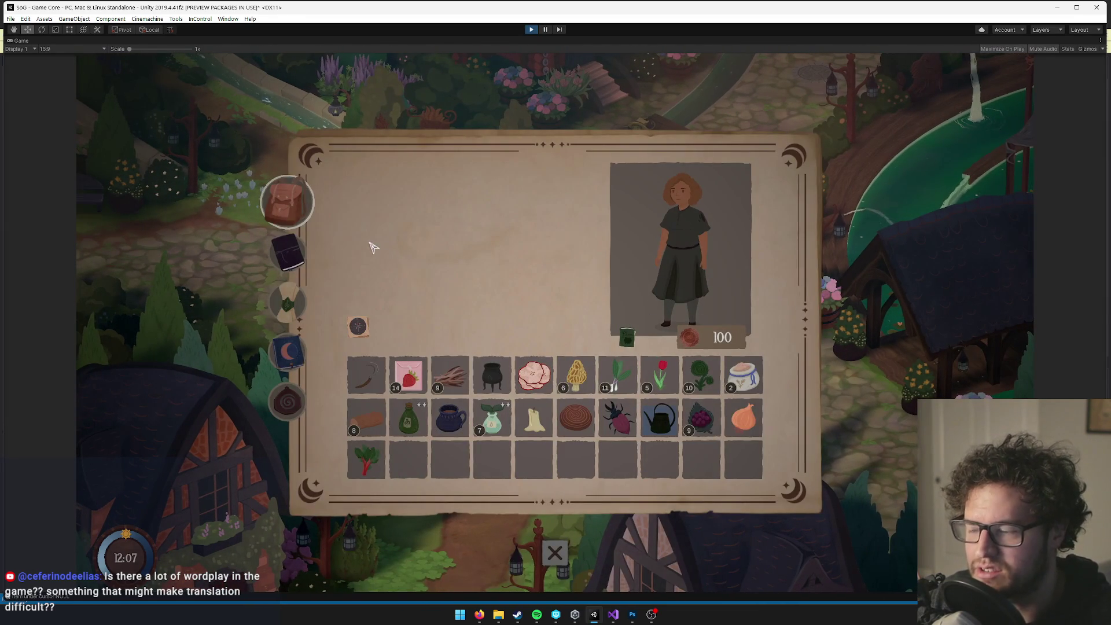
key("Tab")
key("d")
In Options > Language, cycle through Deutsch and English, then settle on 中文(简体) and click Done.
key("Escape")
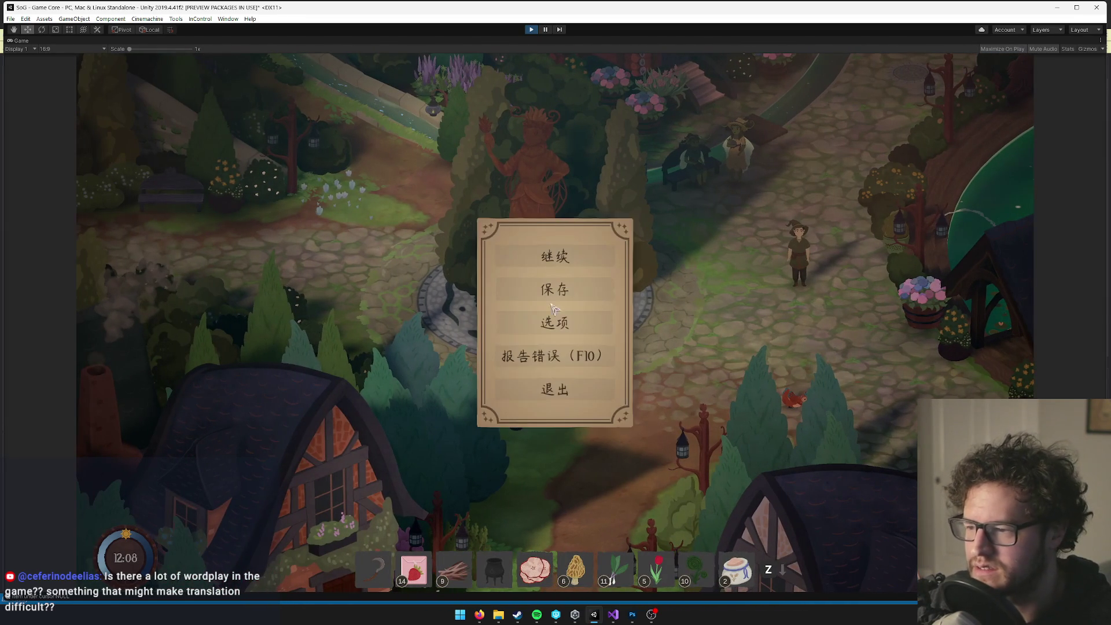
left_click(501, 320)
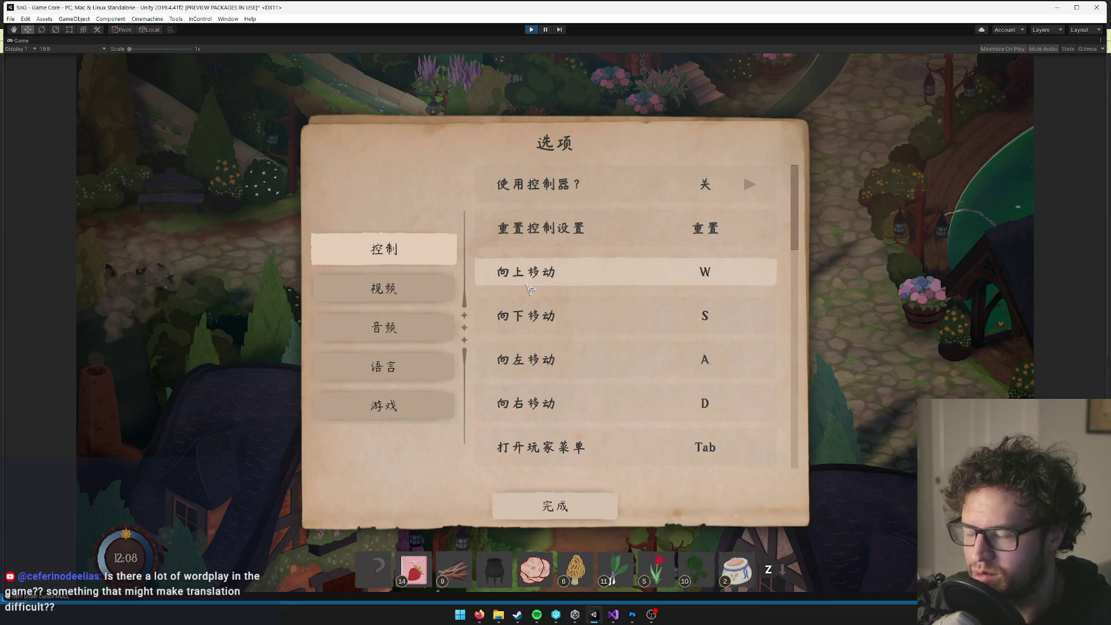
left_click(399, 367)
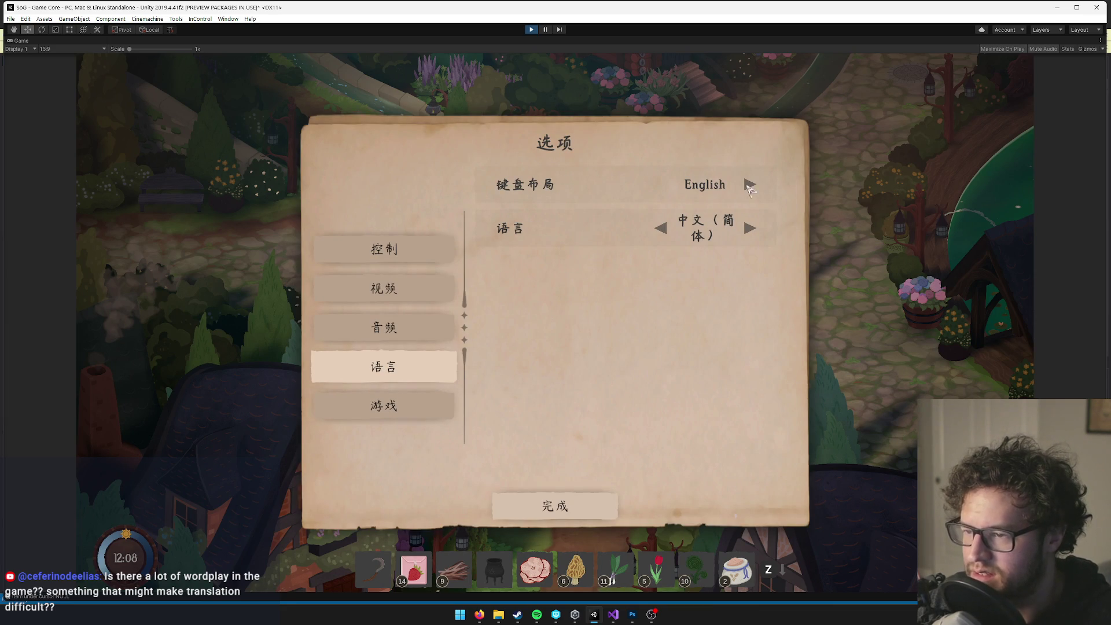
left_click(751, 229)
left_click(661, 231)
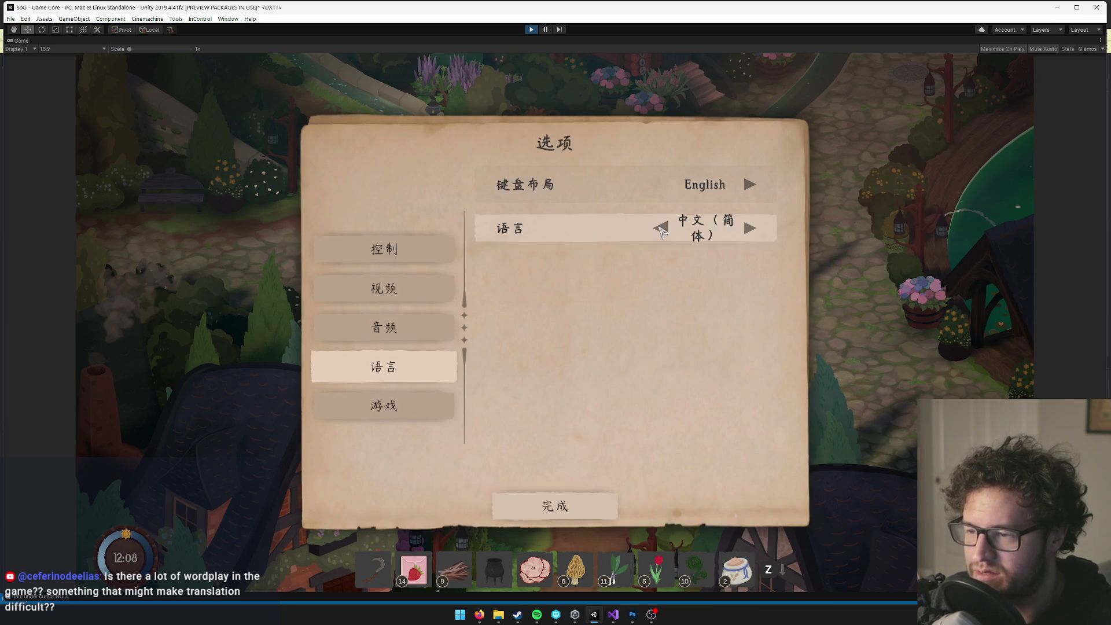
left_click(760, 230)
left_click(660, 228)
left_click(663, 230)
left_click(666, 230)
left_click(555, 513)
Resume the game and open the quest journal from the inventory.
left_click(548, 258)
key("Tab")
left_click(287, 252)
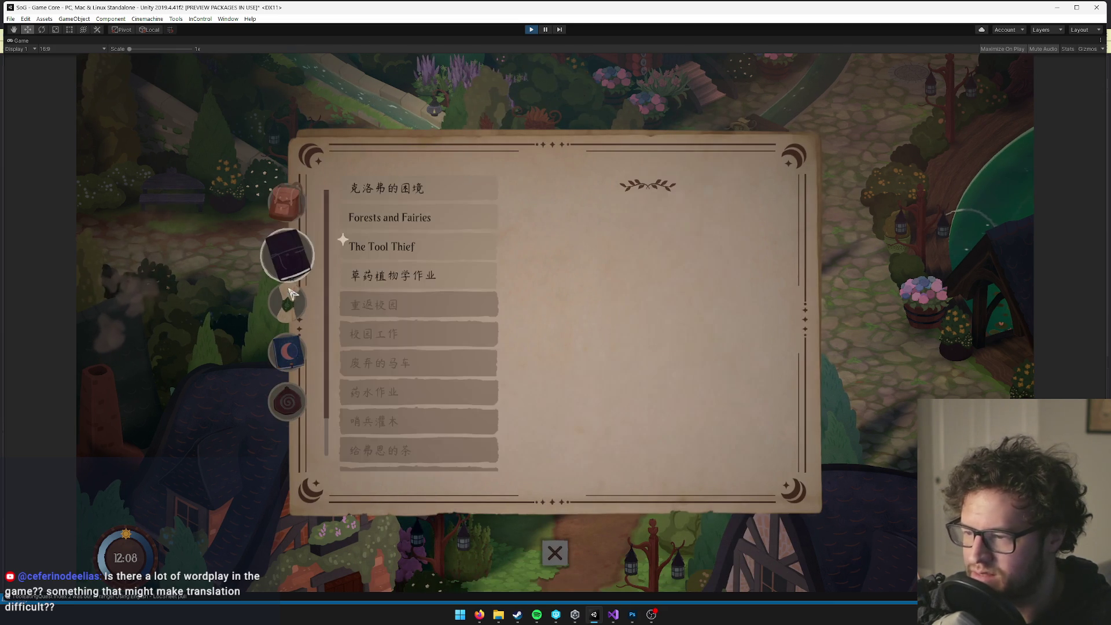
Browse the quest journal's Forests and Fairies, The Tool Thief and Chinese herbology quests.
key("Tab")
key("Escape")
key("Escape")
key("Tab")
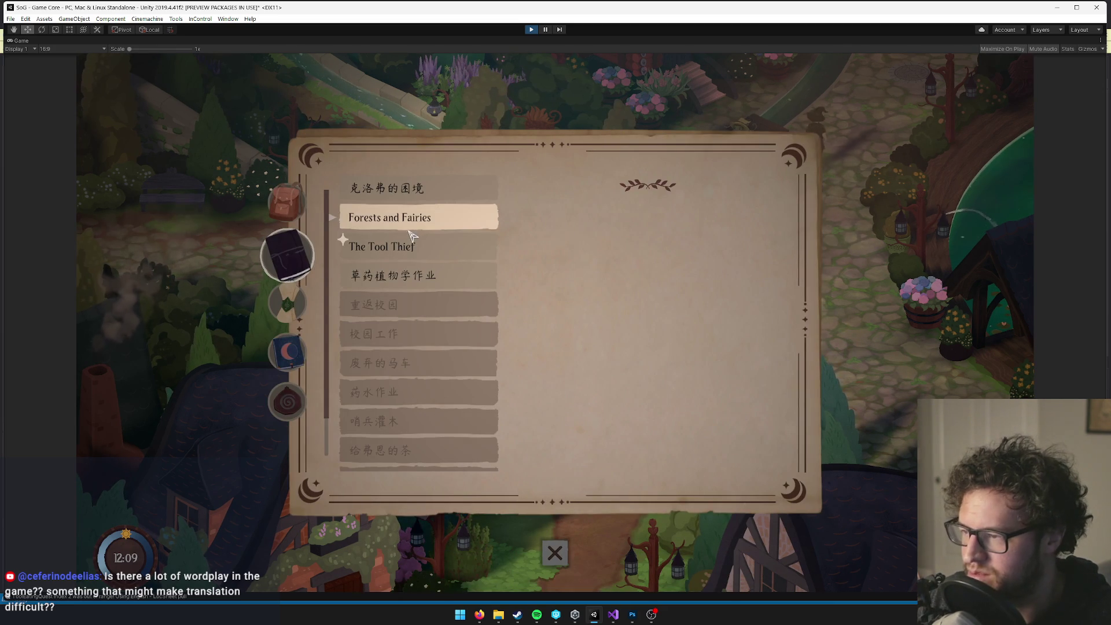
left_click(347, 228)
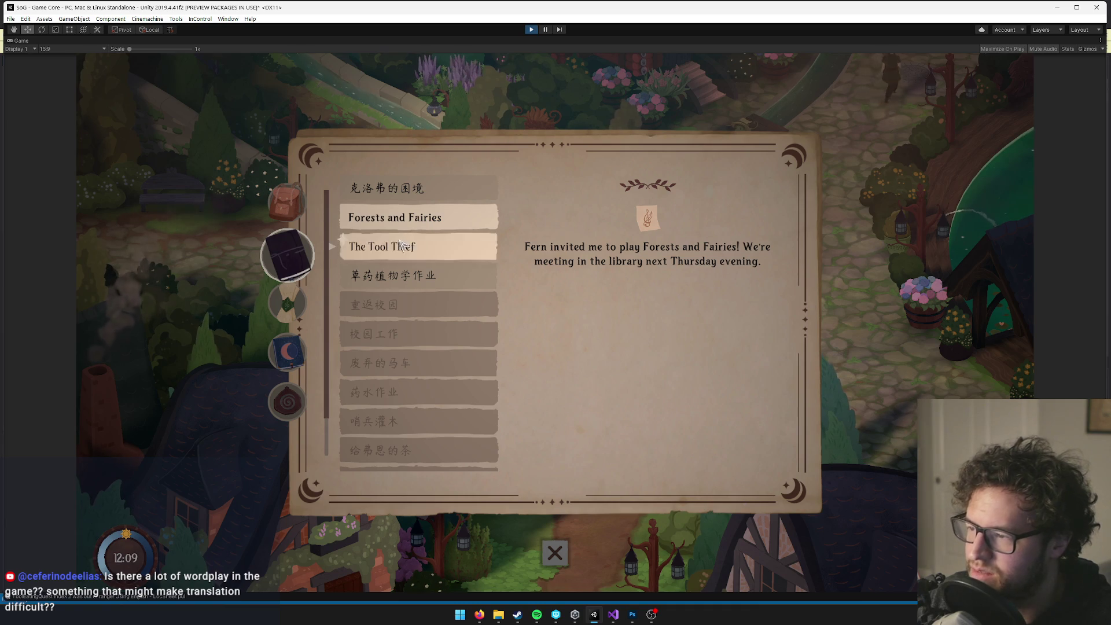
left_click(405, 246)
left_click(347, 219)
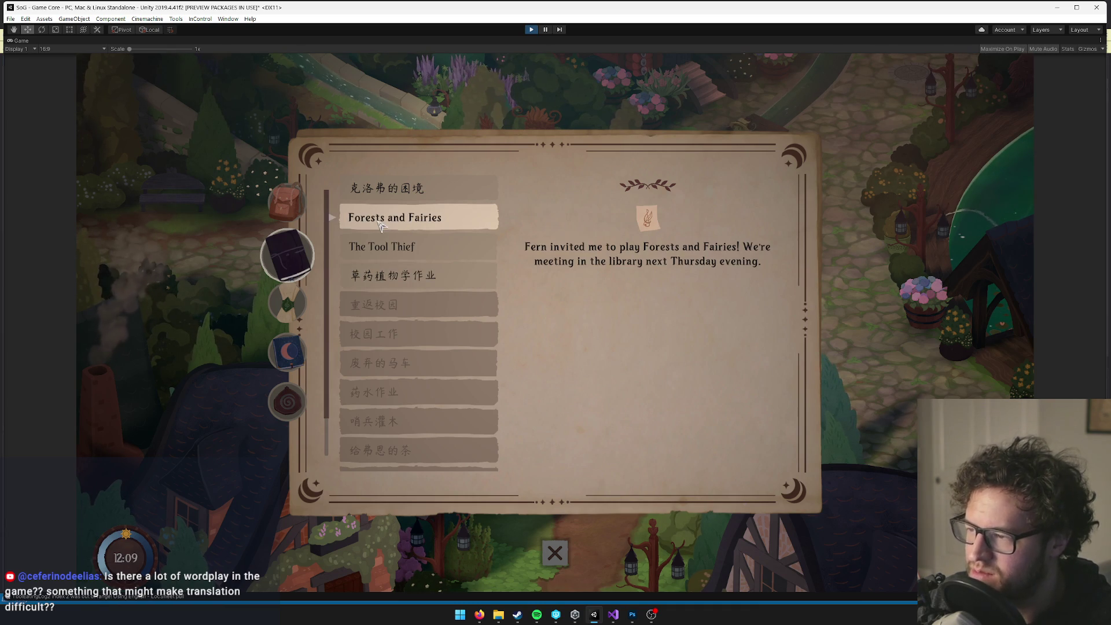
left_click(394, 250)
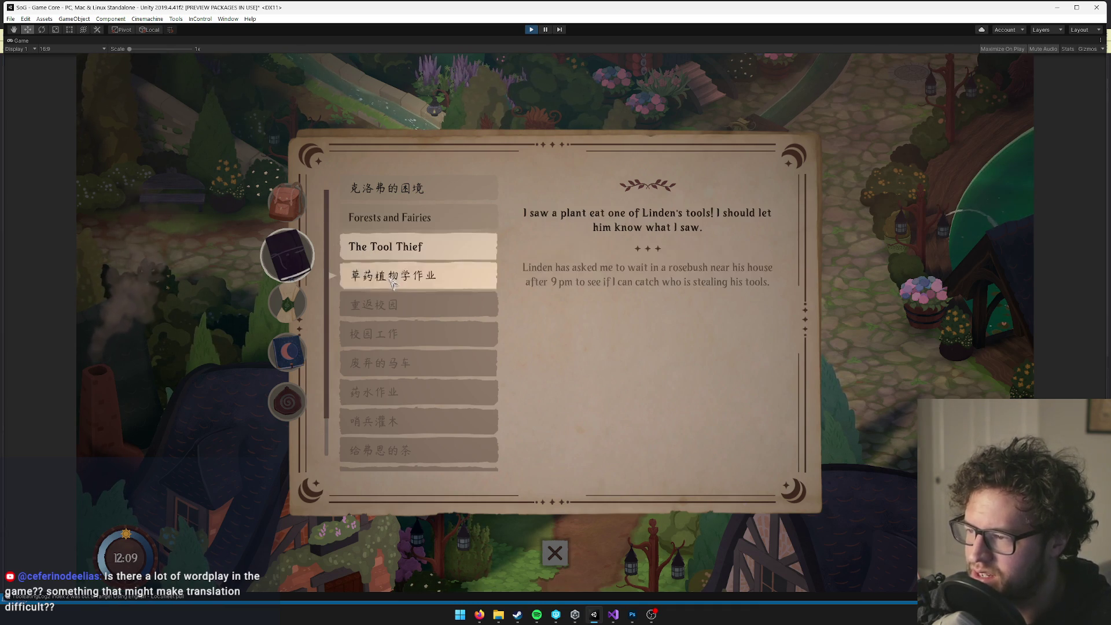
left_click(394, 279)
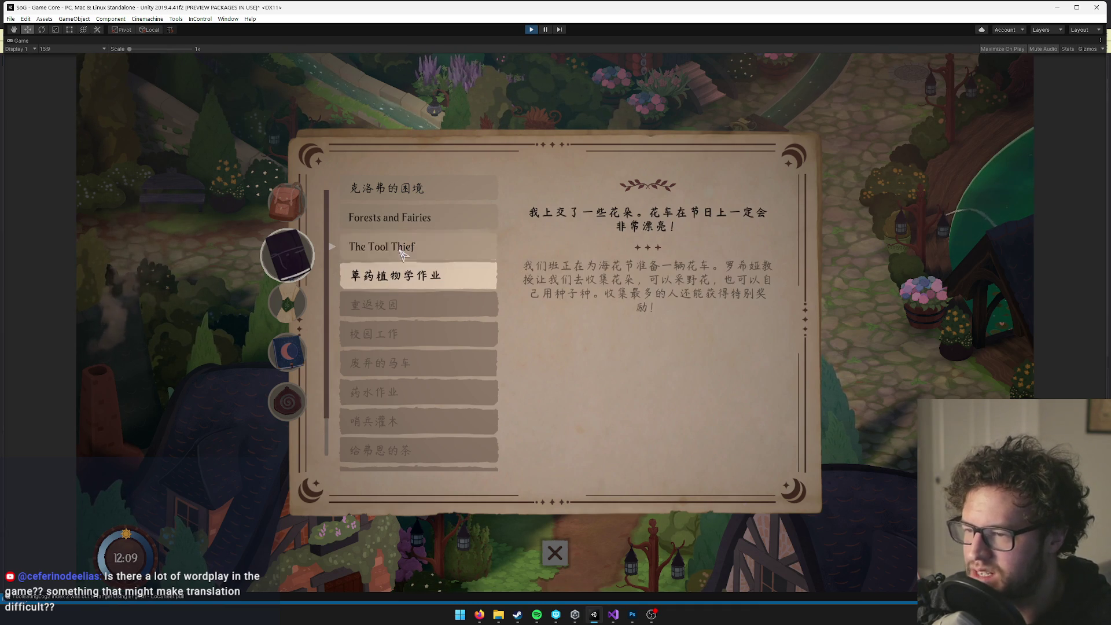
key("Up")
key("Up")
left_click(392, 272)
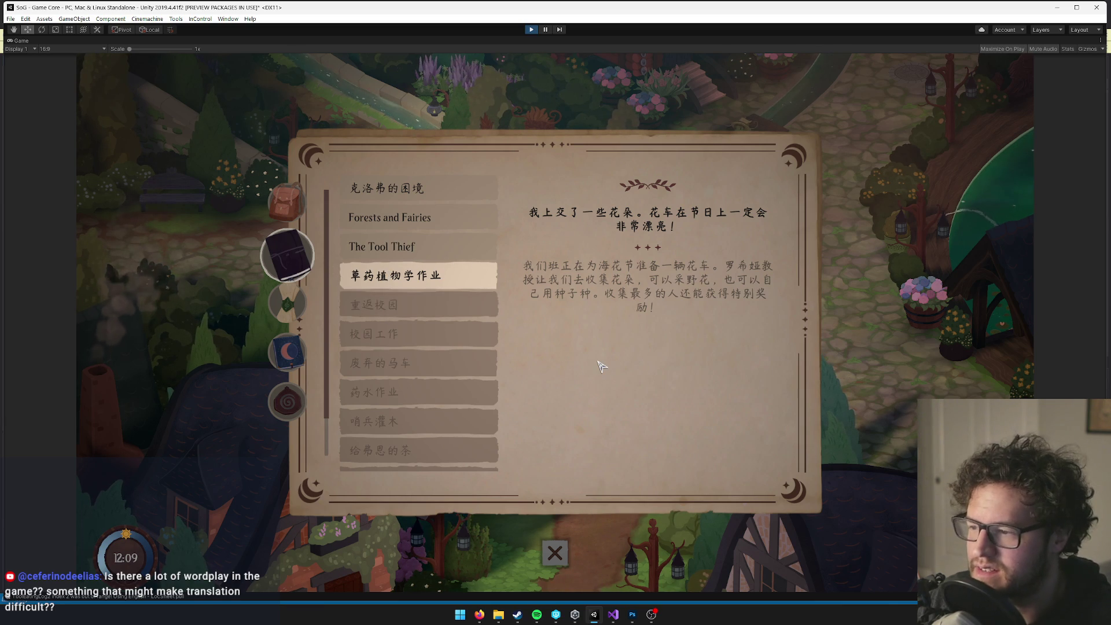
Flip between inventory and journal, view the 重返校园 quest, then return to gameplay.
left_click(286, 202)
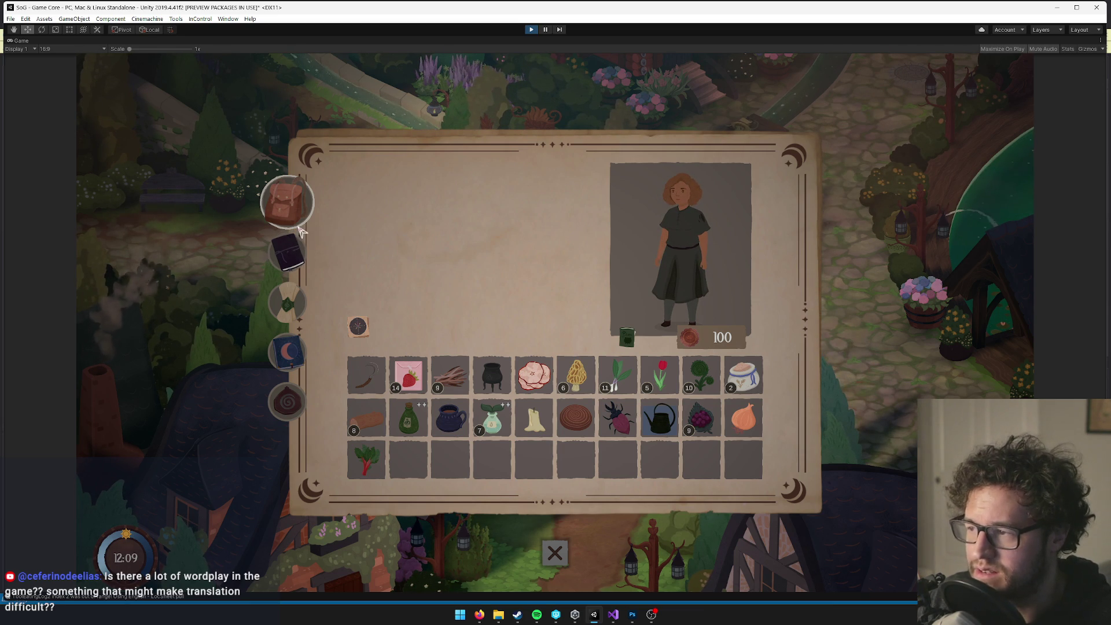
left_click(295, 257)
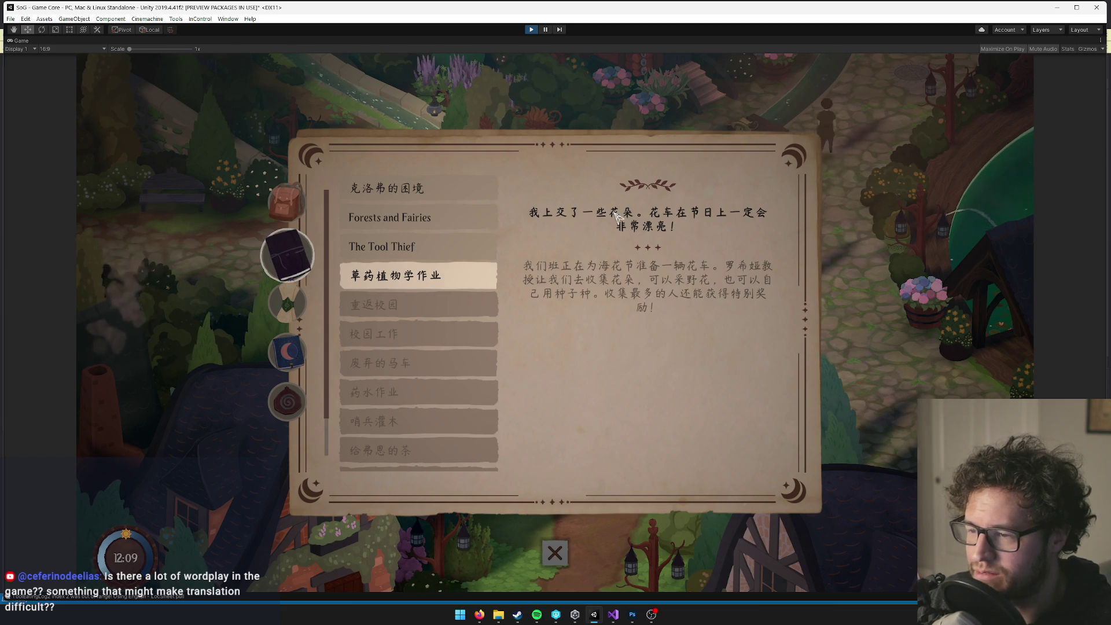
left_click(475, 302)
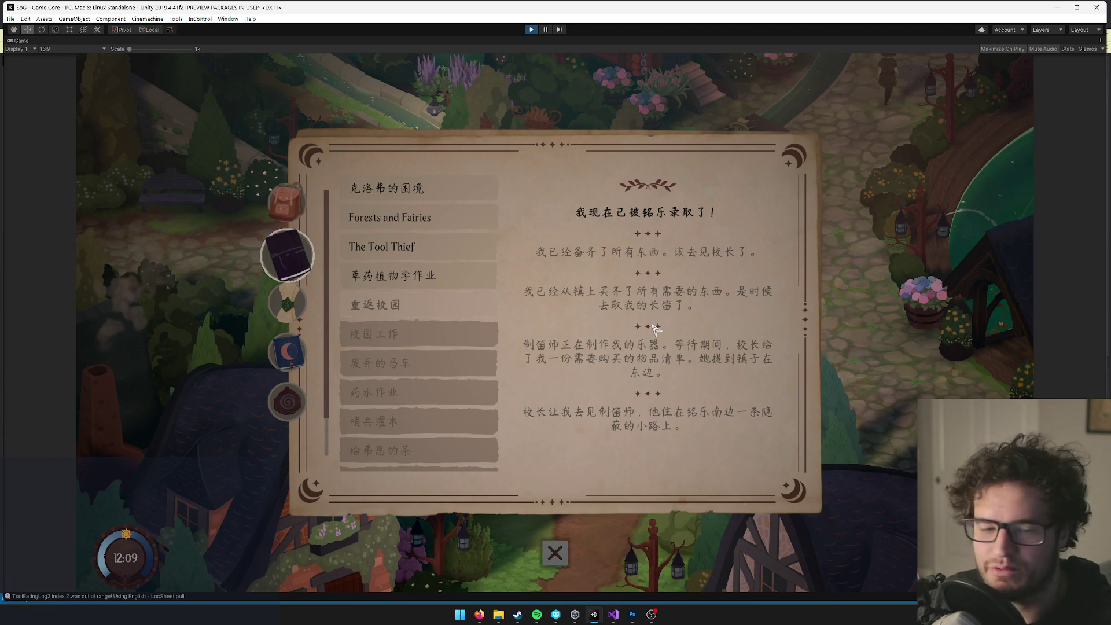
left_click(284, 197)
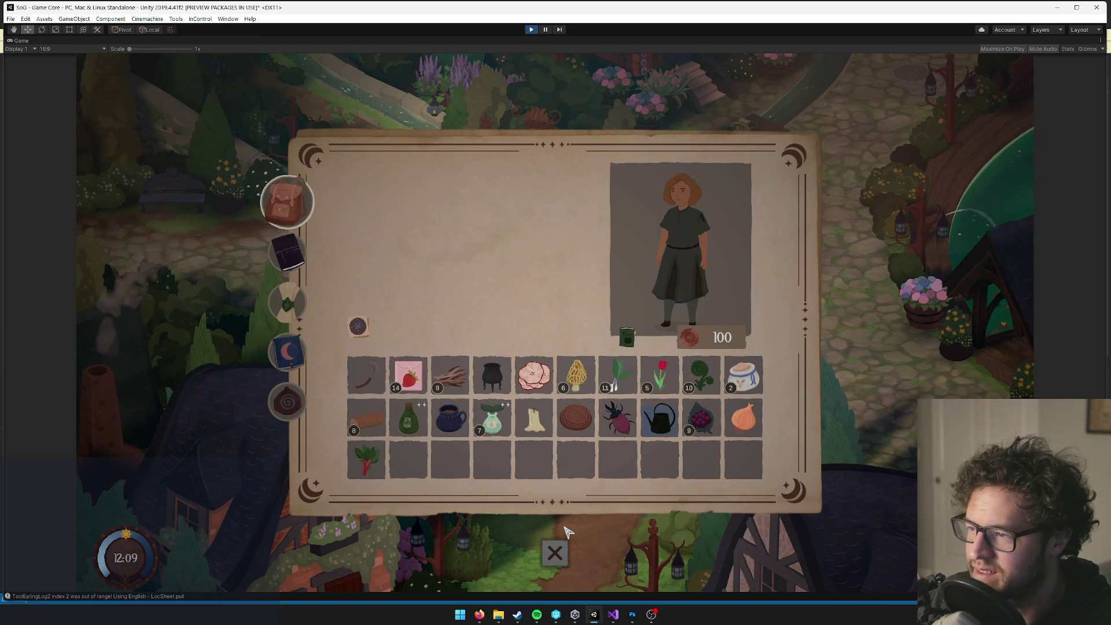
left_click(556, 553)
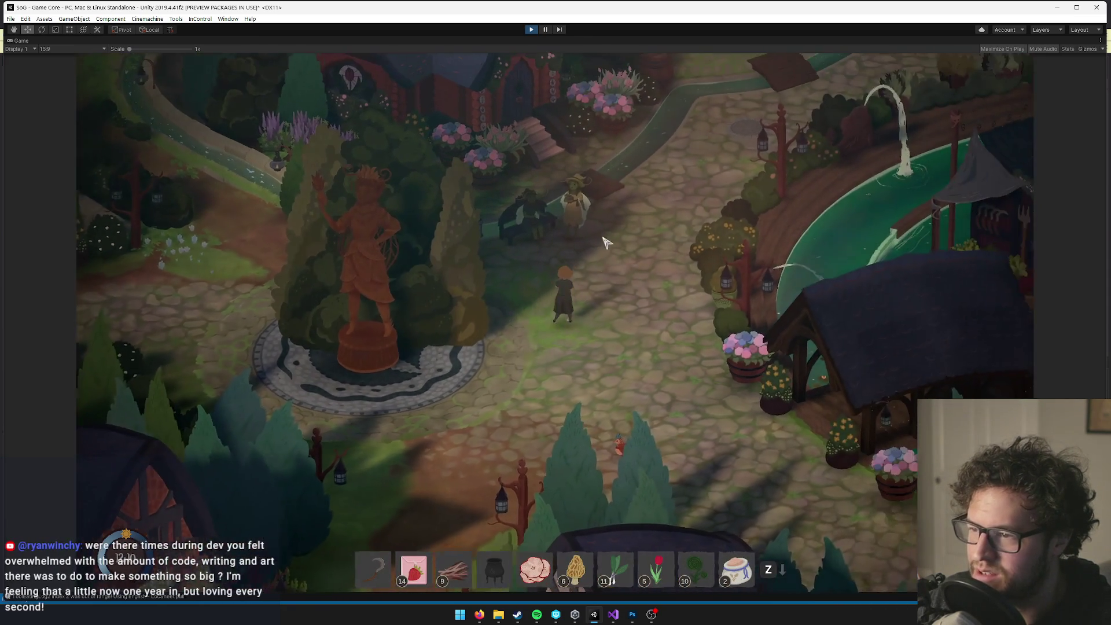
Walk through town to the townsfolk and play their Chinese dialogue to its end.
key("w+d")
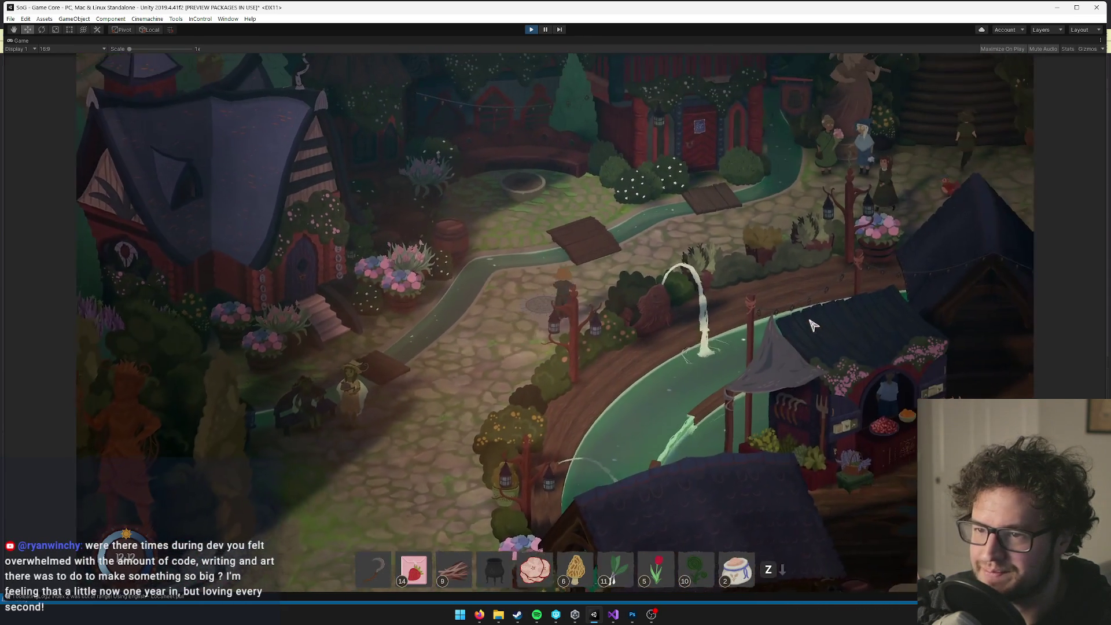
key("w+d")
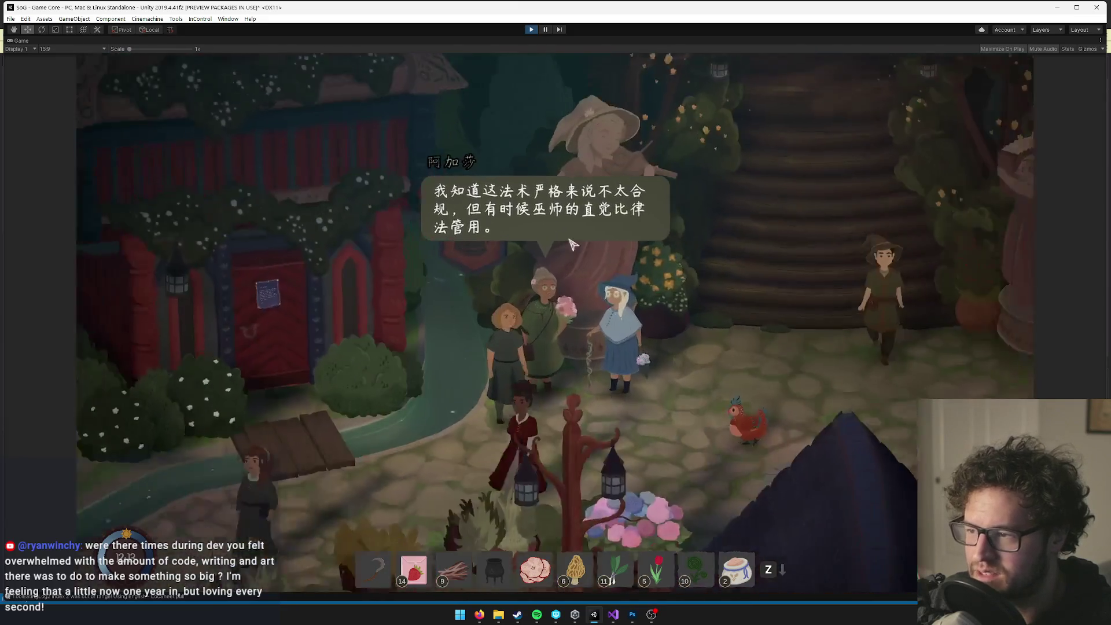
key("s+a")
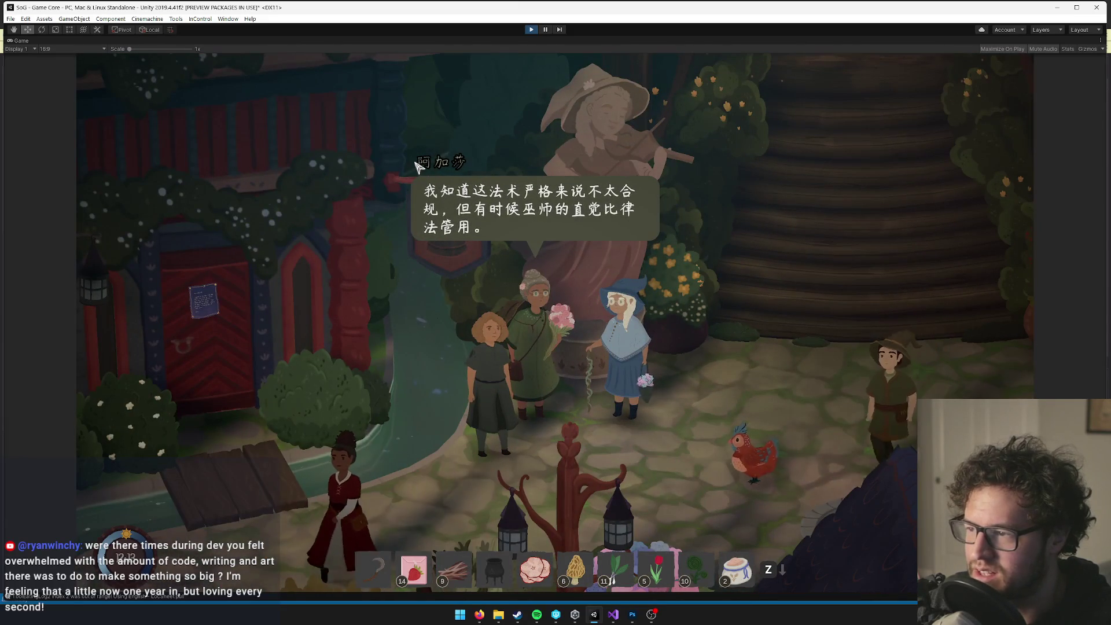
key("a")
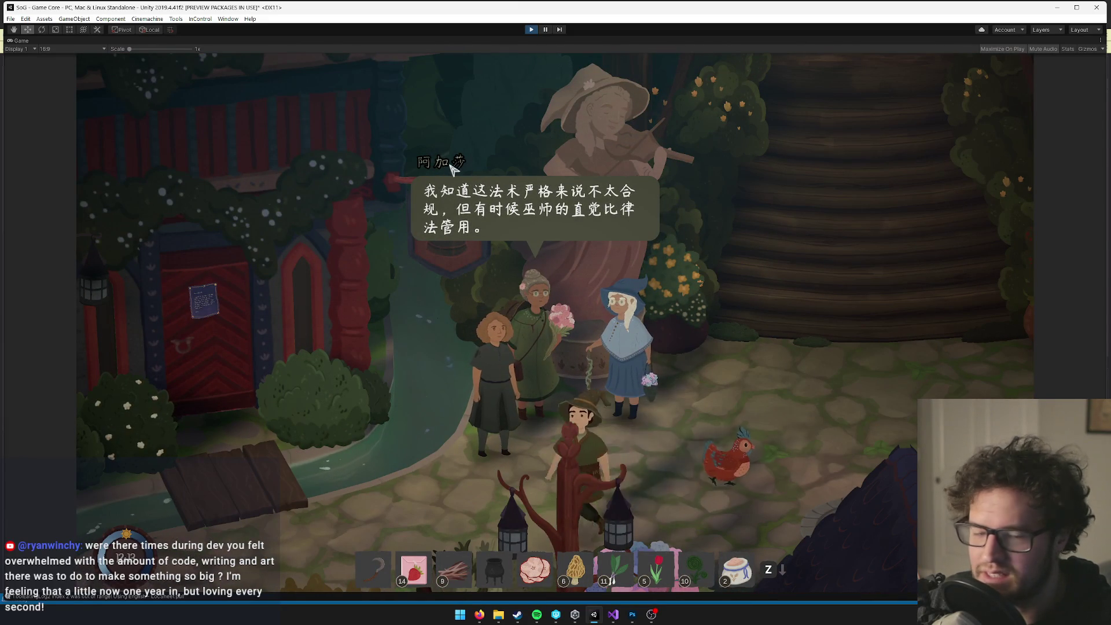
key("a")
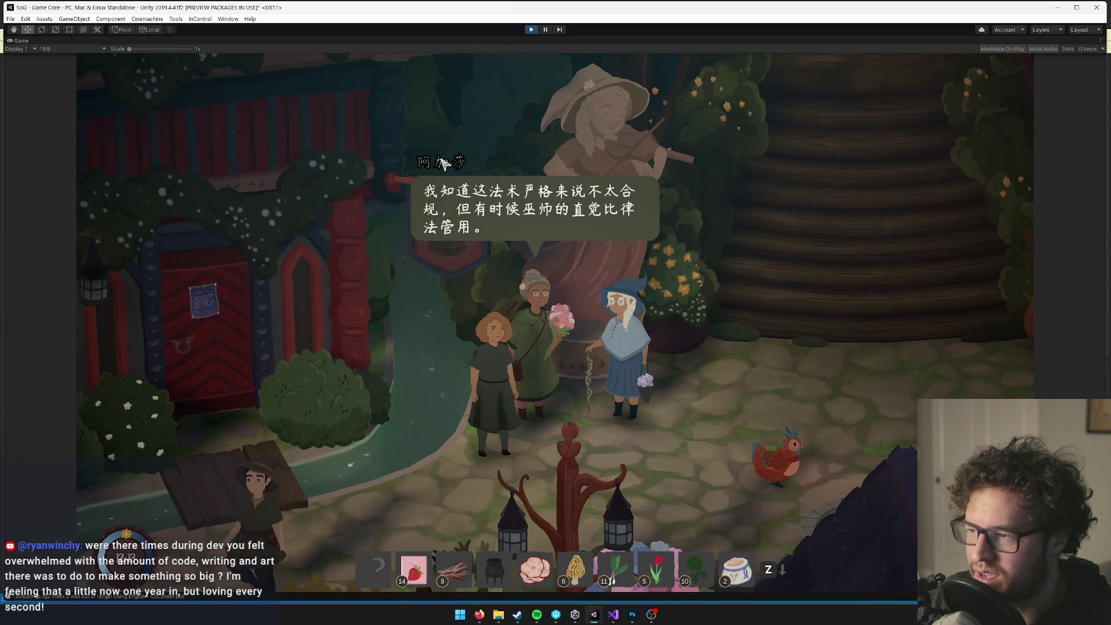
key("a")
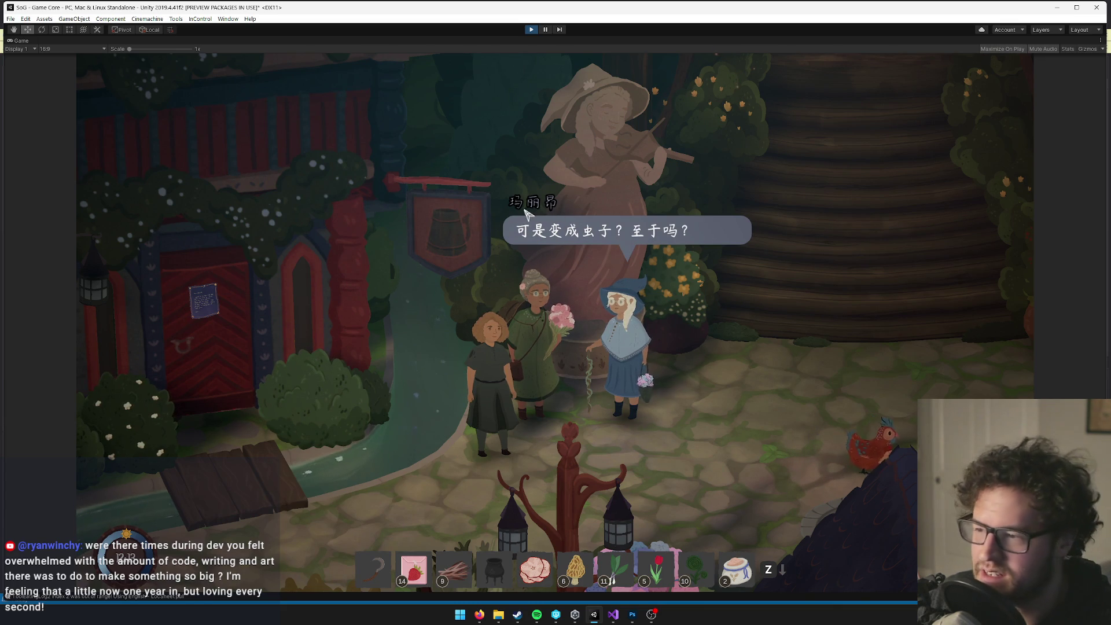
left_click(546, 228)
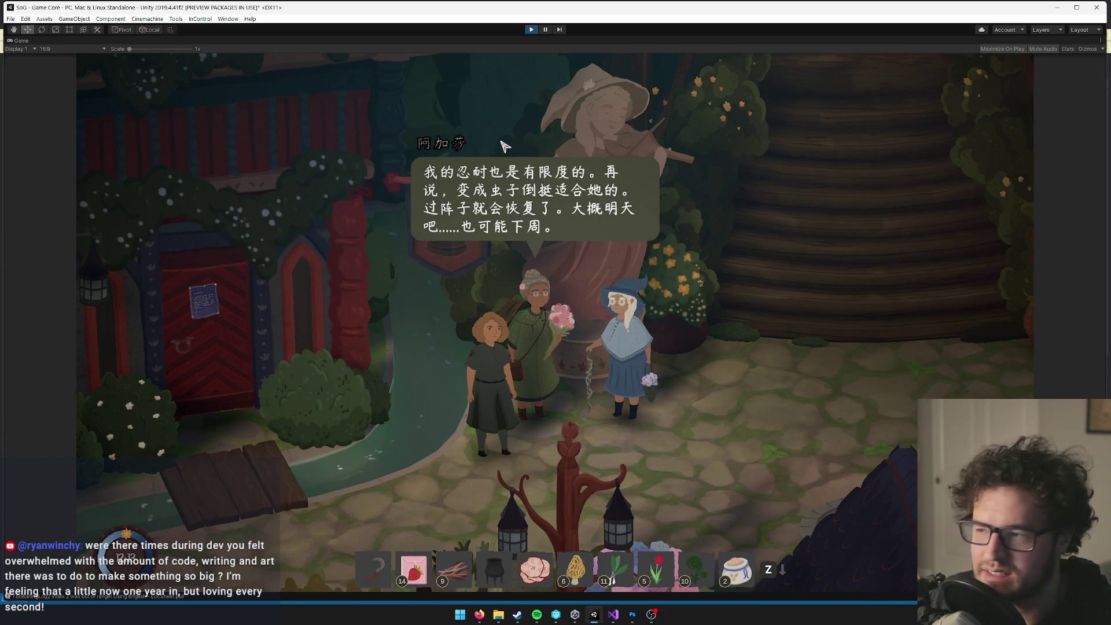
left_click(509, 193)
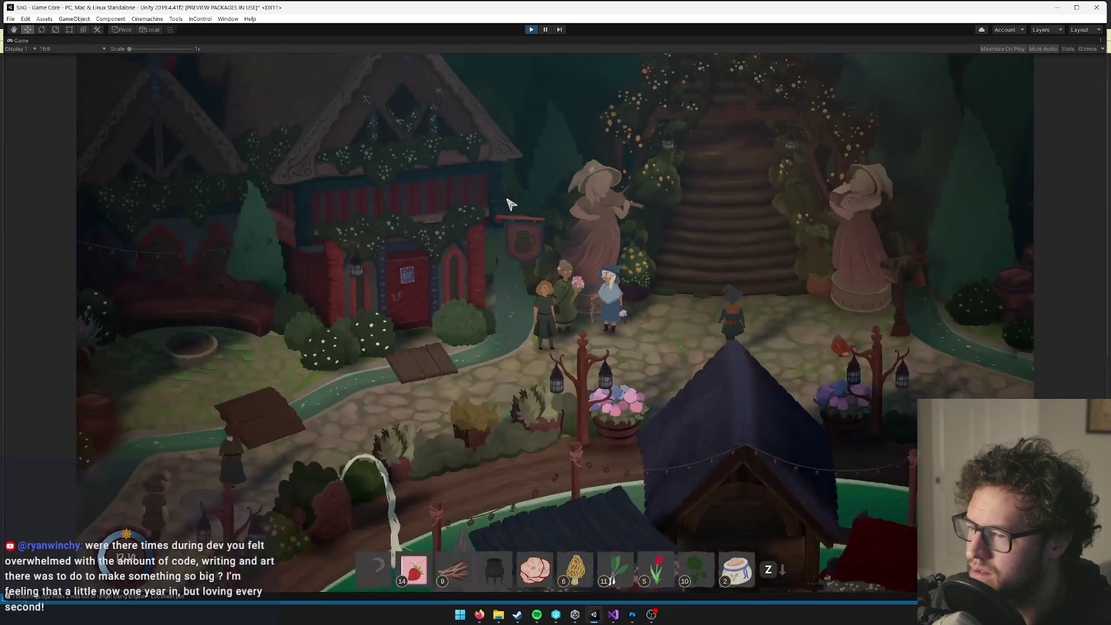
Cross the square, toggle the inventory with Z, and bring up the pause menu.
key("d")
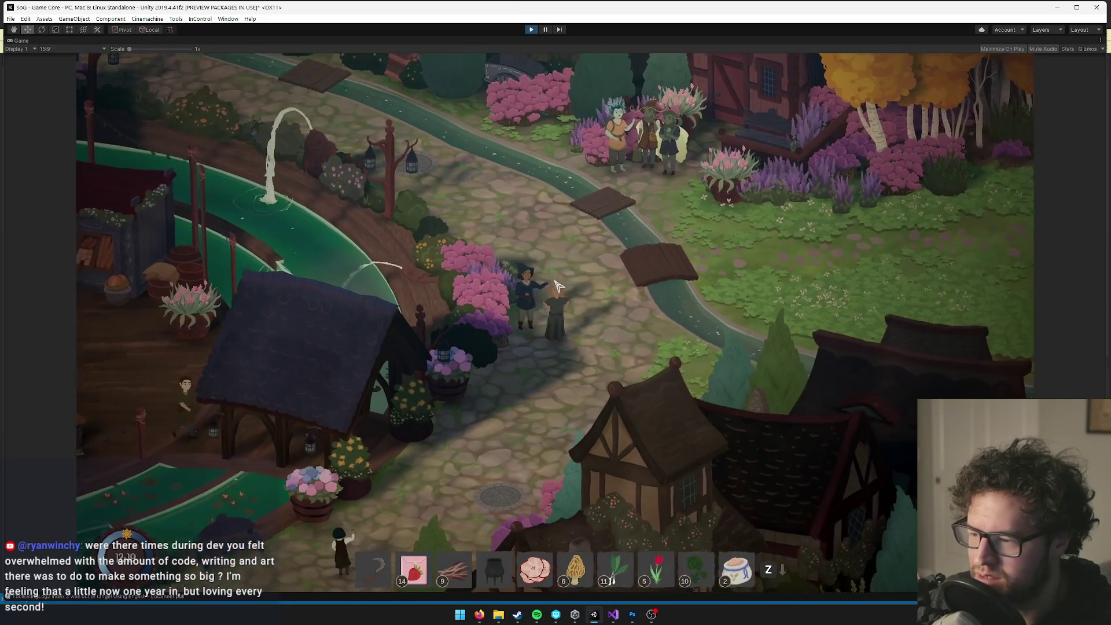
key("z")
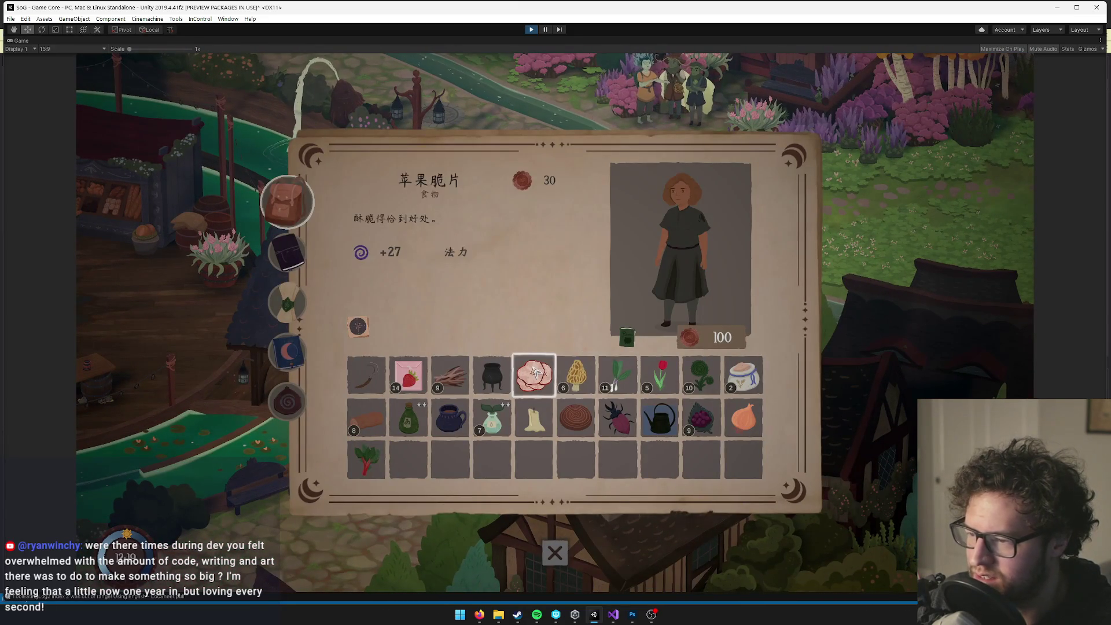
key("z")
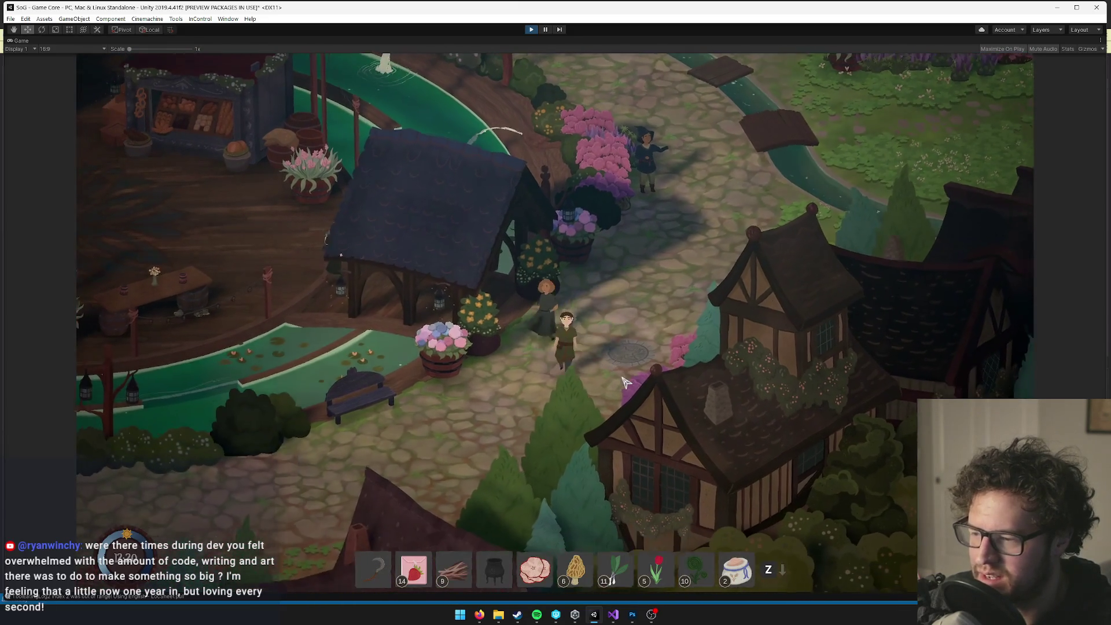
key("z")
key("Escape")
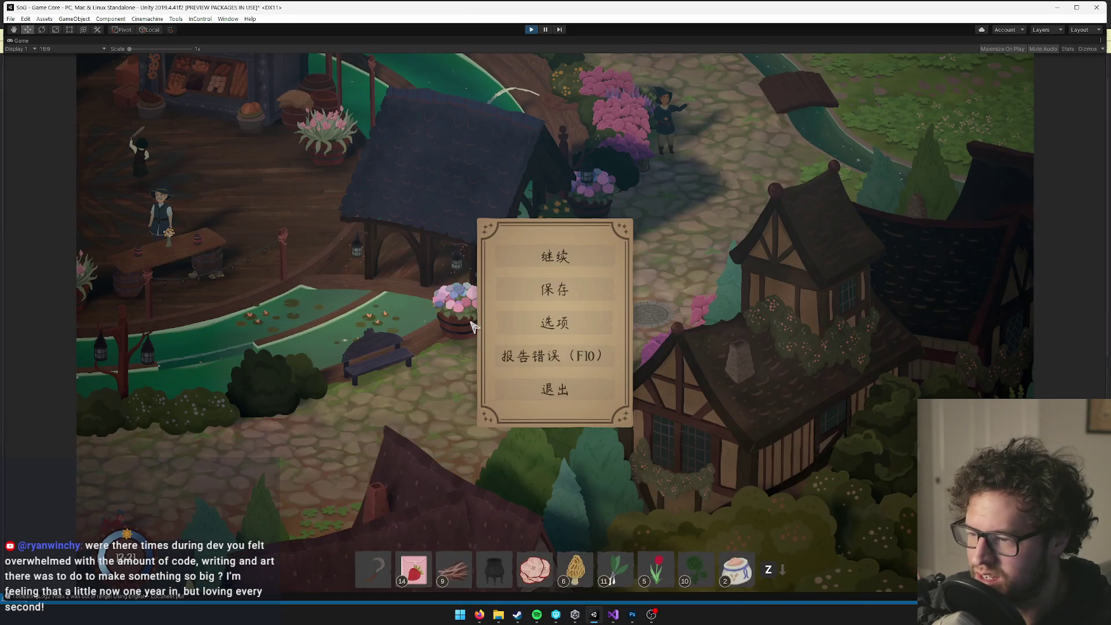
Change the game language to Deutsch in 选项 > 语言 and resume play.
left_click(547, 327)
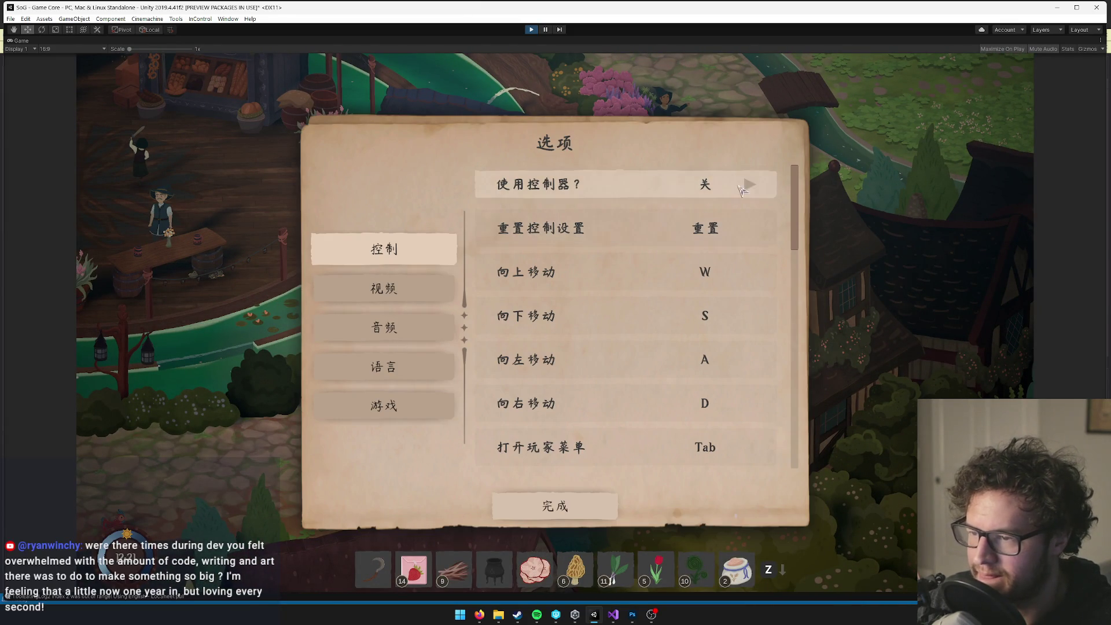
left_click(391, 368)
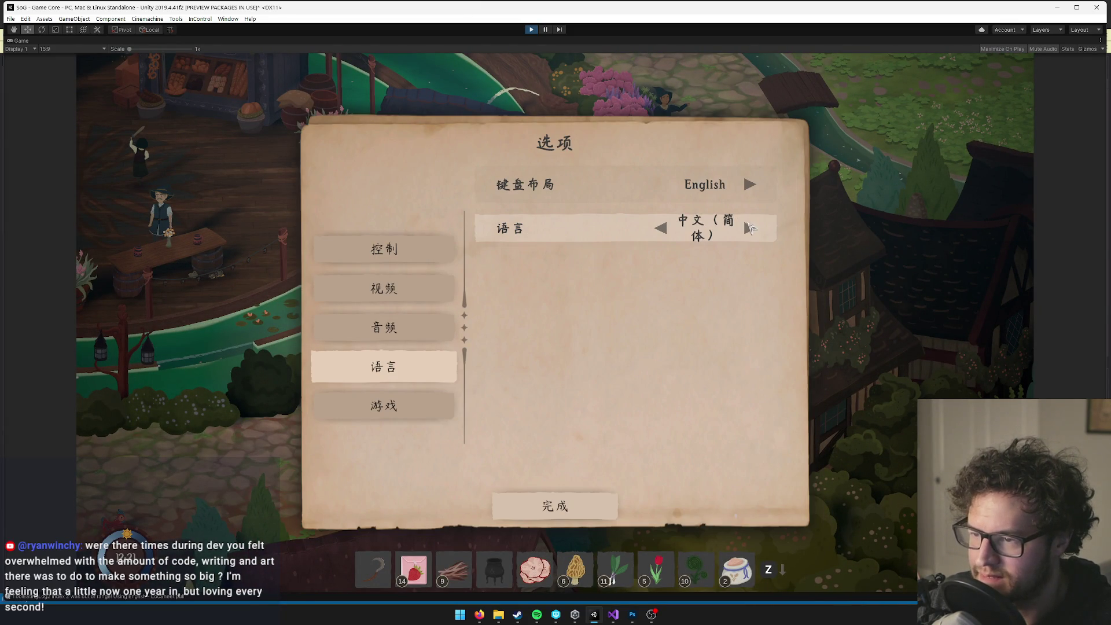
left_click(750, 229)
left_click(561, 501)
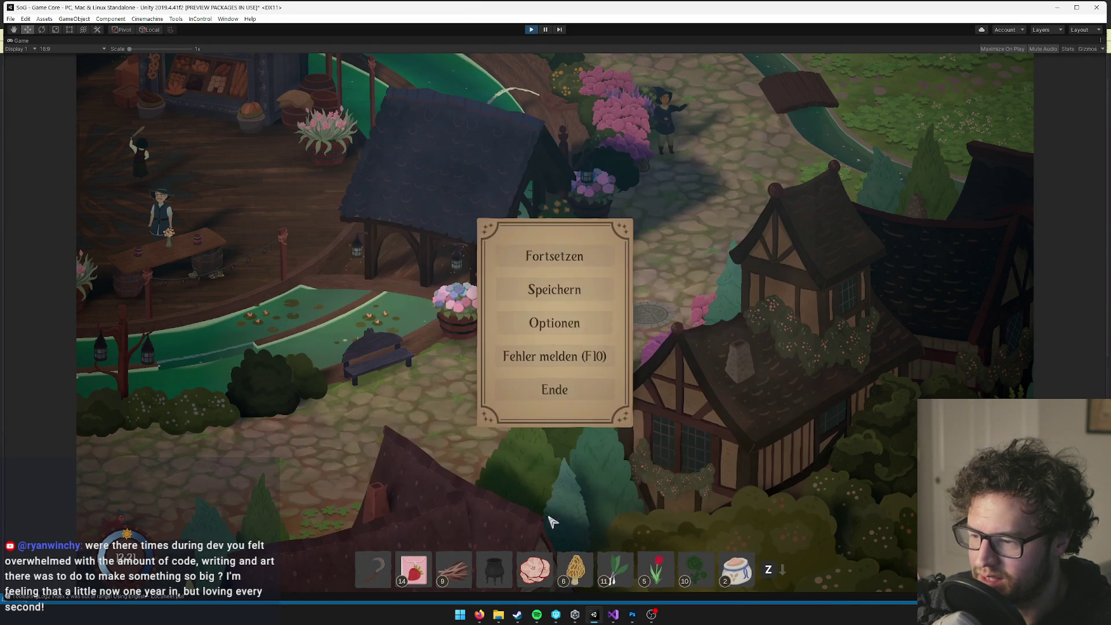
left_click(615, 254)
Open the German songs page and view the Lied des Ackerns song sheet.
key("Tab")
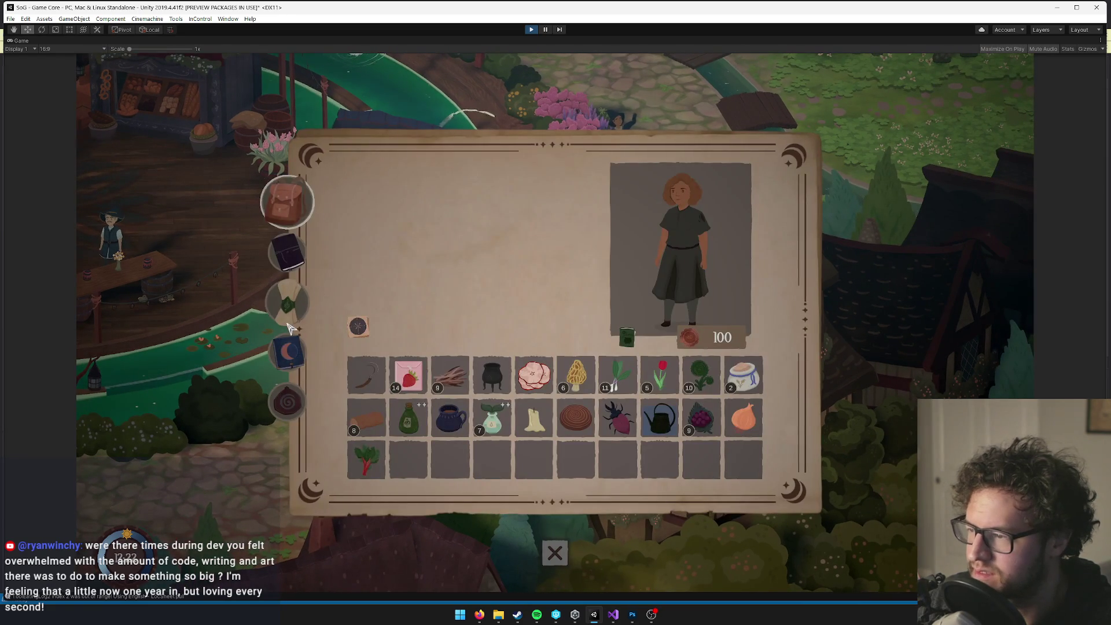
left_click(287, 301)
left_click(290, 353)
left_click(287, 302)
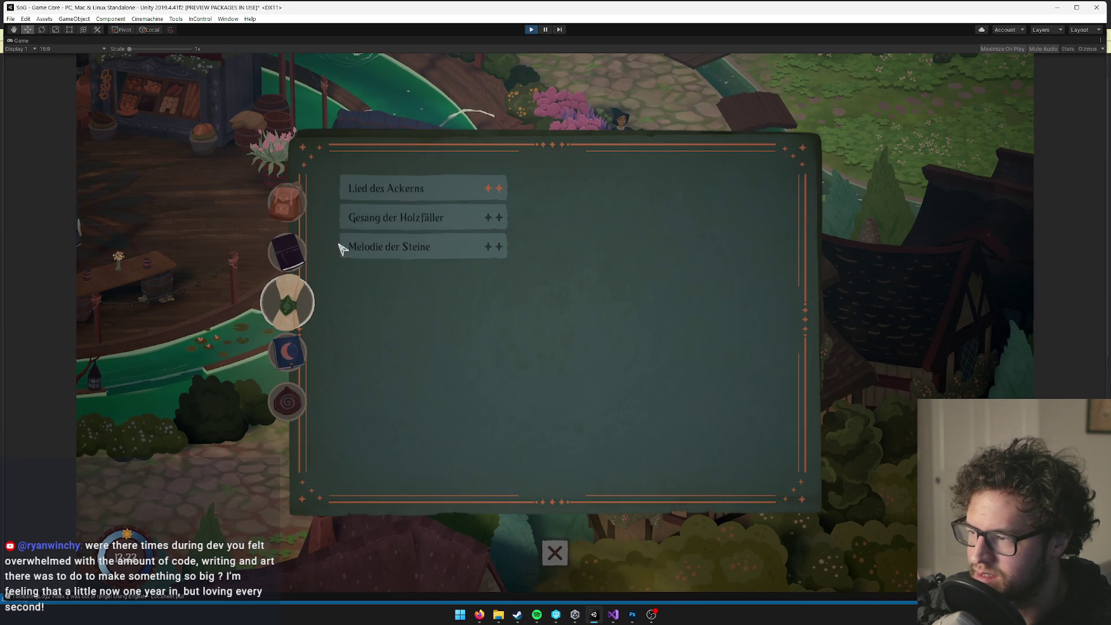
left_click(388, 197)
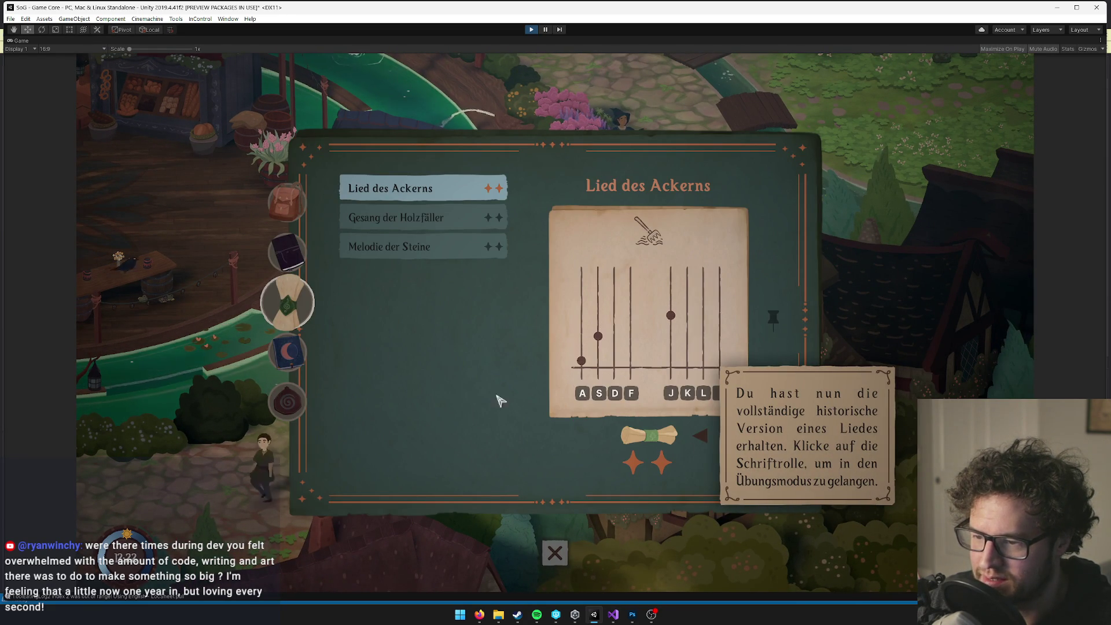
Check the German Frühling calendar and Fähigkeiten skill tree, then pause the game.
left_click(288, 352)
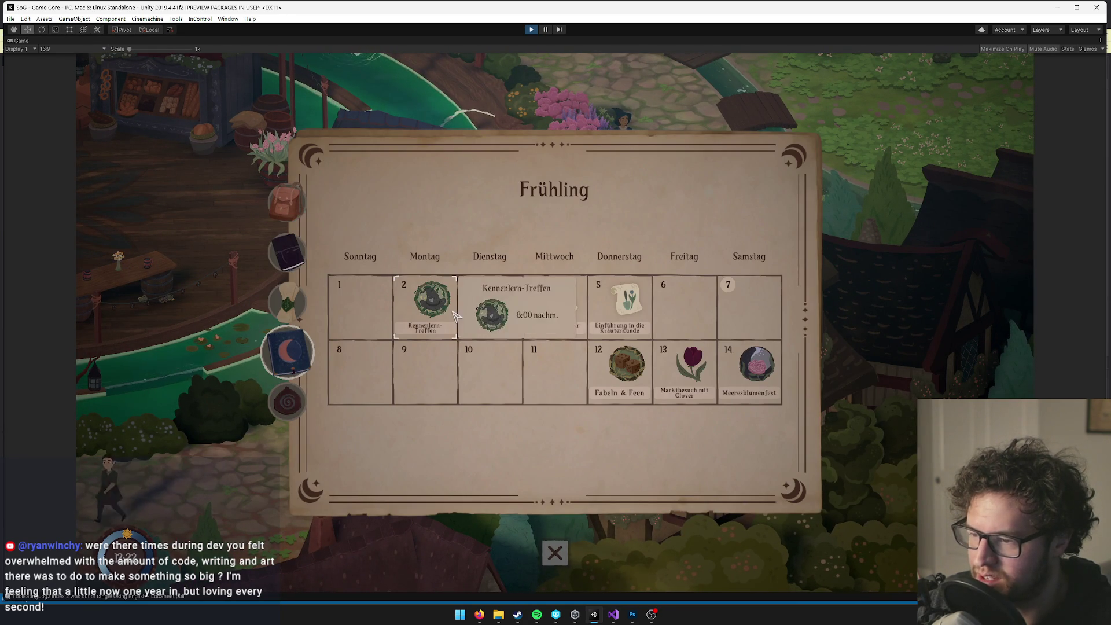
mouse_move(496, 335)
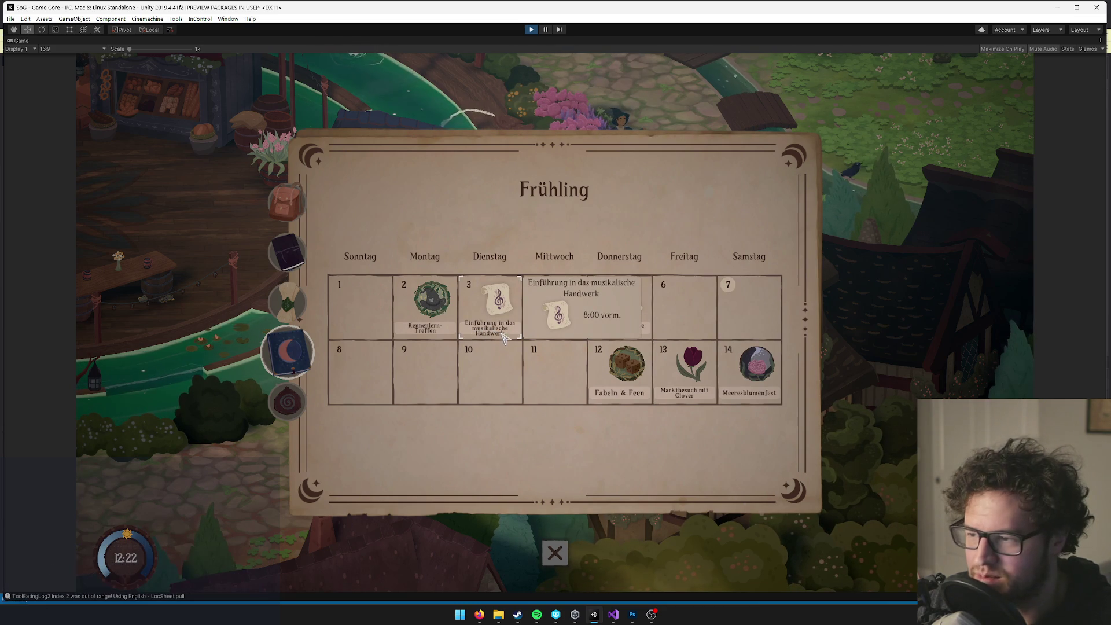
left_click(288, 402)
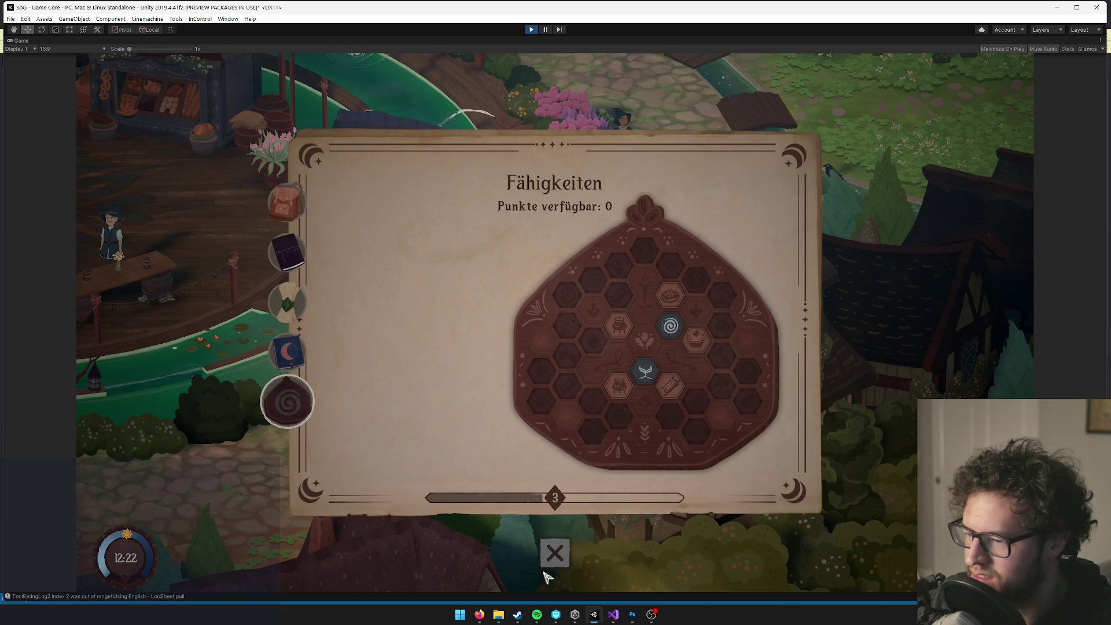
left_click(555, 553)
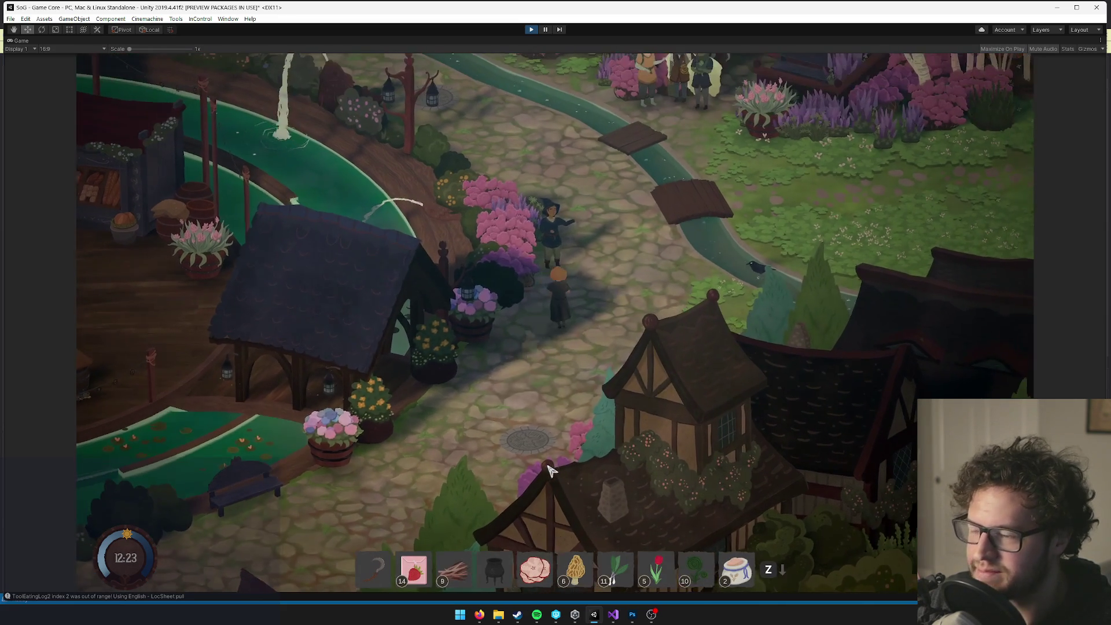
key("Escape")
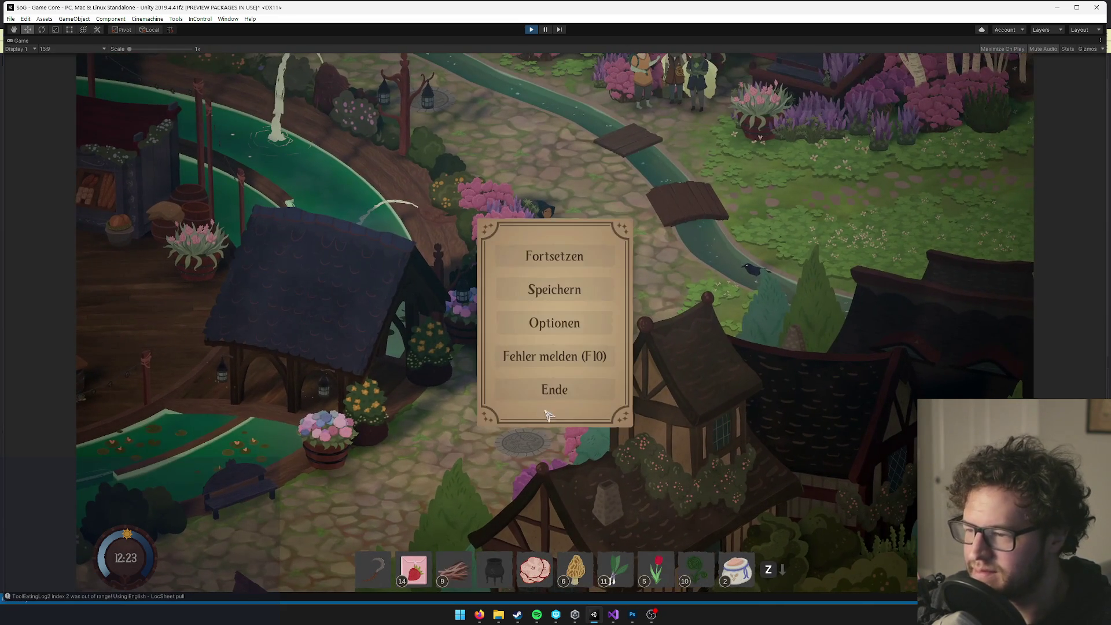
Switch the game language to Русский in Optionen > Sprache and resume.
left_click(557, 331)
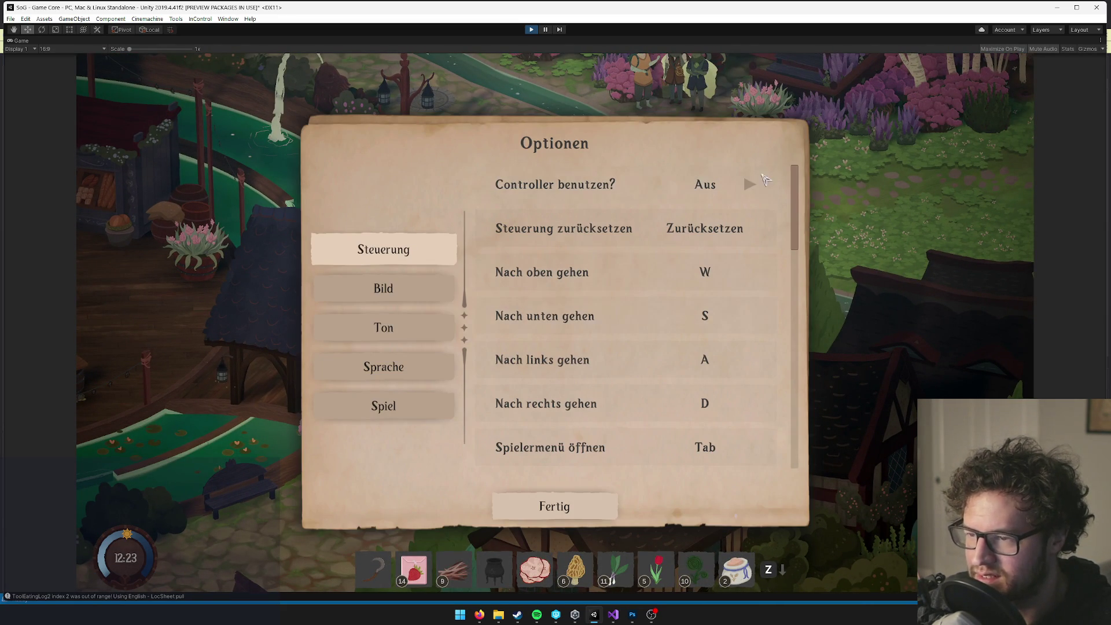
left_click(358, 365)
left_click(751, 229)
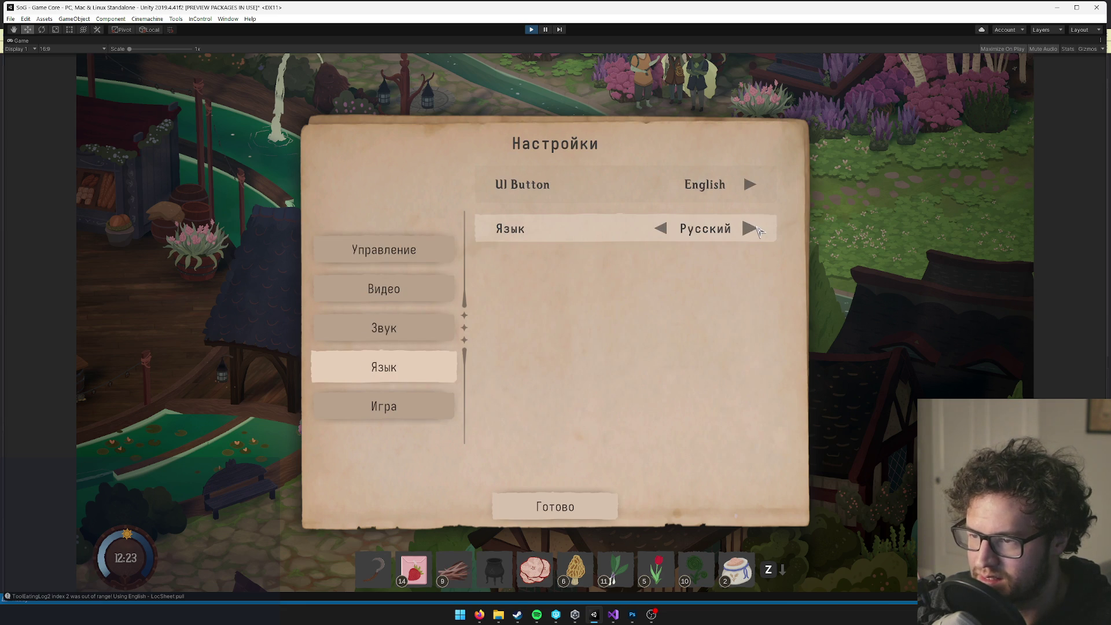
left_click(555, 507)
left_click(570, 254)
Inspect the Russian skill tree and a skill description, then pause the game.
key("Tab")
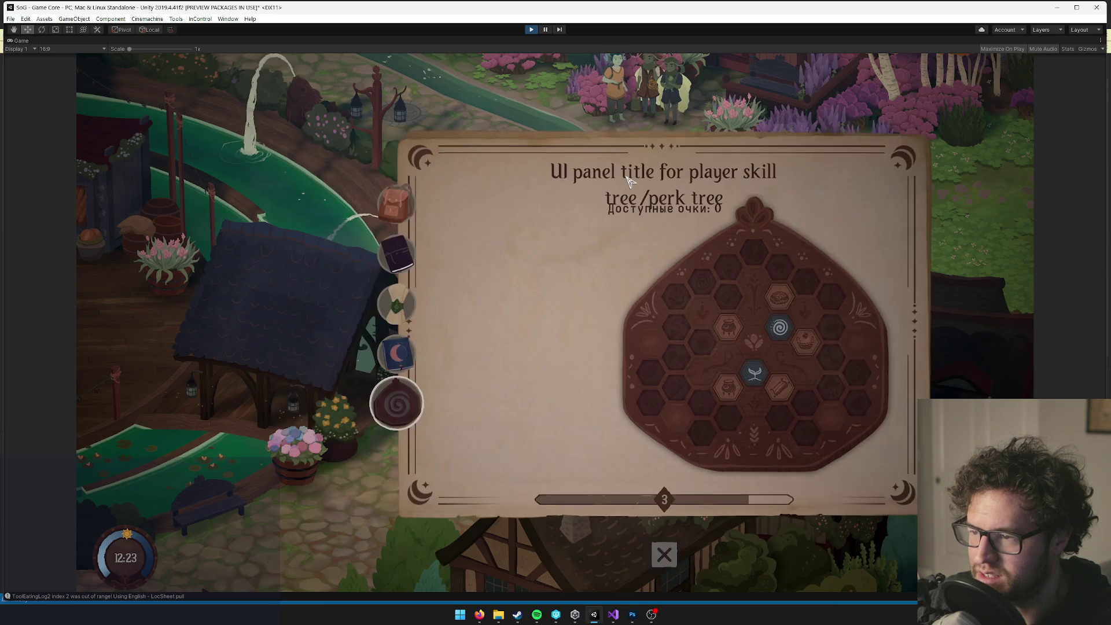
left_click(540, 299)
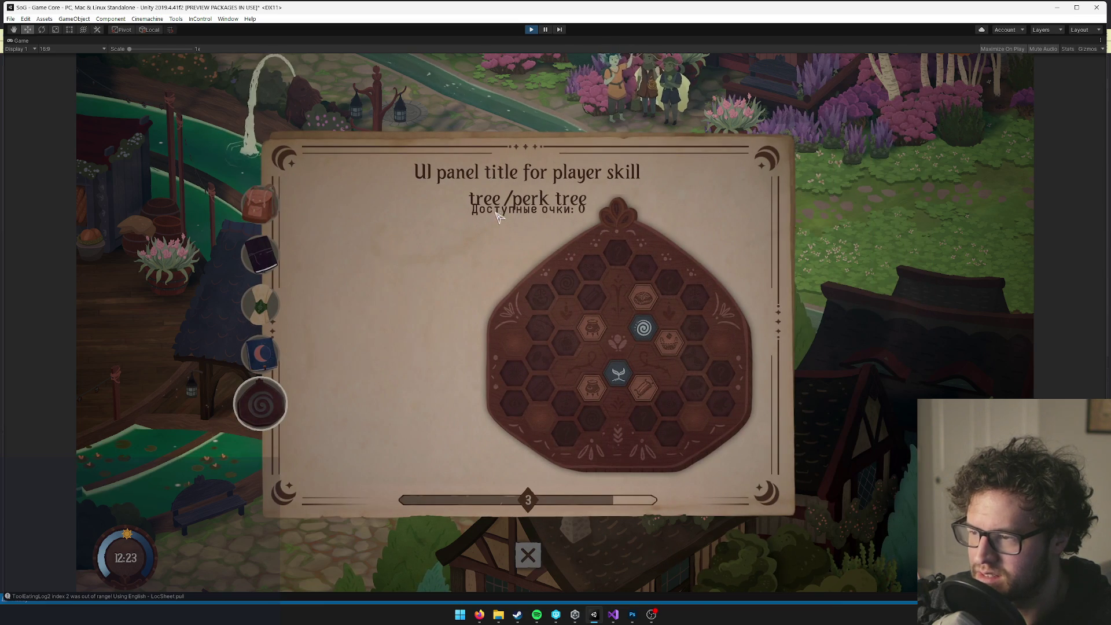
left_click(539, 553)
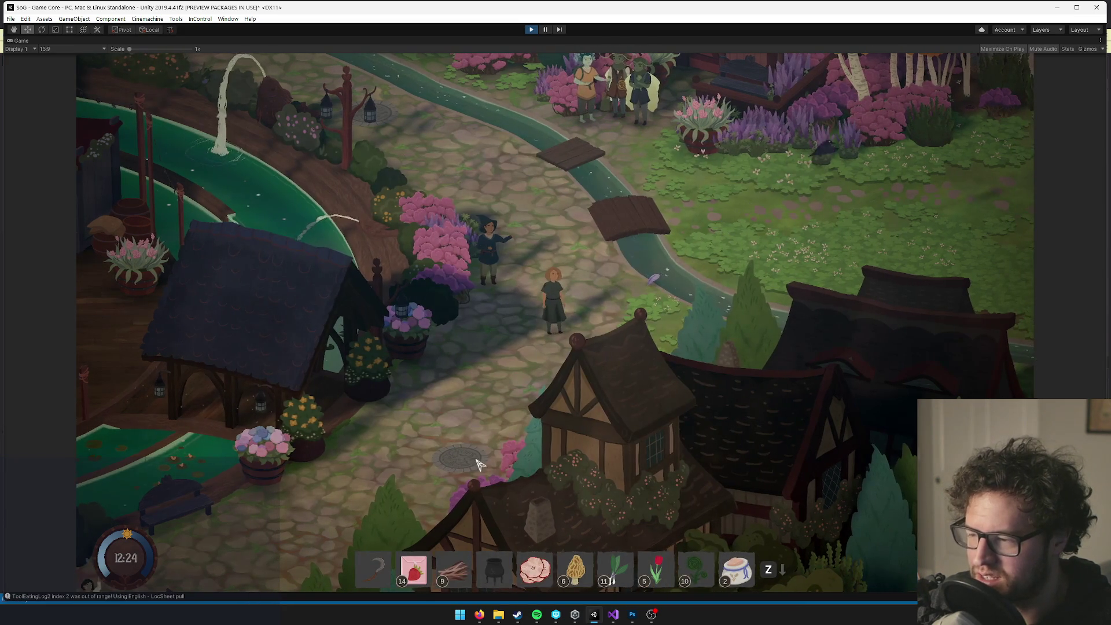
key("Tab")
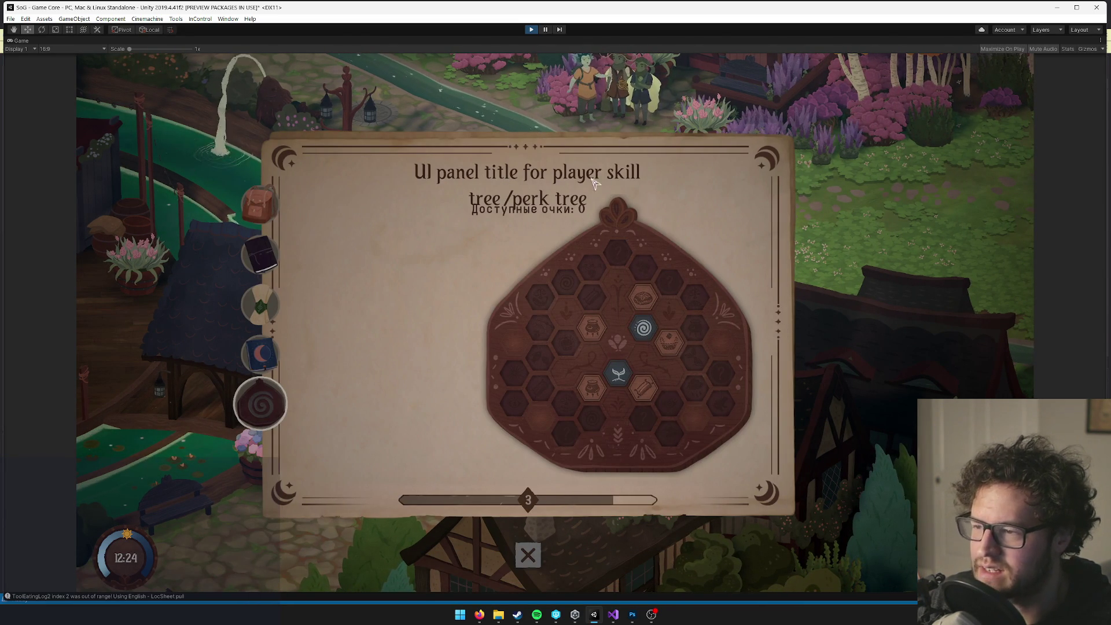
left_click(528, 556)
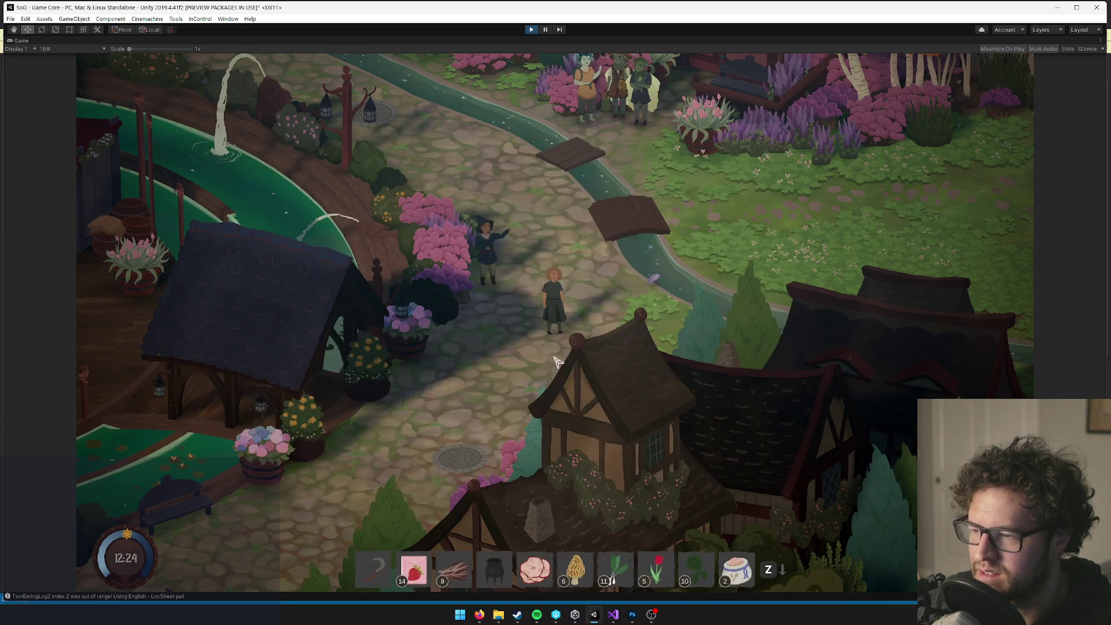
key("Escape")
Switch the language to Português and reopen the skill tree showing its placeholder title.
left_click(540, 336)
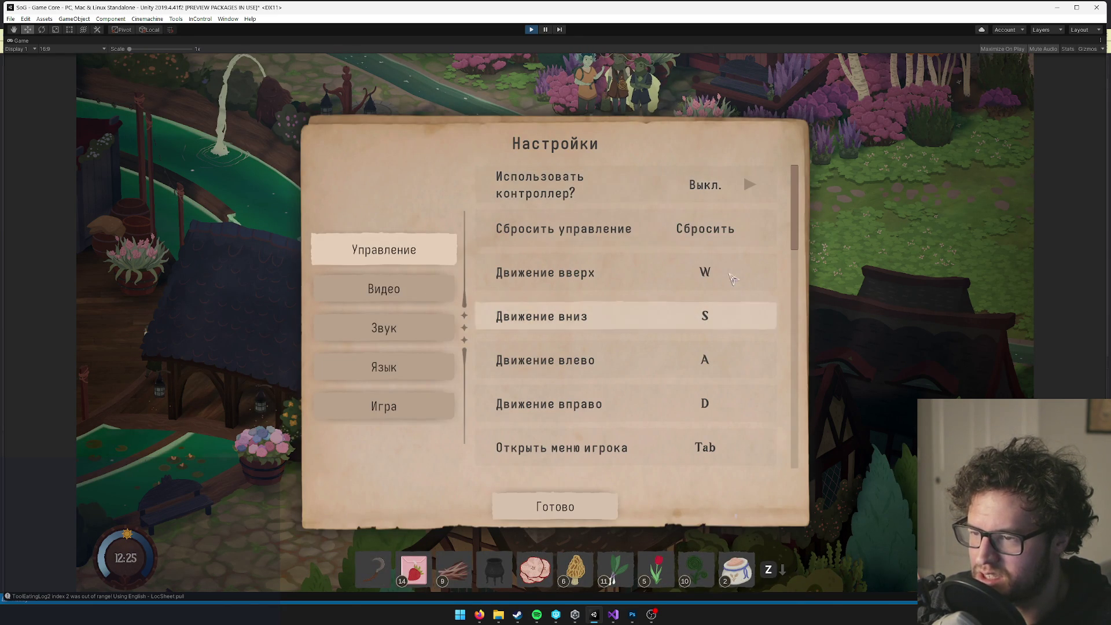
key("q")
key("q")
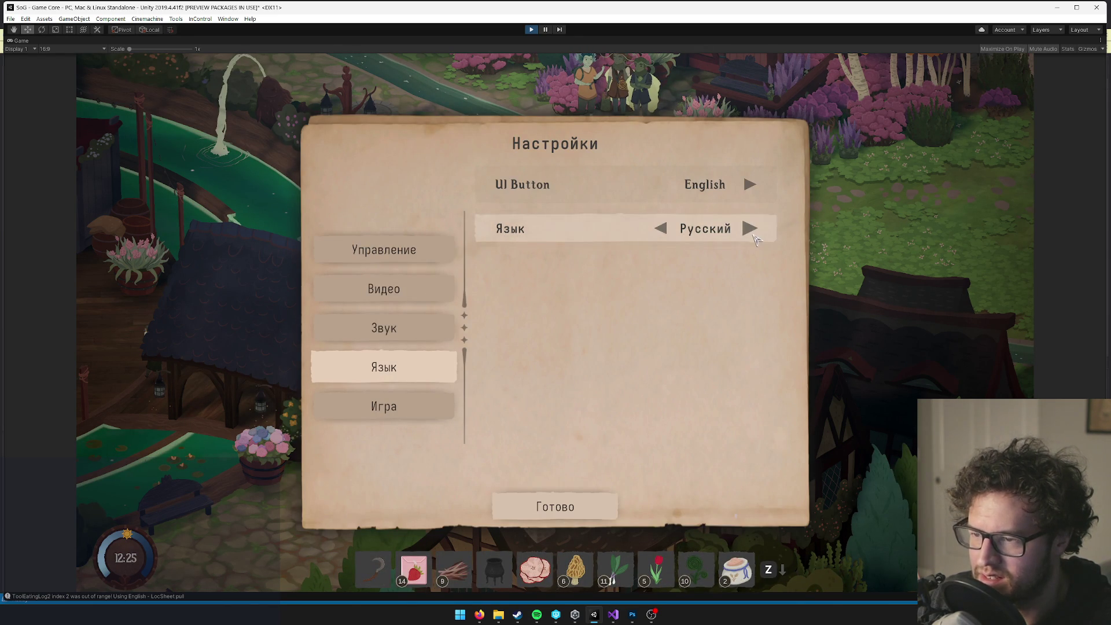
left_click(786, 217)
left_click(612, 502)
left_click(556, 256)
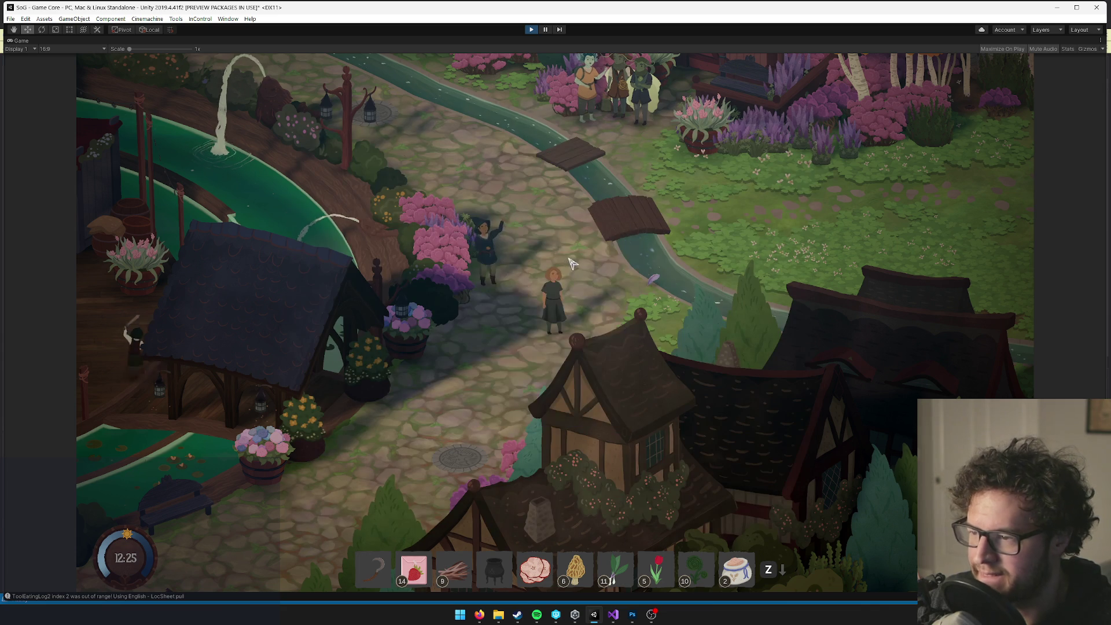
key("Tab")
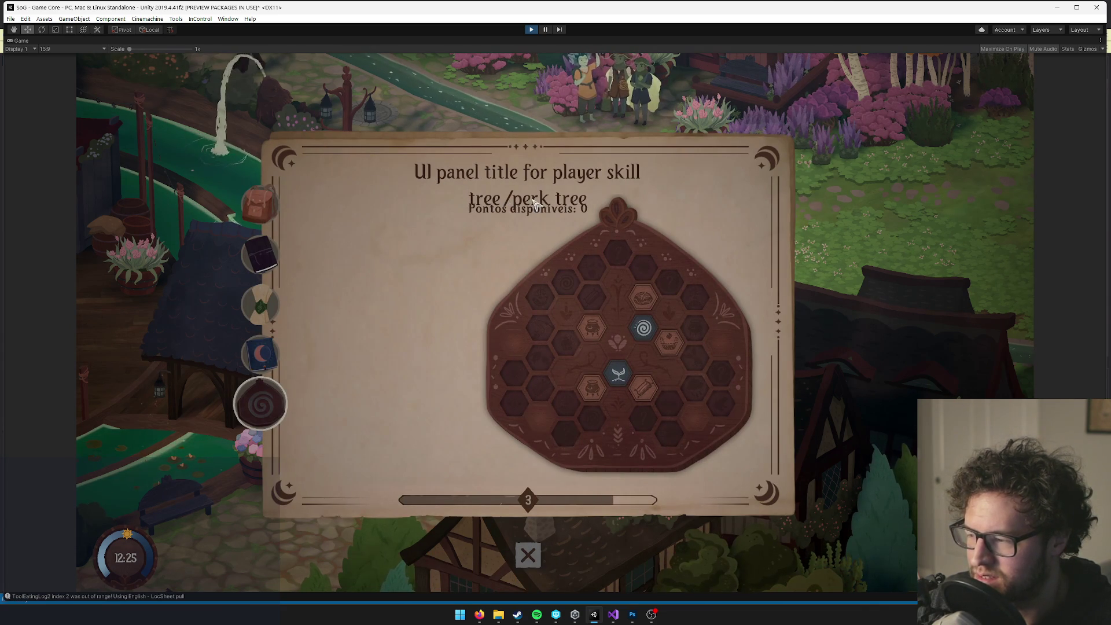
Cycle the language from Português to English in Opções > Idioma and resume play.
key("Escape")
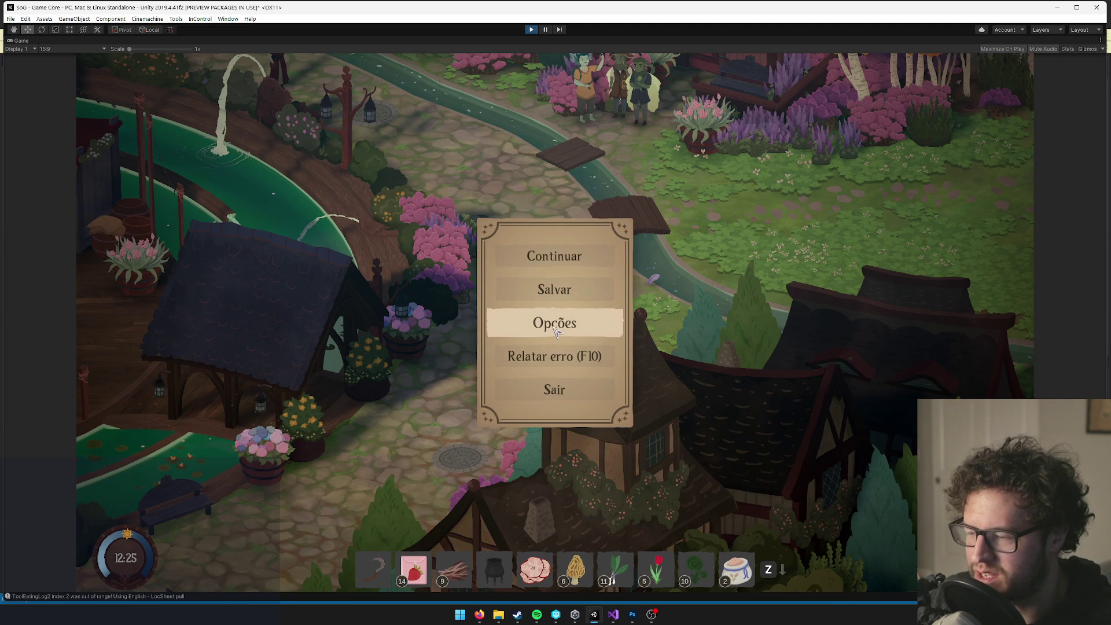
left_click(556, 323)
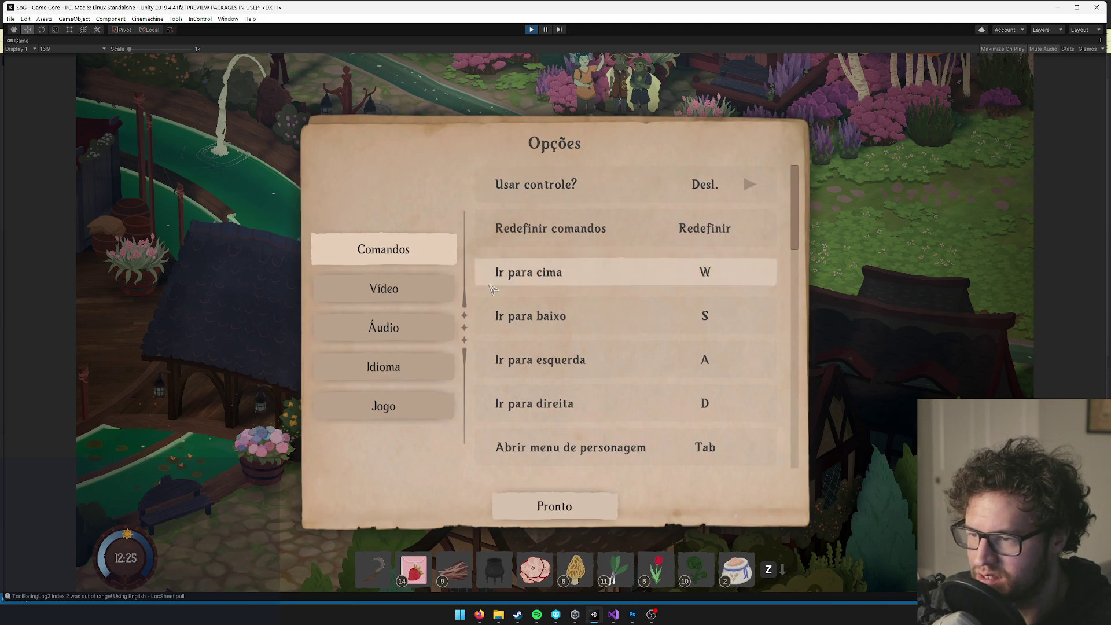
left_click(446, 367)
left_click(664, 231)
left_click(664, 231)
left_click(665, 232)
left_click(665, 231)
left_click(574, 504)
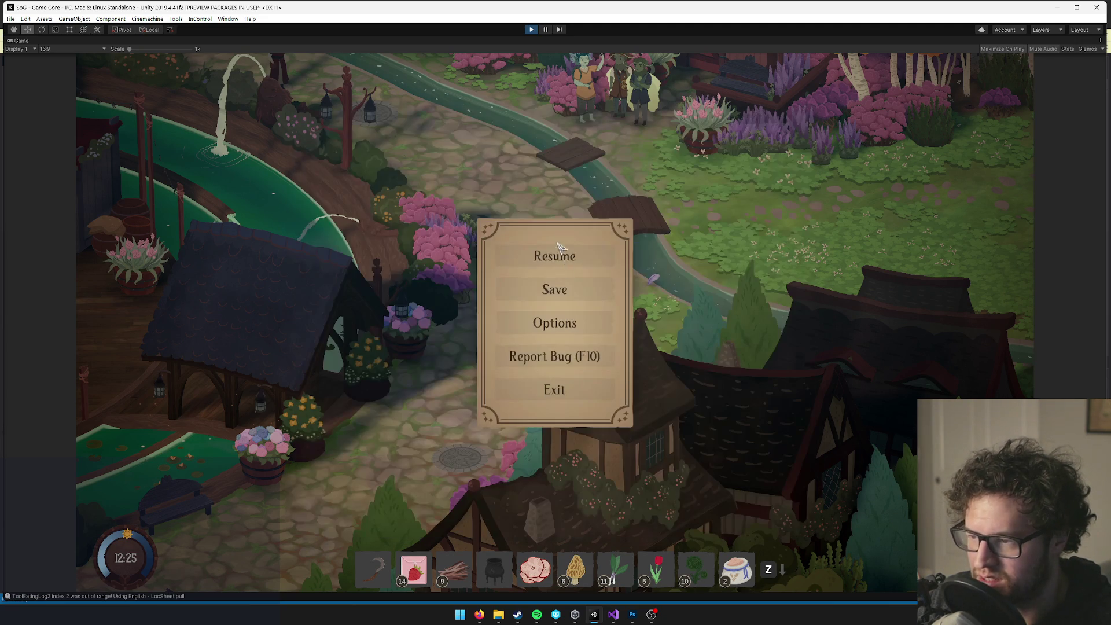
left_click(557, 253)
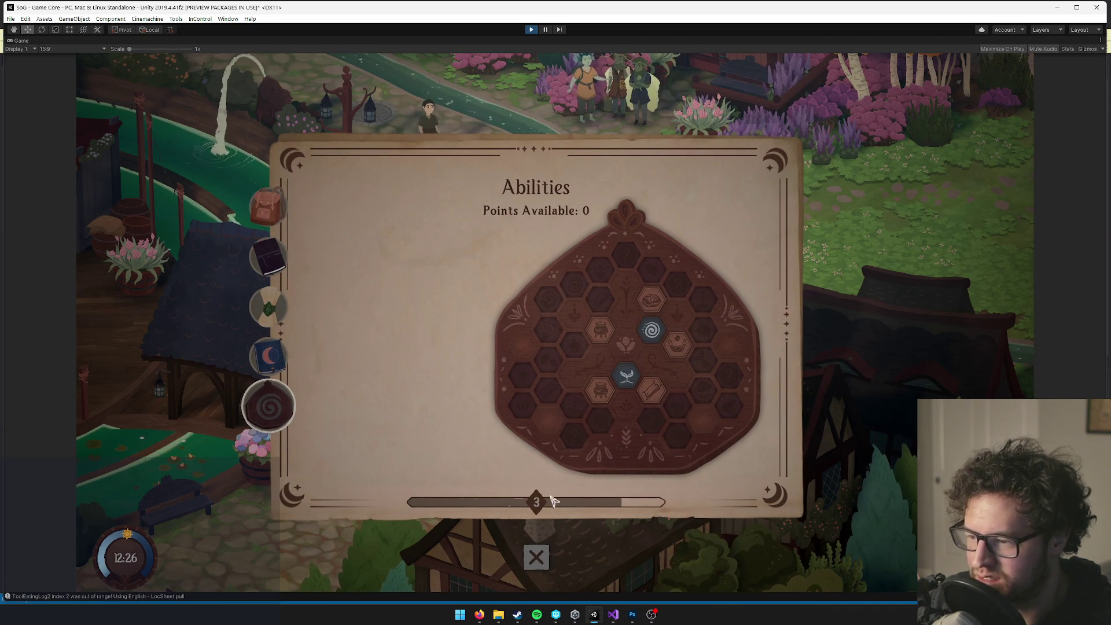
Reopen the Abilities panel to confirm the English title and Points Available: 0.
left_click(542, 564)
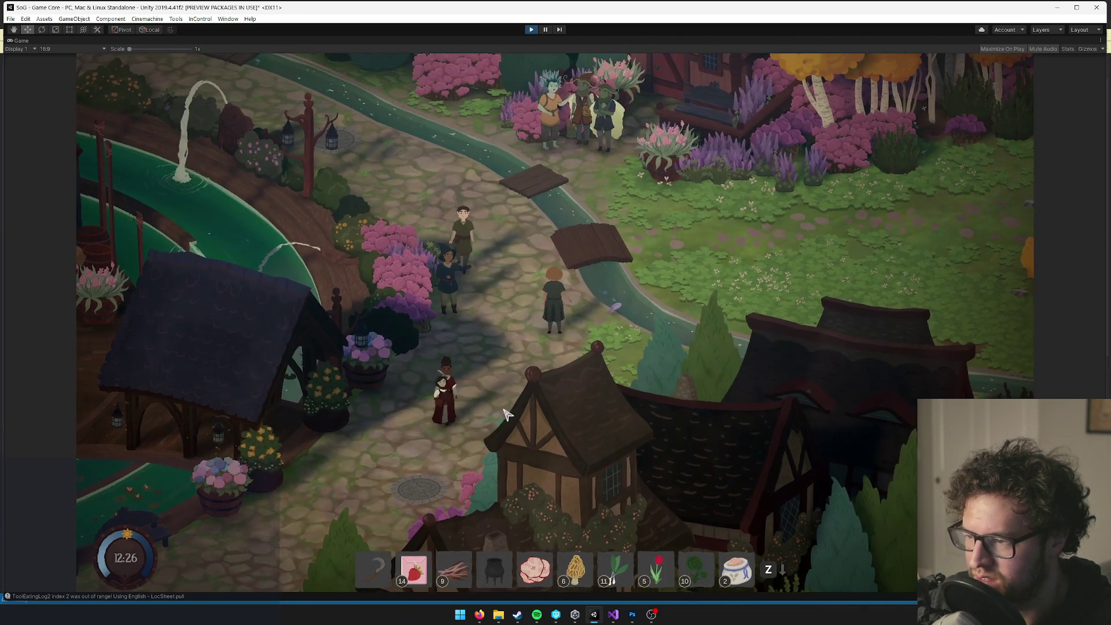
key("i")
right_click(21, 41)
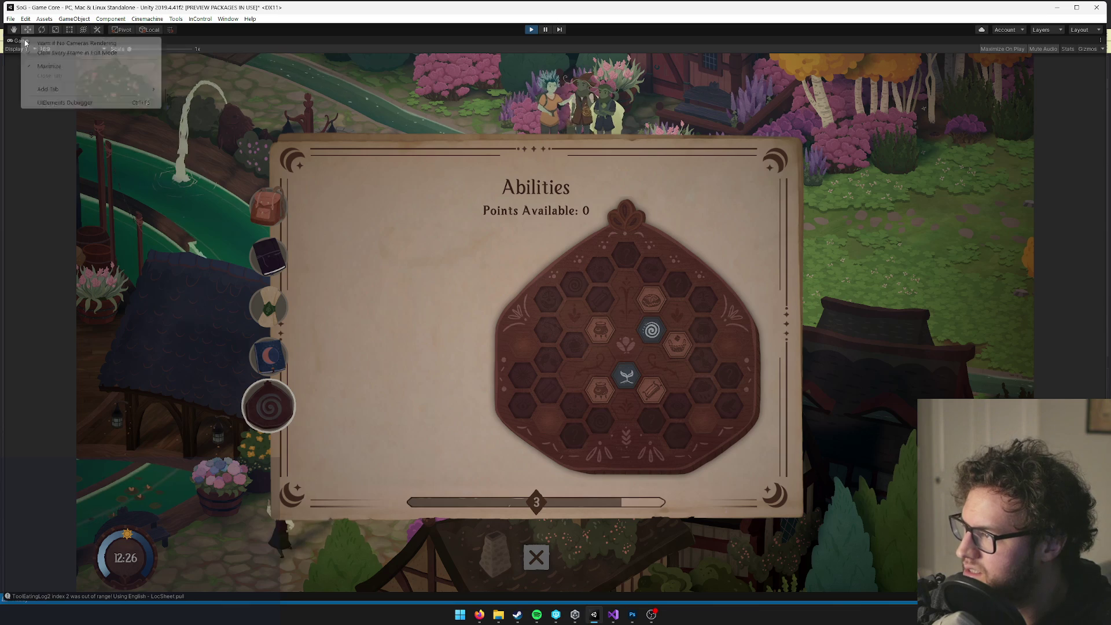
Un-maximize the Game view, switch to the Scene view and frame the Player object.
left_click(55, 67)
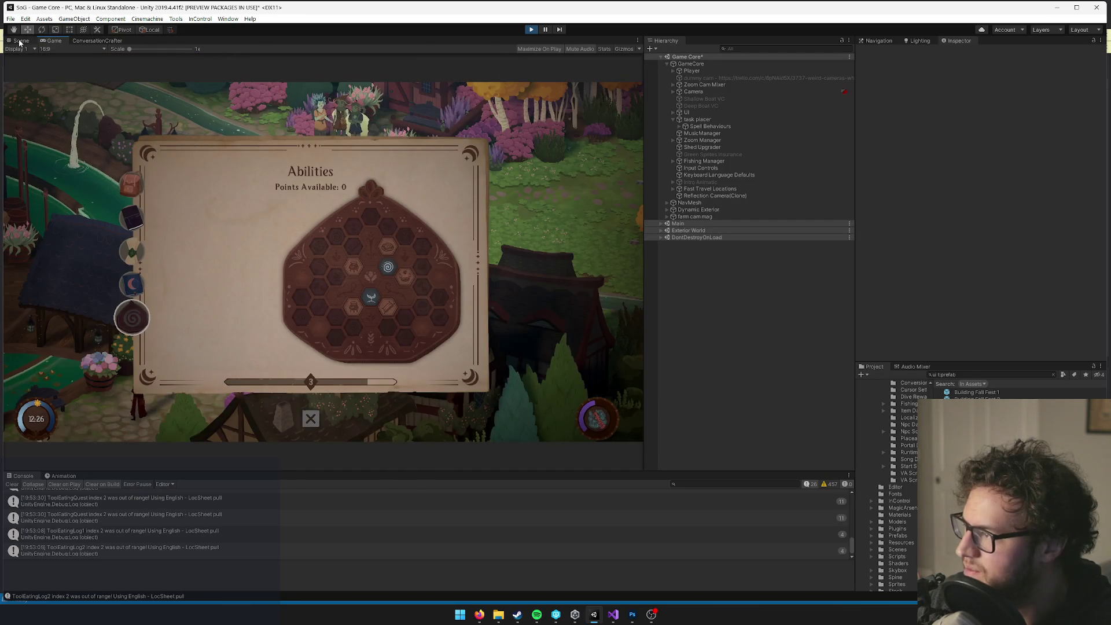
key("ctrl+1")
double_click(735, 70)
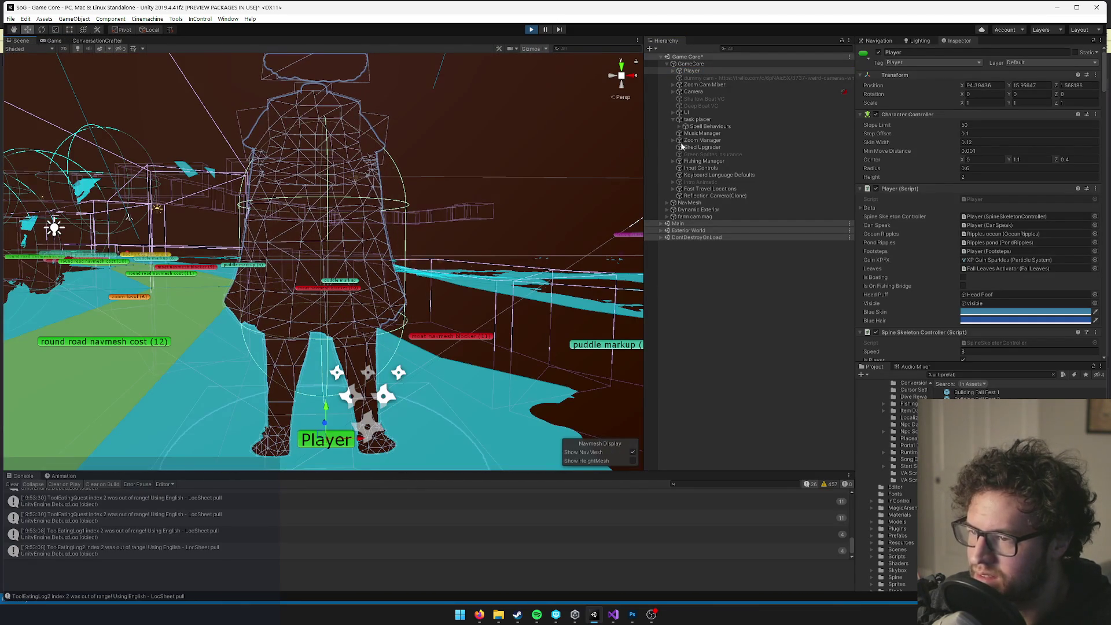
left_click(749, 50)
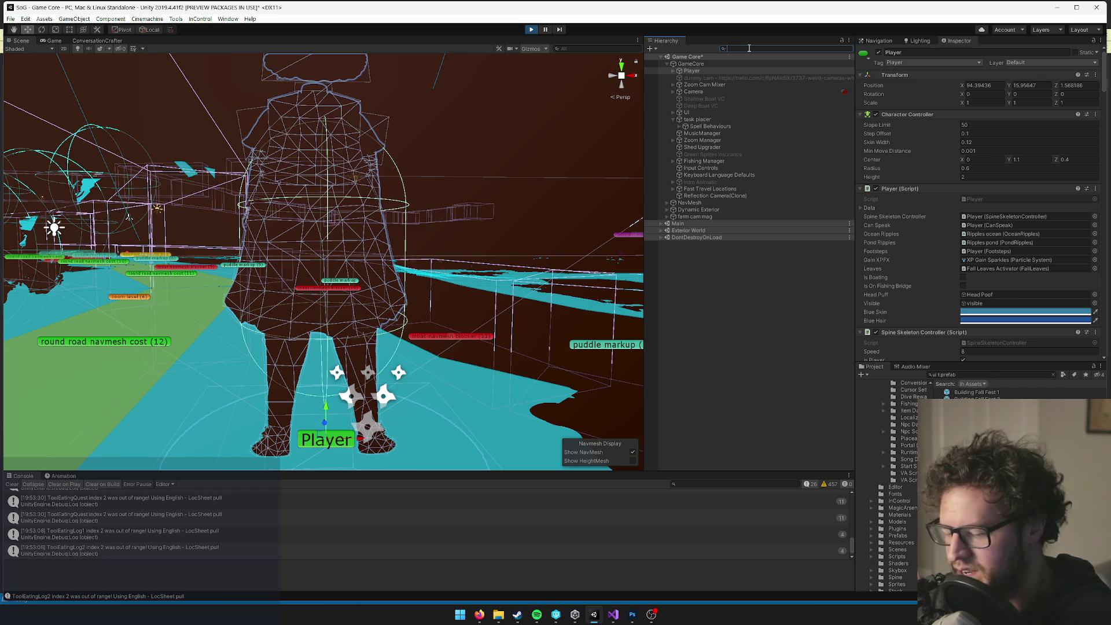
Search the Hierarchy for 'abilities', select the Abilities panel and frame it in 2D.
type("abi")
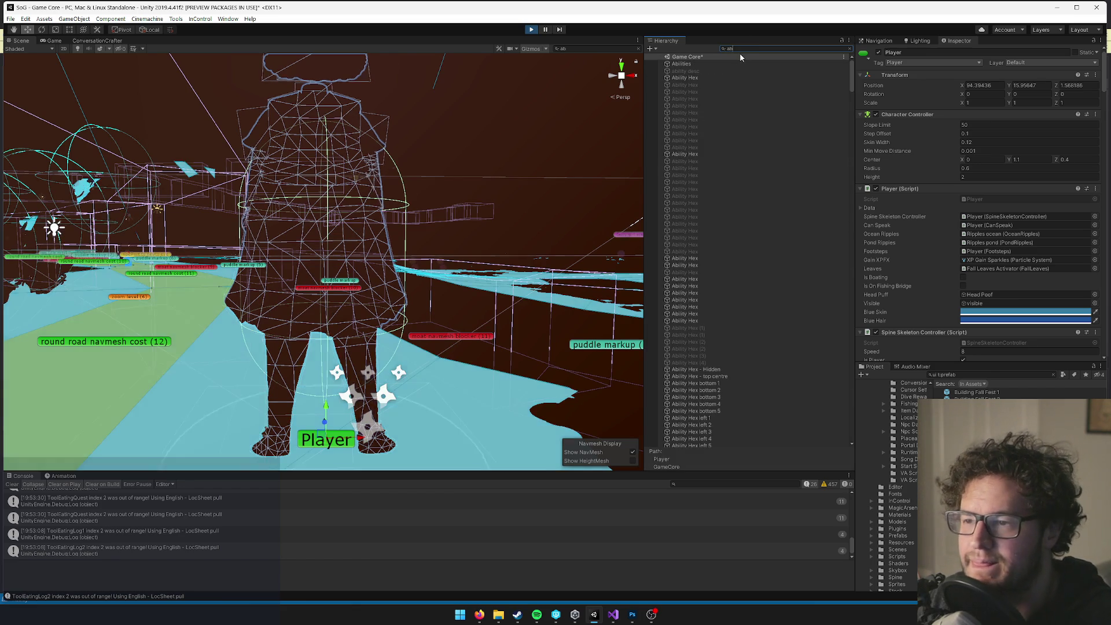
type("lities")
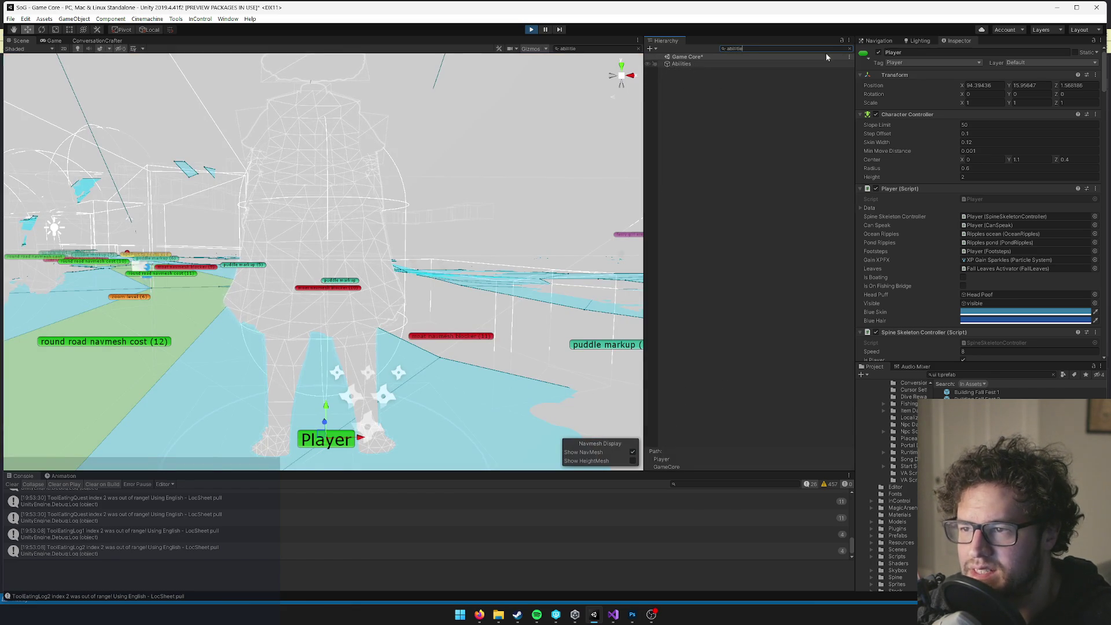
left_click(826, 54)
left_click(694, 64)
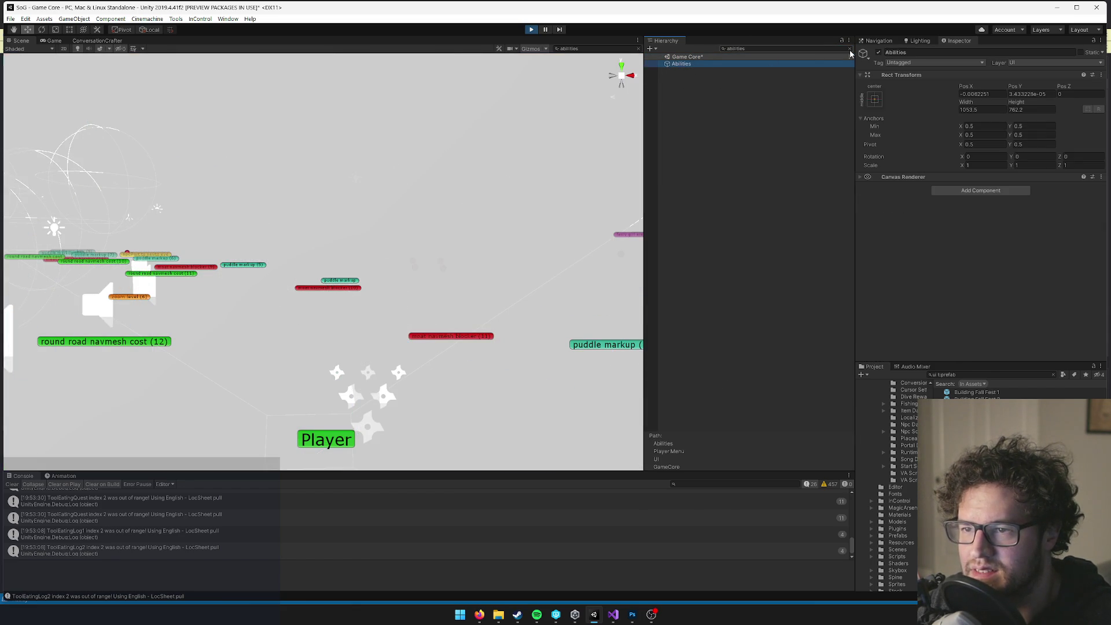
left_click(850, 49)
key("f")
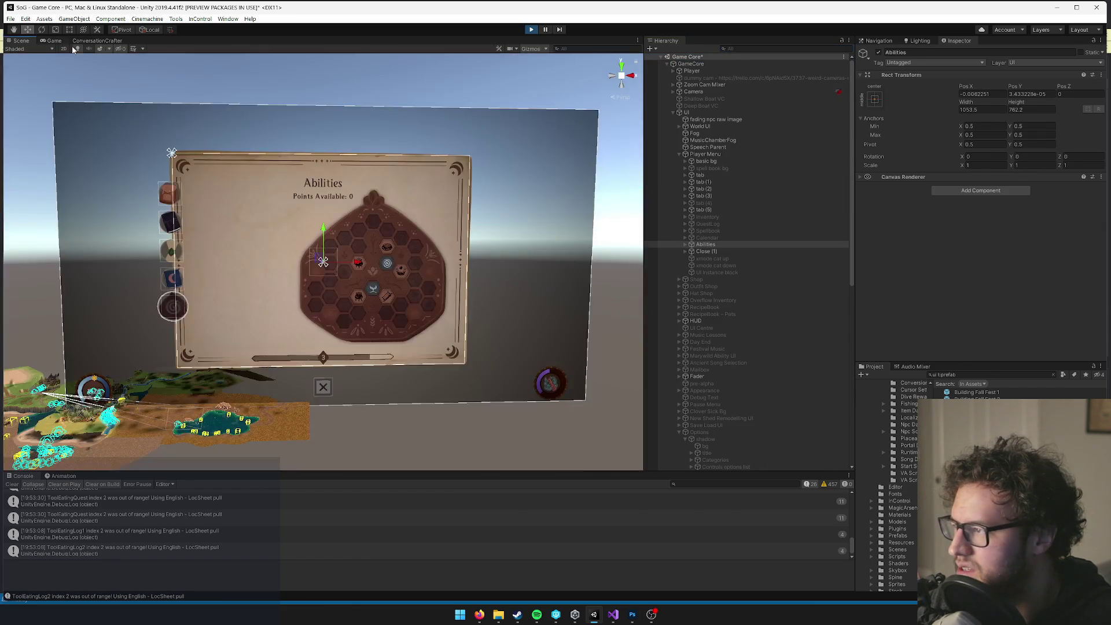
key("t")
left_click(67, 49)
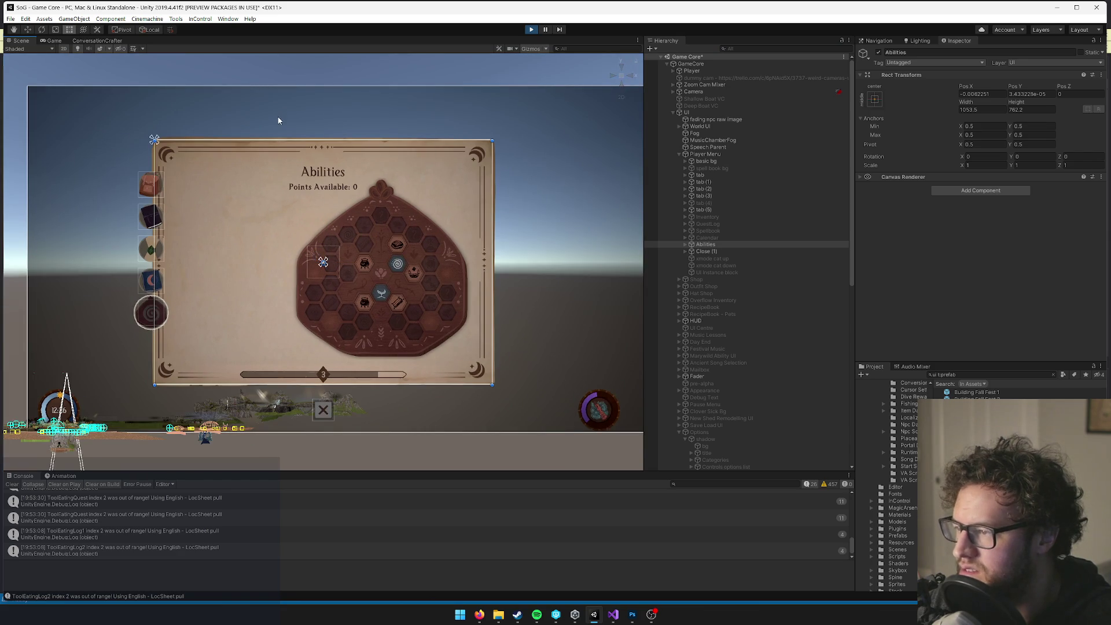
scroll(278, 120, "up", 2)
Select Abilities' title child to reveal its Localize On Enable ID in the Inspector.
left_click(685, 245)
left_click(705, 258)
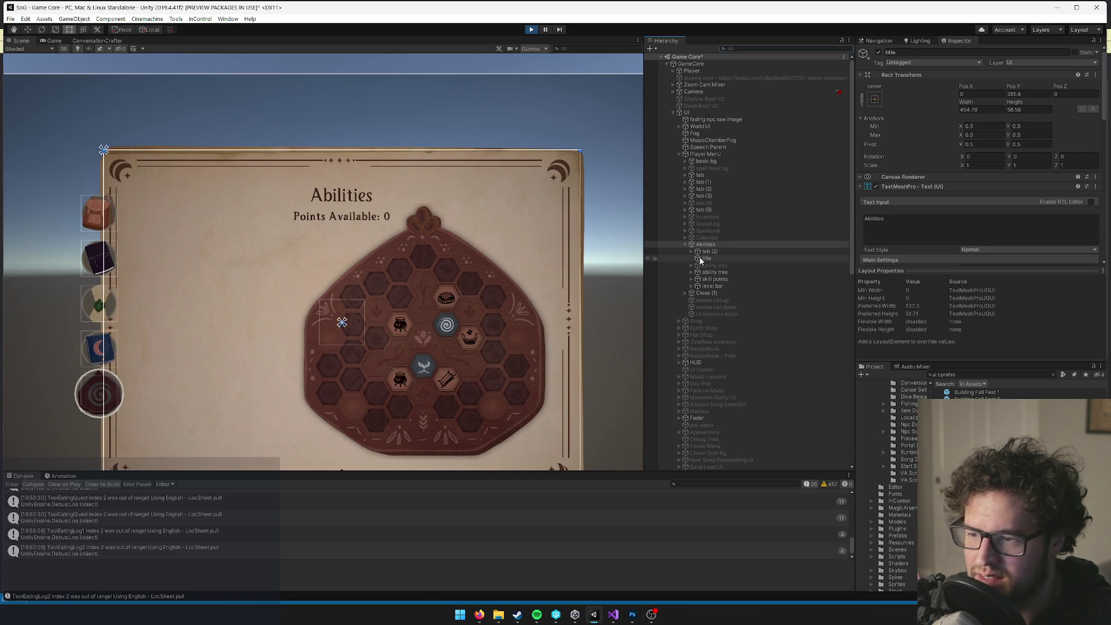
scroll(936, 216, "down", 10)
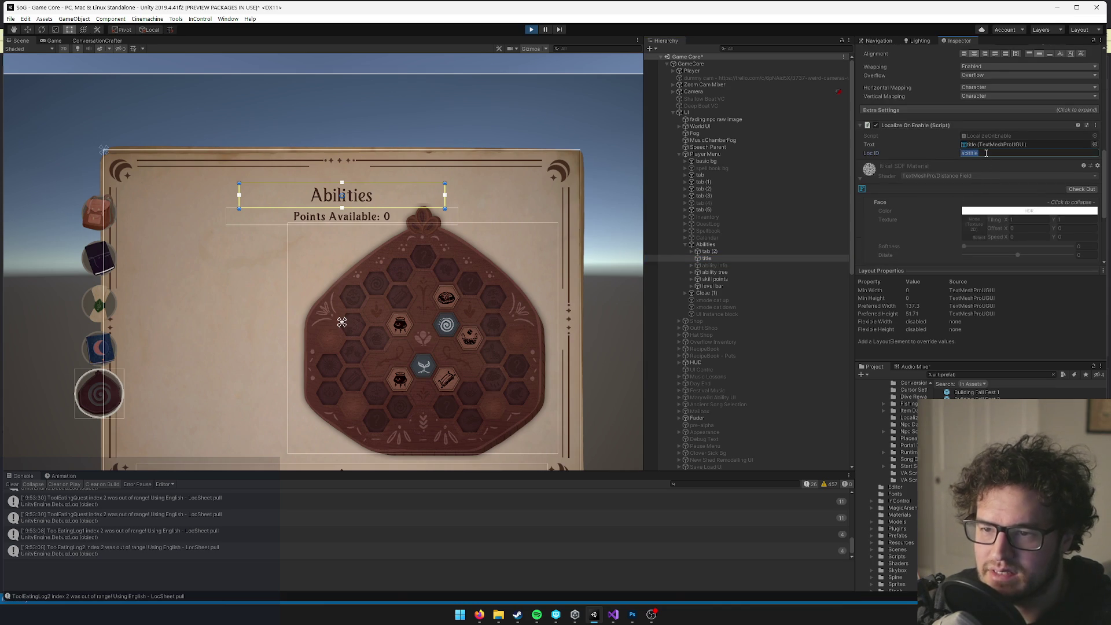
left_click(45, 40)
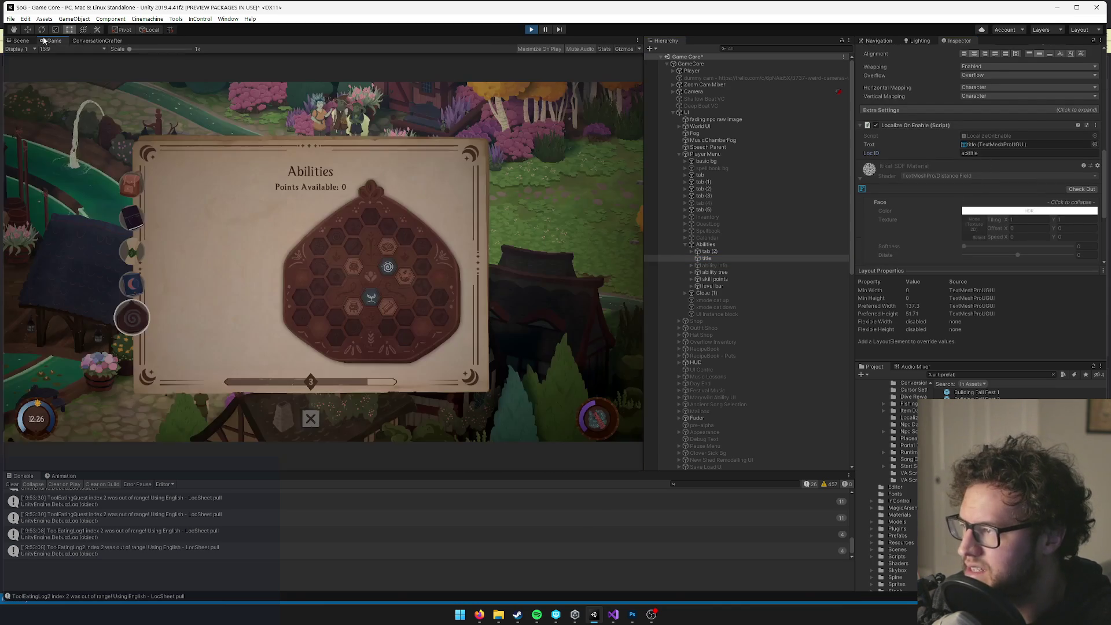
left_click(614, 615)
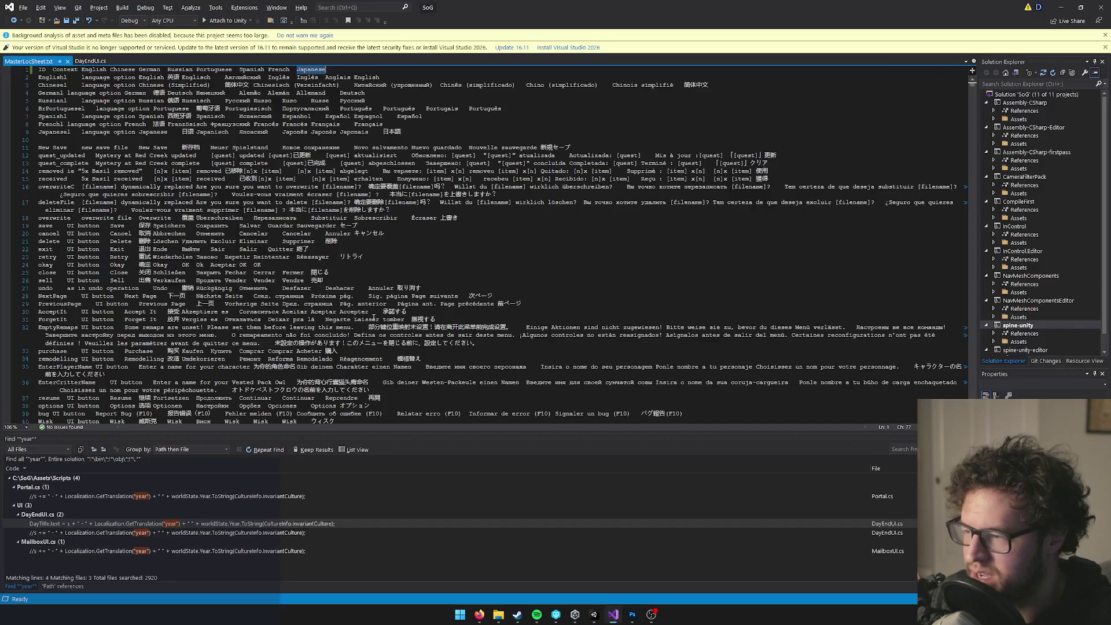
key("ctrl+f")
type("abiltitle")
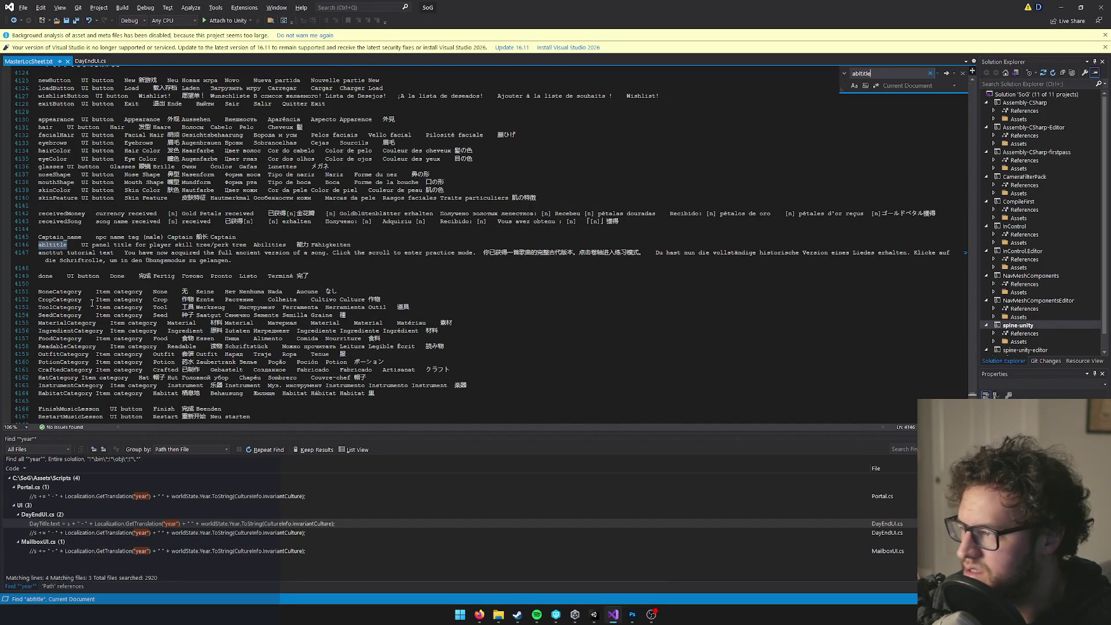
left_click(82, 246)
key("ctrl+r")
key("ctrl+w")
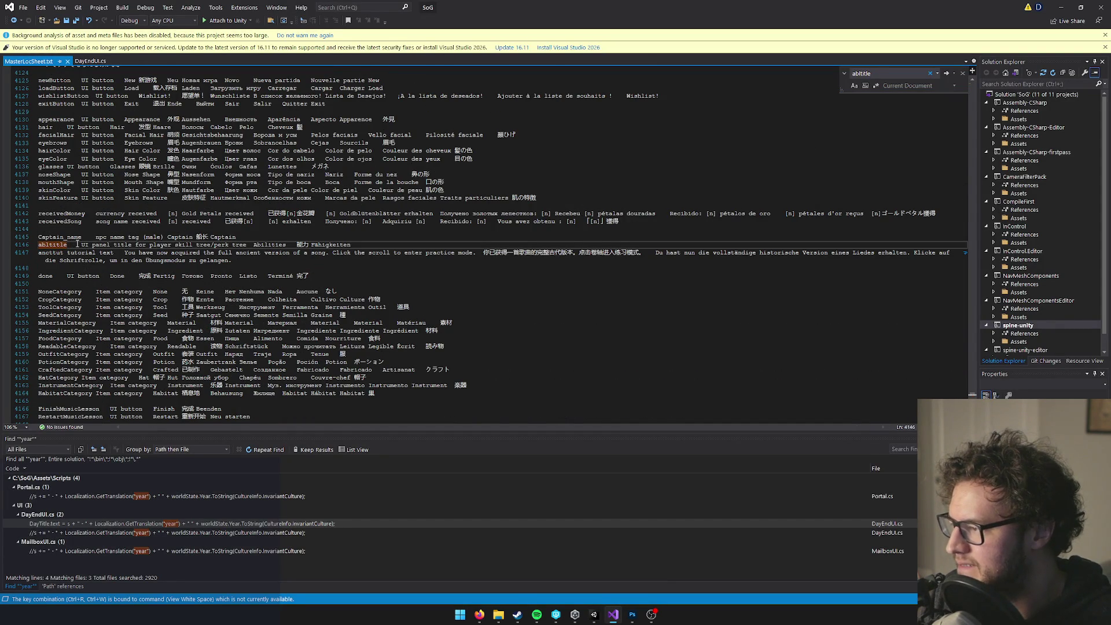
key("ctrl+r")
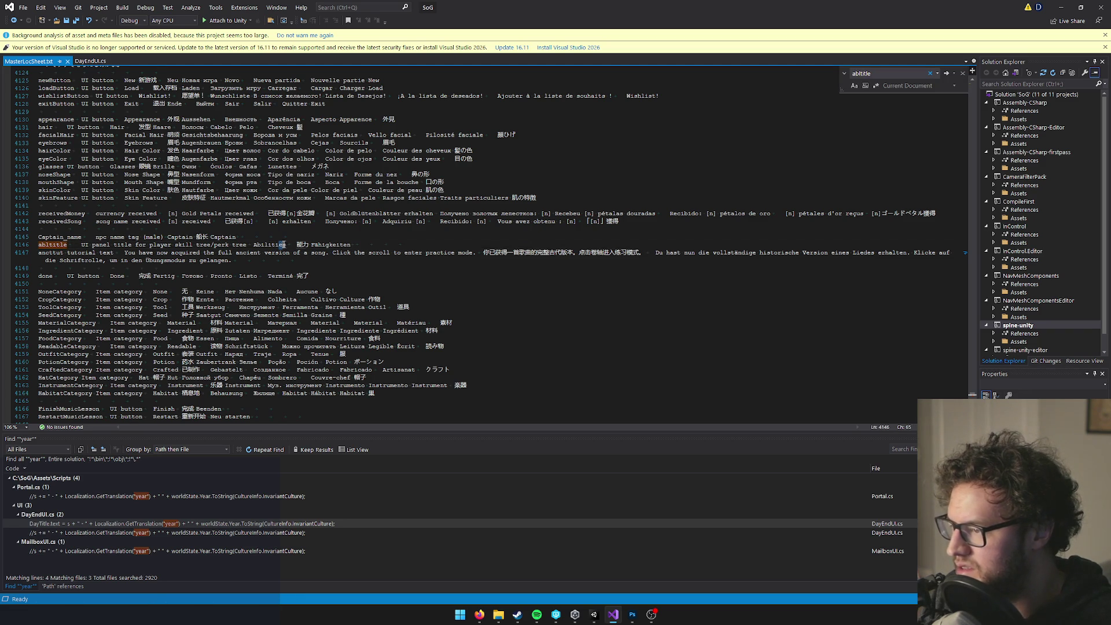
double_click(379, 244)
triple_click(423, 242)
double_click(413, 243)
left_click(255, 244)
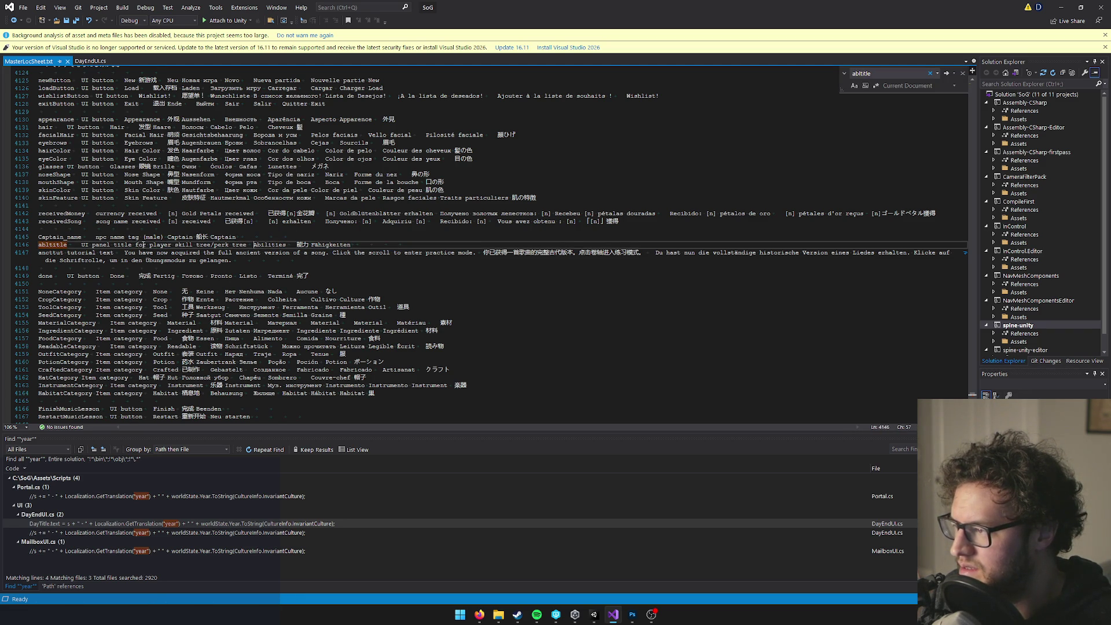
left_click(301, 240)
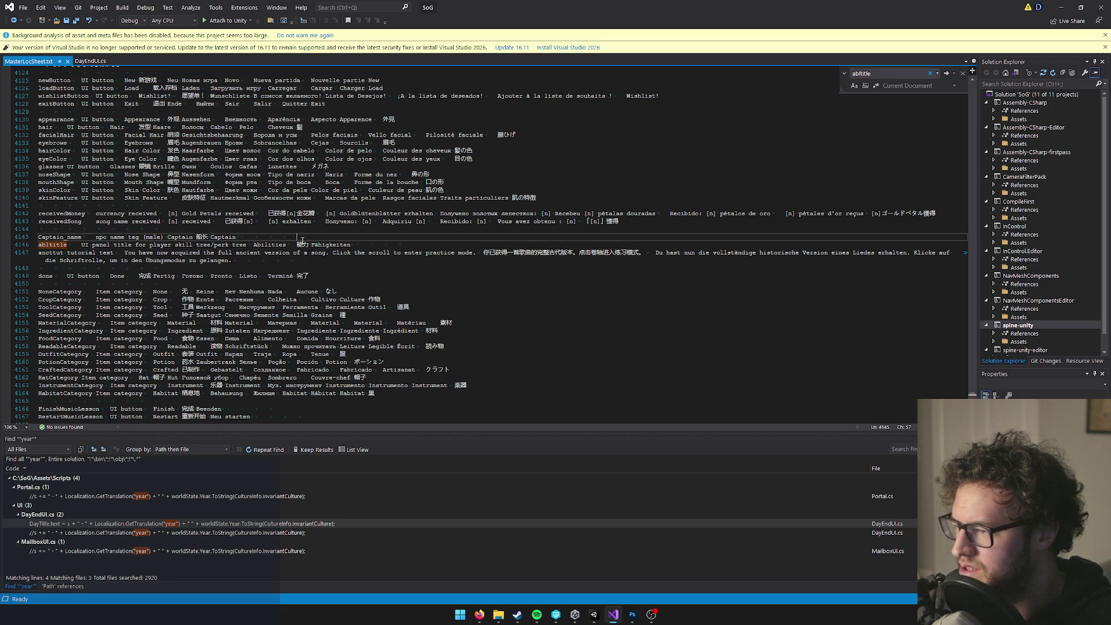
left_click(304, 254)
left_click(318, 246)
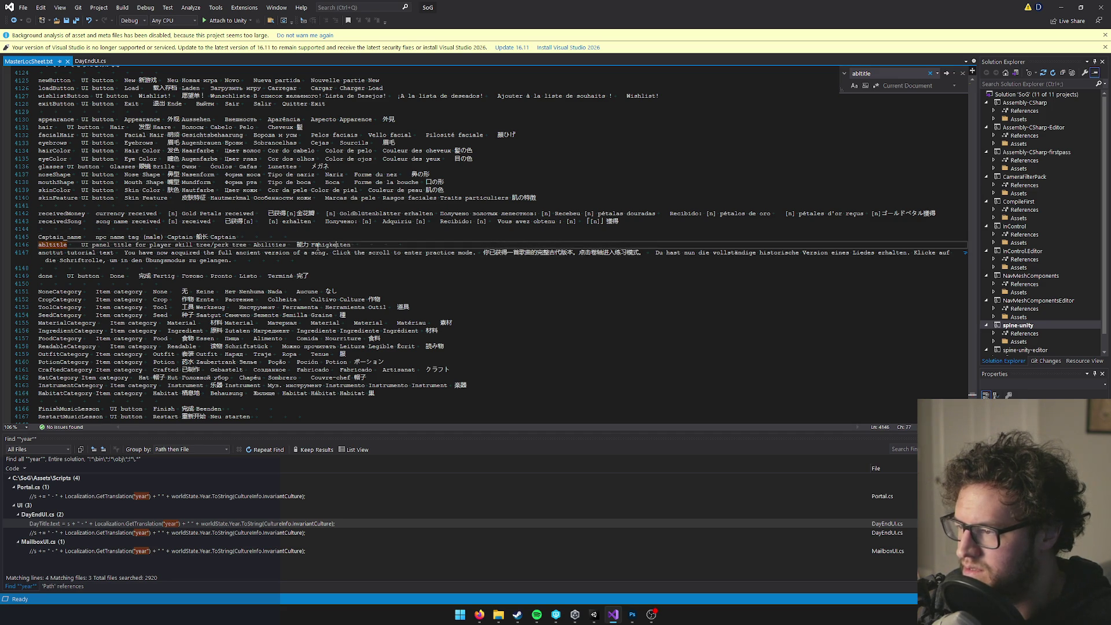
double_click(332, 245)
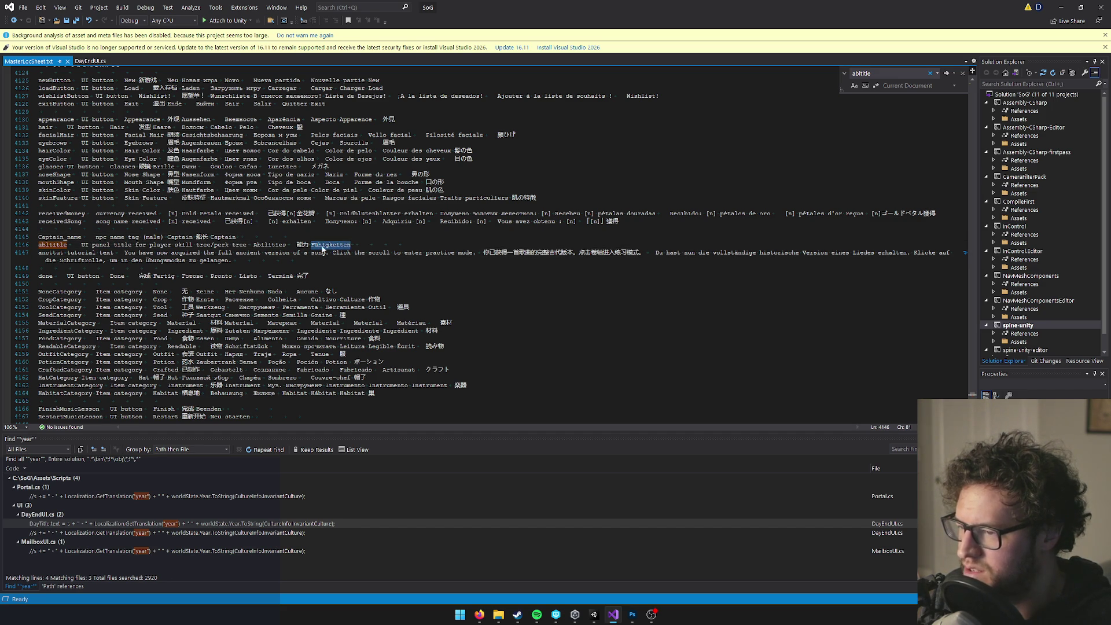
left_click(353, 245)
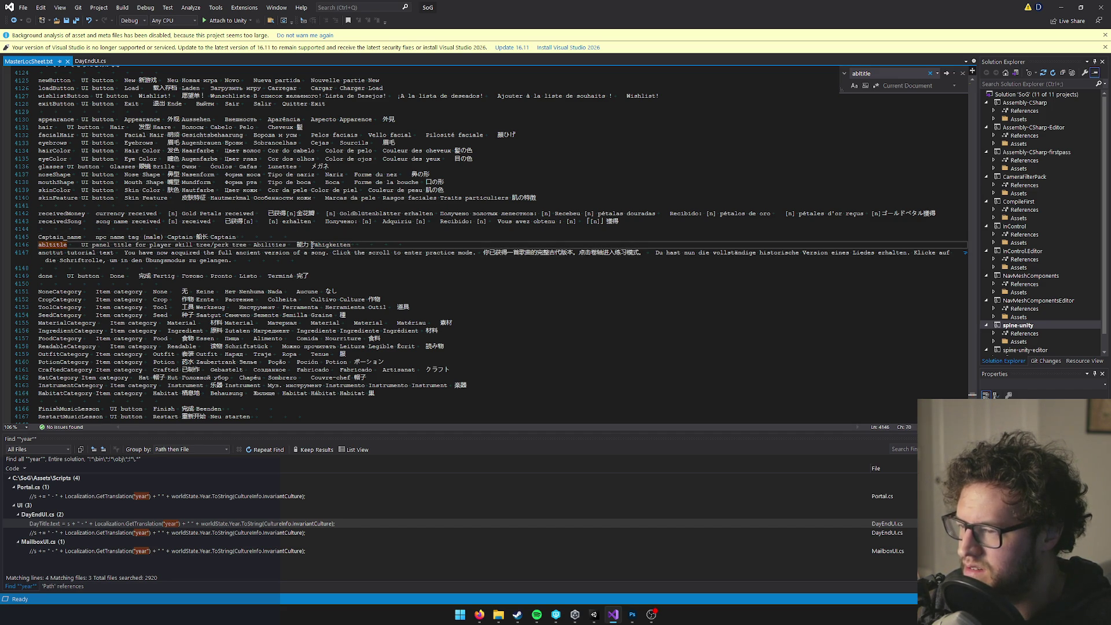
left_click(110, 245)
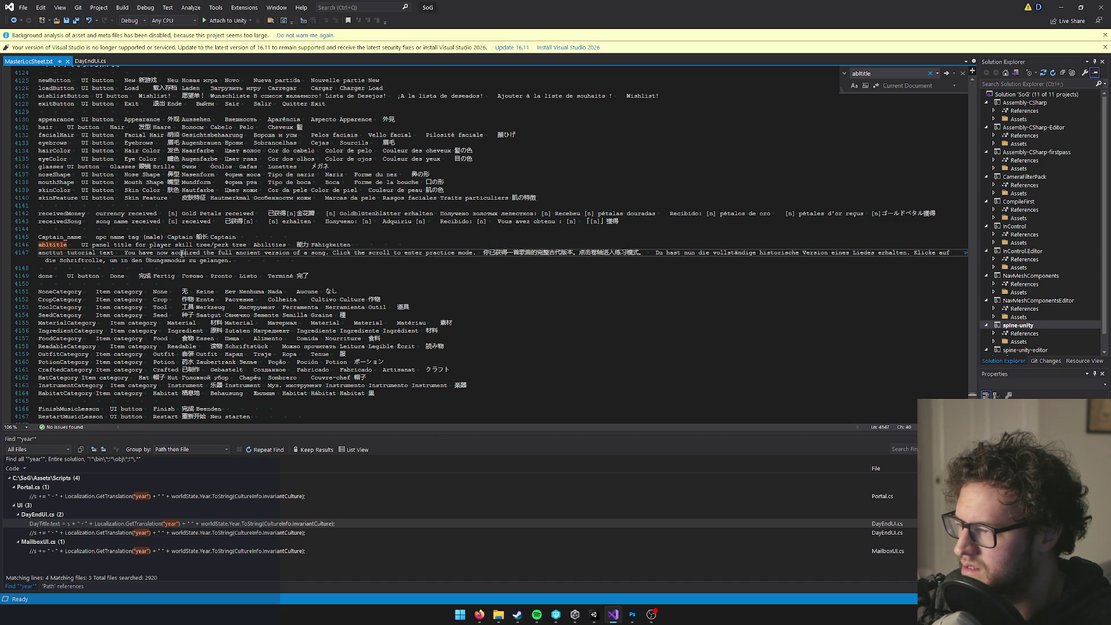
key("Left")
key("Left")
key("Left")
left_click(1059, 7)
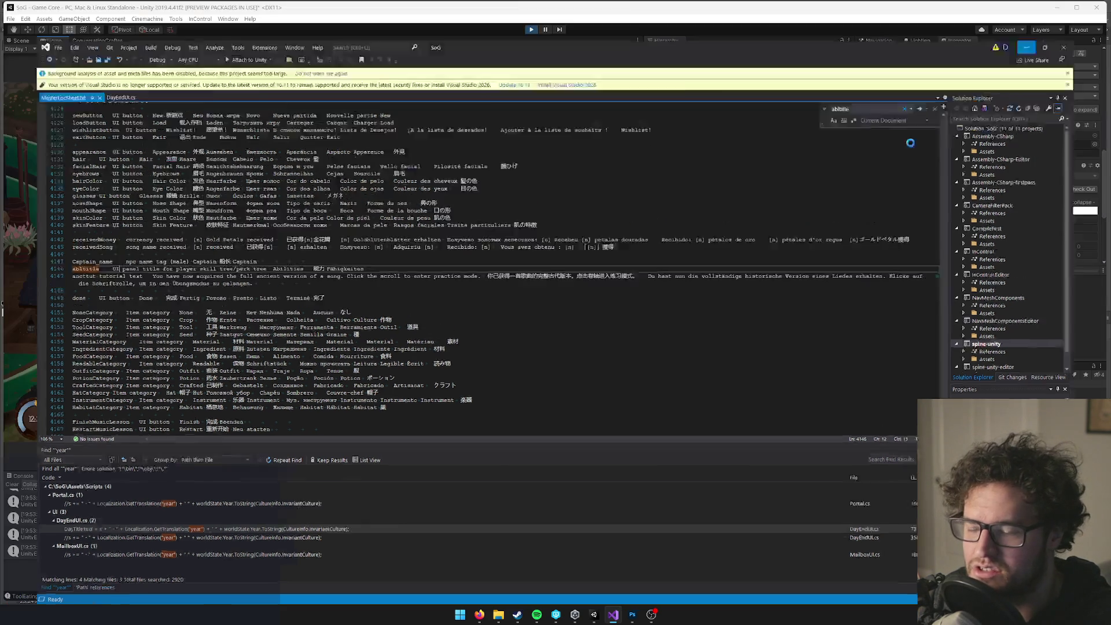
mouse_move(617, 620)
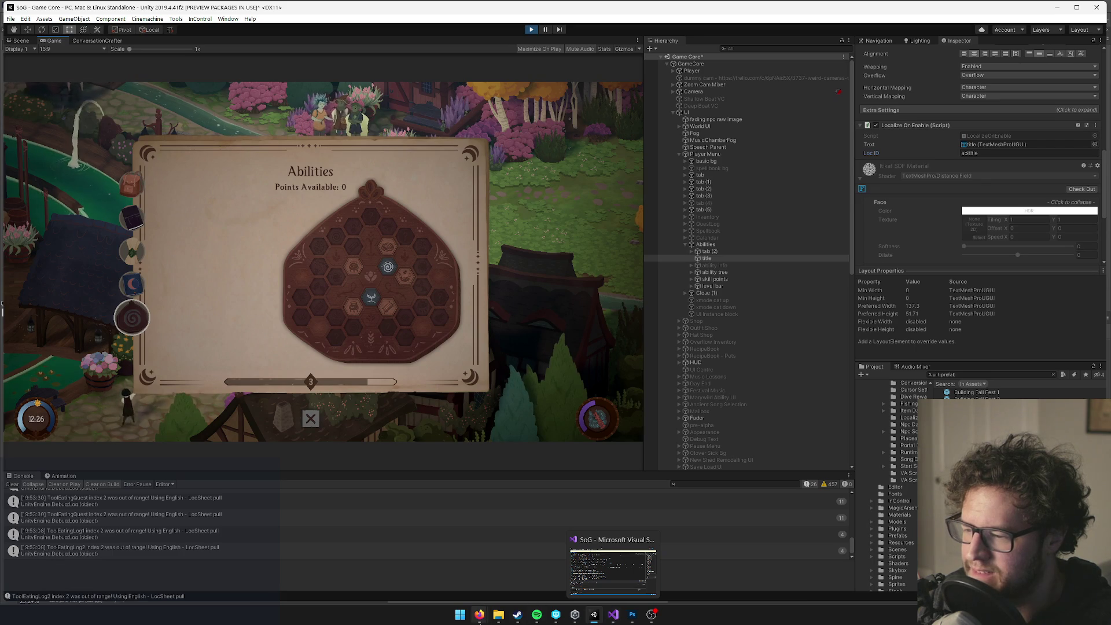
Find 'abtitle' in the sheet, inspect row 4146's Context cell B4146, then minimize the browser.
mouse_move(484, 618)
left_click(527, 573)
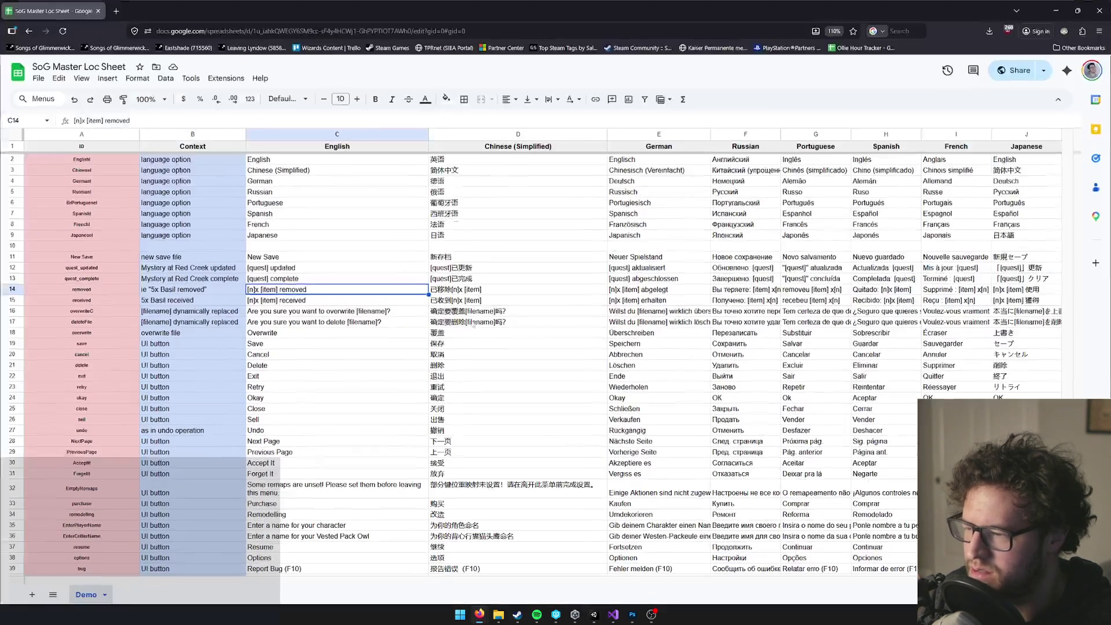
left_click(530, 218)
key("ctrl+f")
type("abltitle")
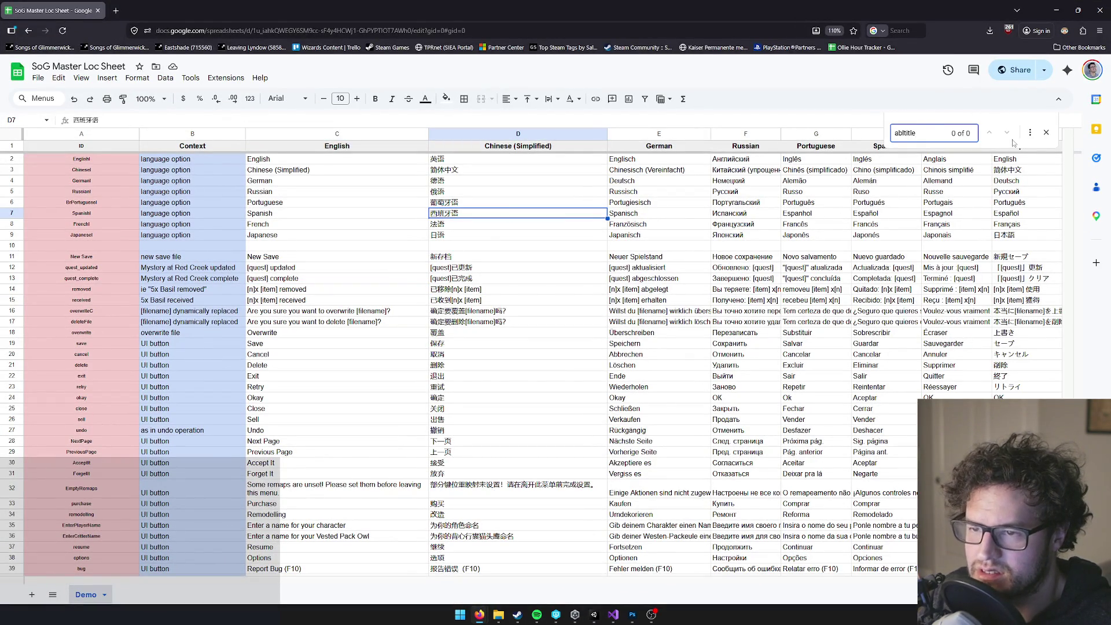
scroll(415, 463, "down", 2)
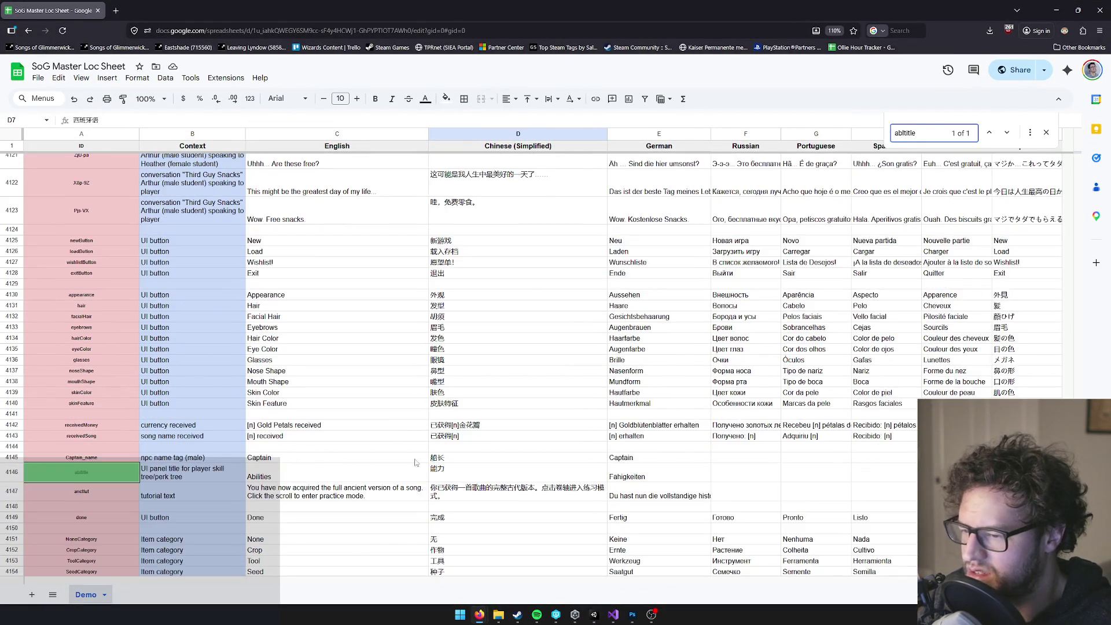
left_click(10, 472)
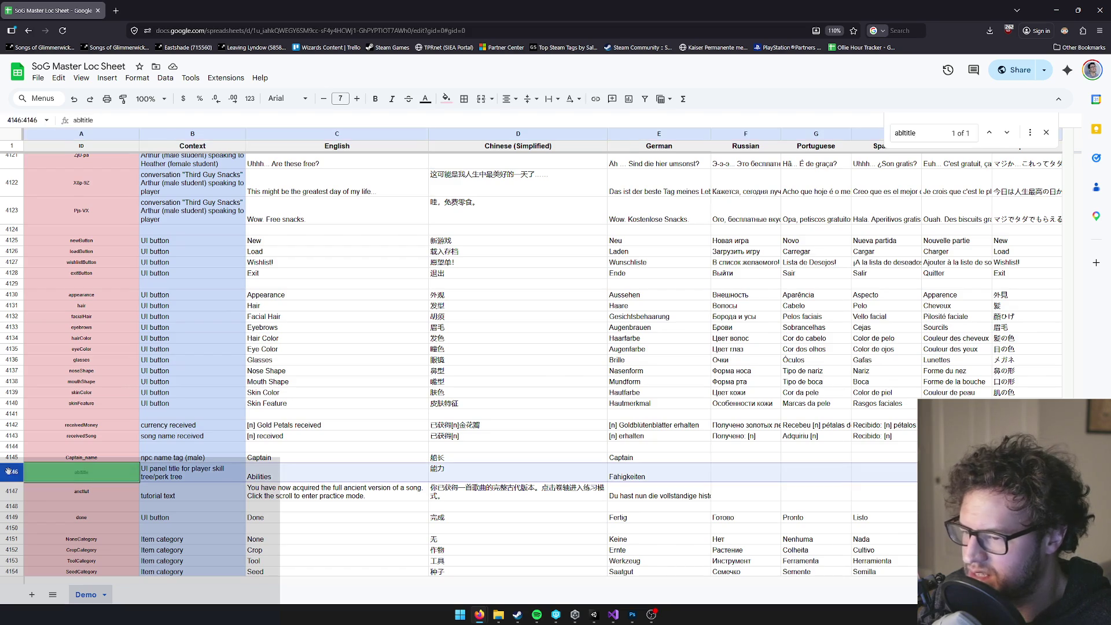
double_click(178, 477)
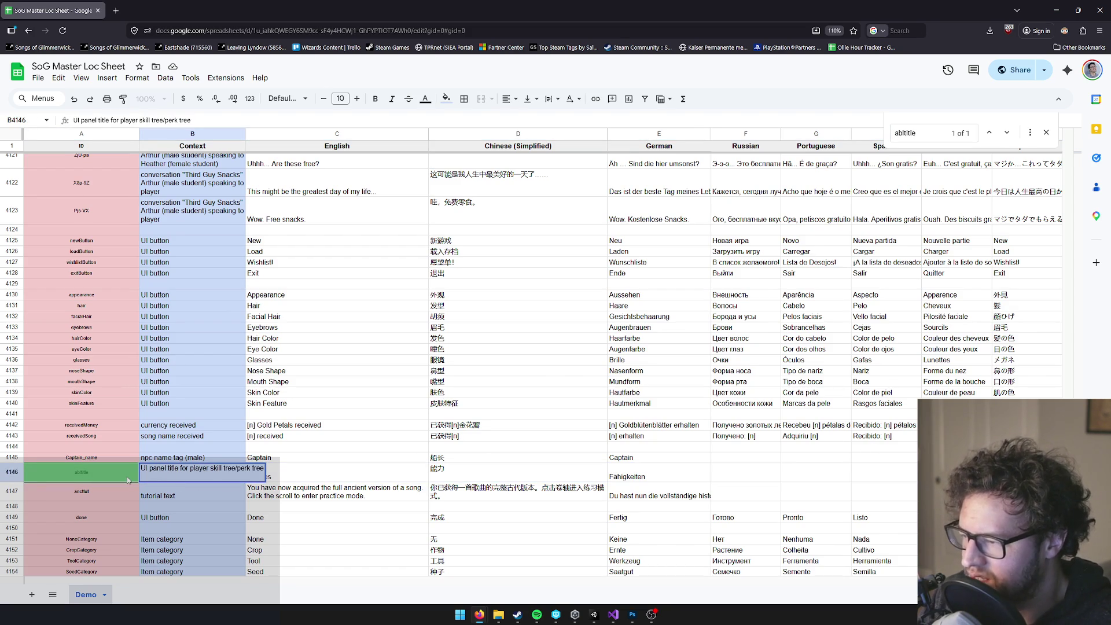
key("Escape")
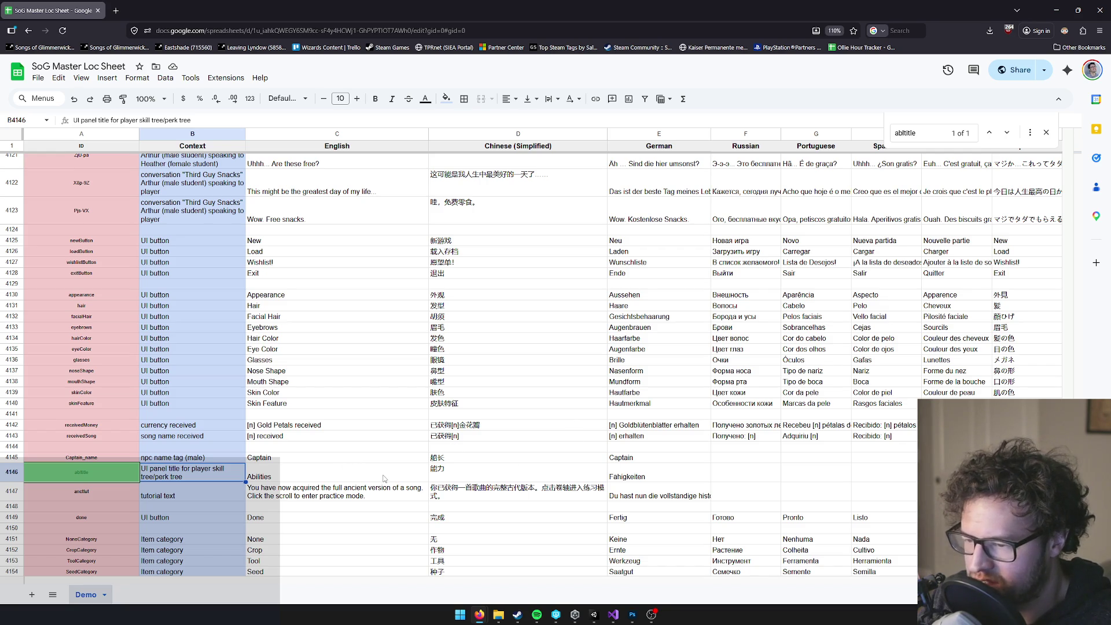
left_click(1057, 9)
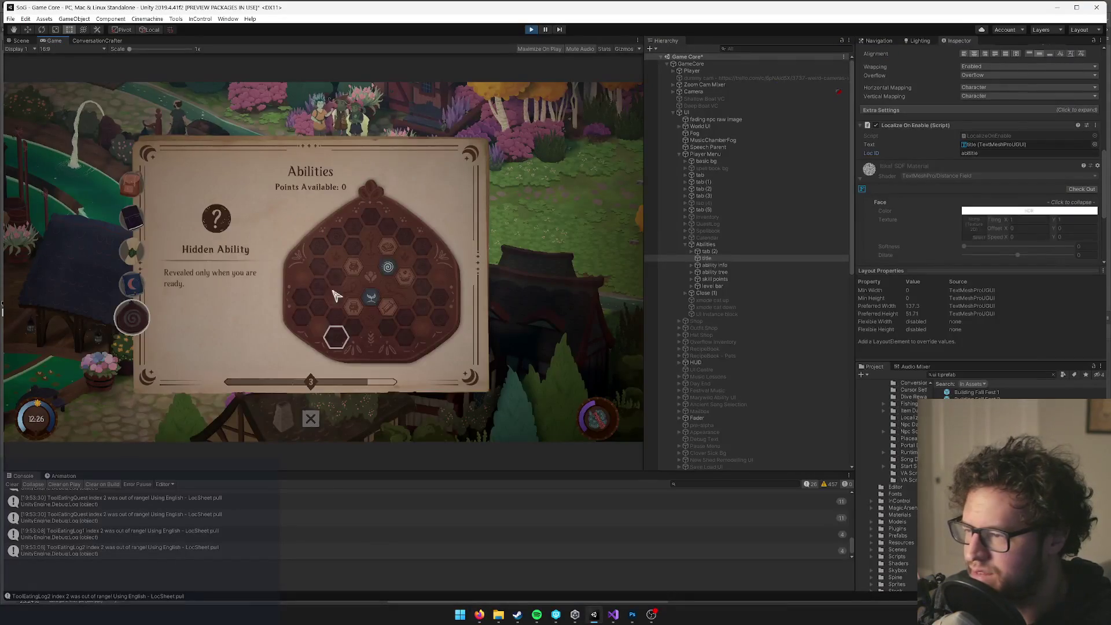
Switch the game language to 中文（简体） via Options > Language and resume play.
left_click(132, 284)
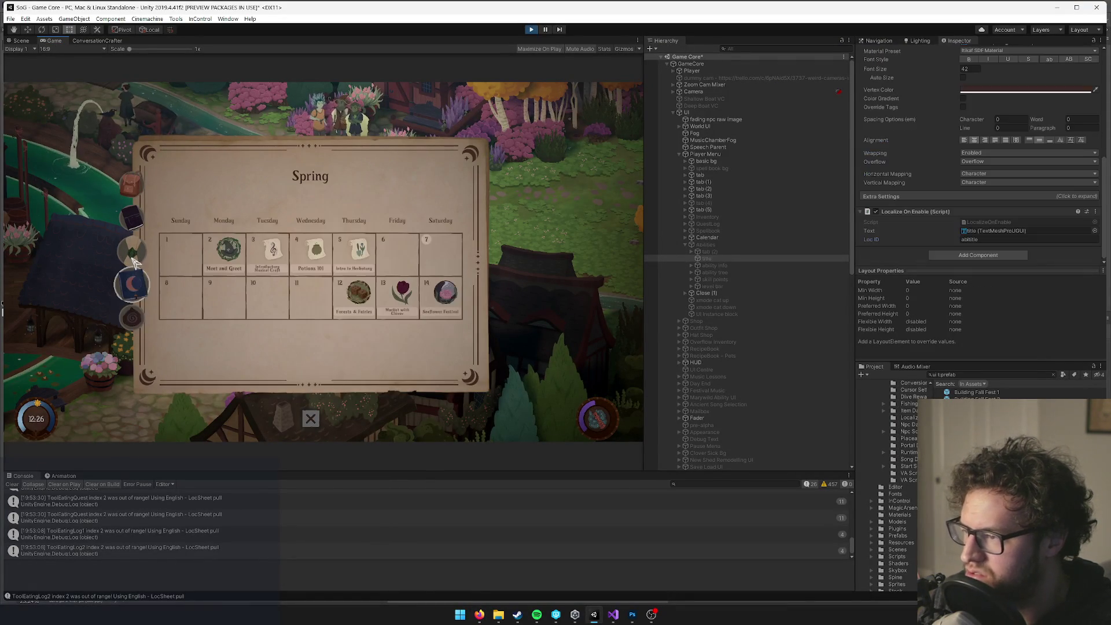
left_click(136, 256)
key("Escape")
key("Escape")
left_click(301, 270)
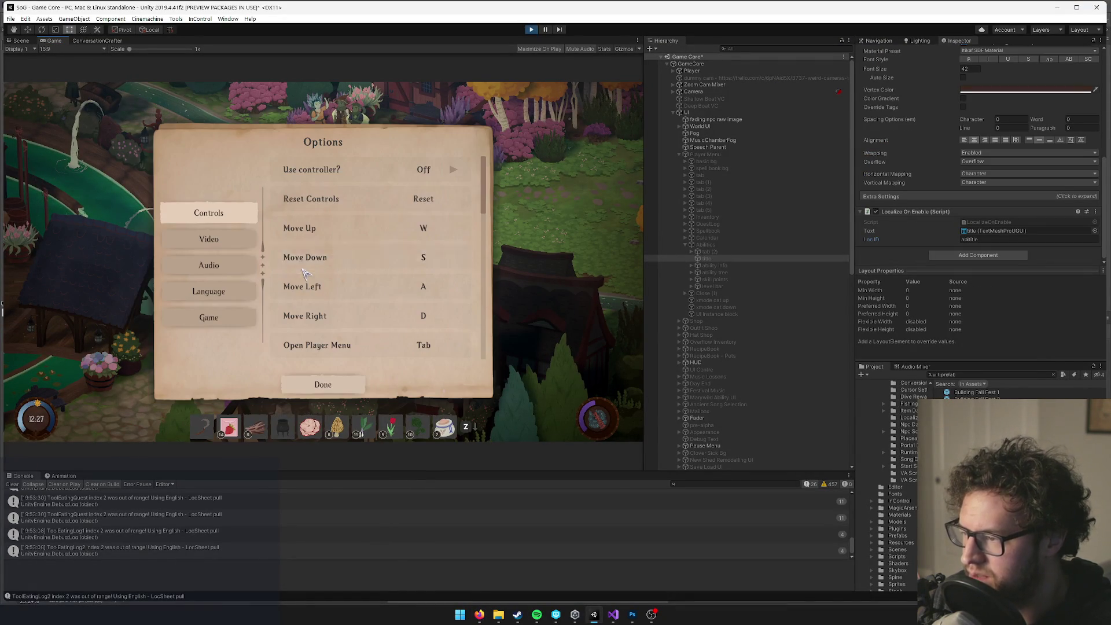
left_click(220, 292)
left_click(453, 199)
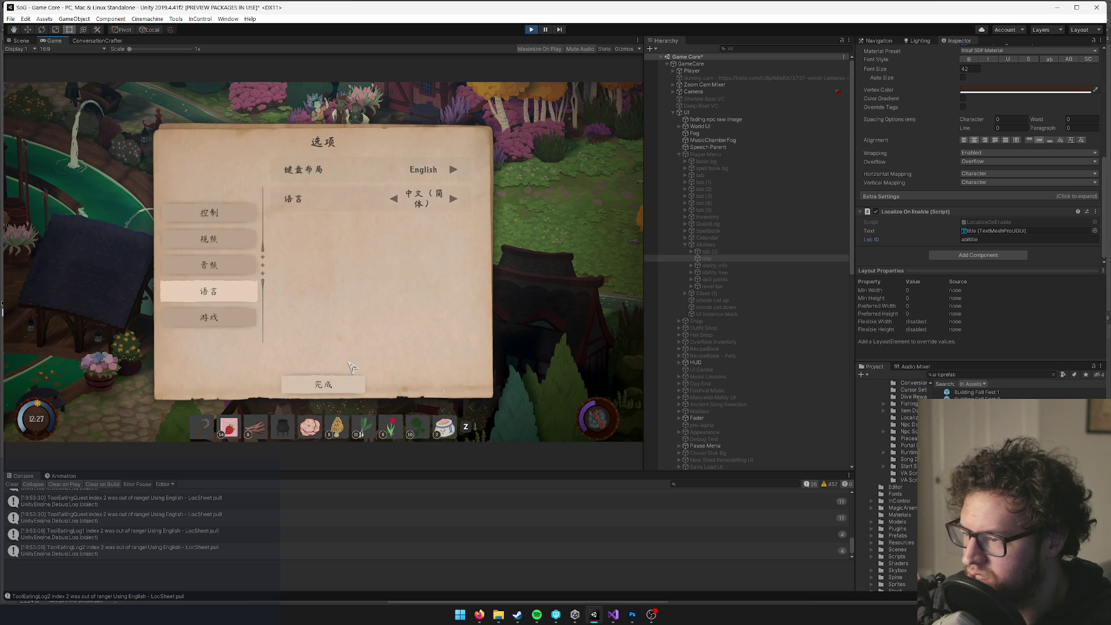
left_click(323, 384)
left_click(334, 223)
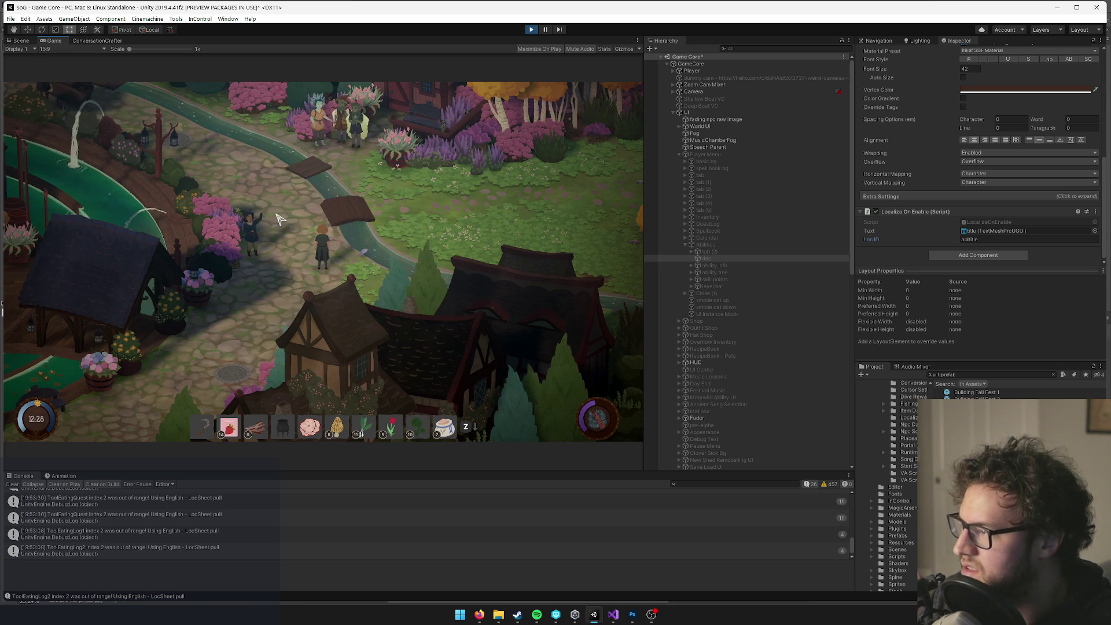
Browse the songs, calendar, quest list and 能力 skill tree pages in Chinese.
key("Escape")
left_click(293, 225)
key("Tab")
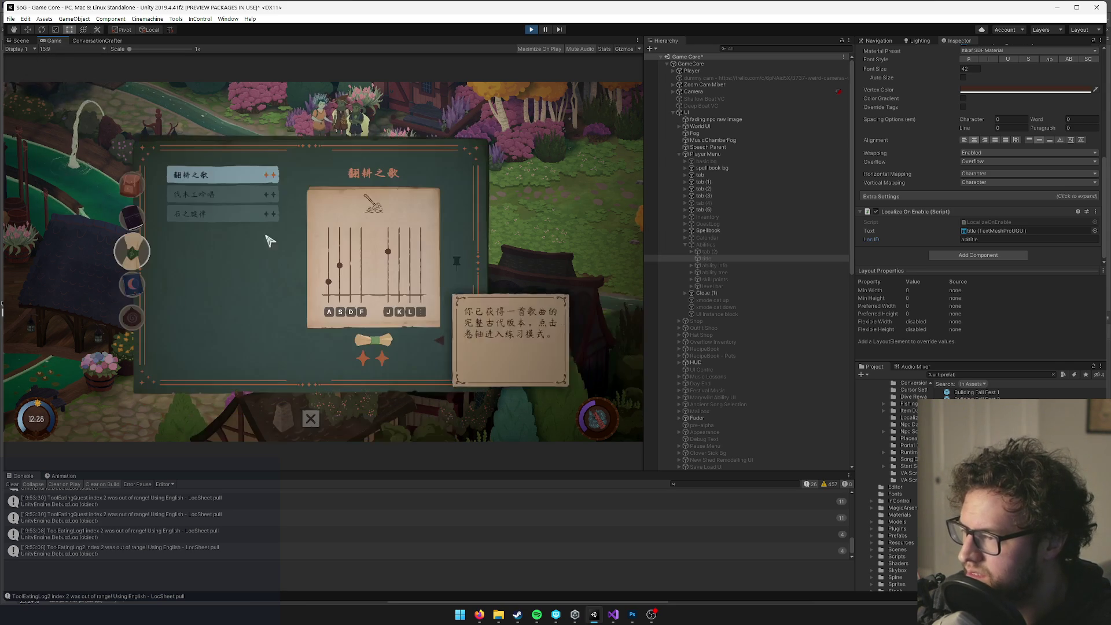
left_click(139, 289)
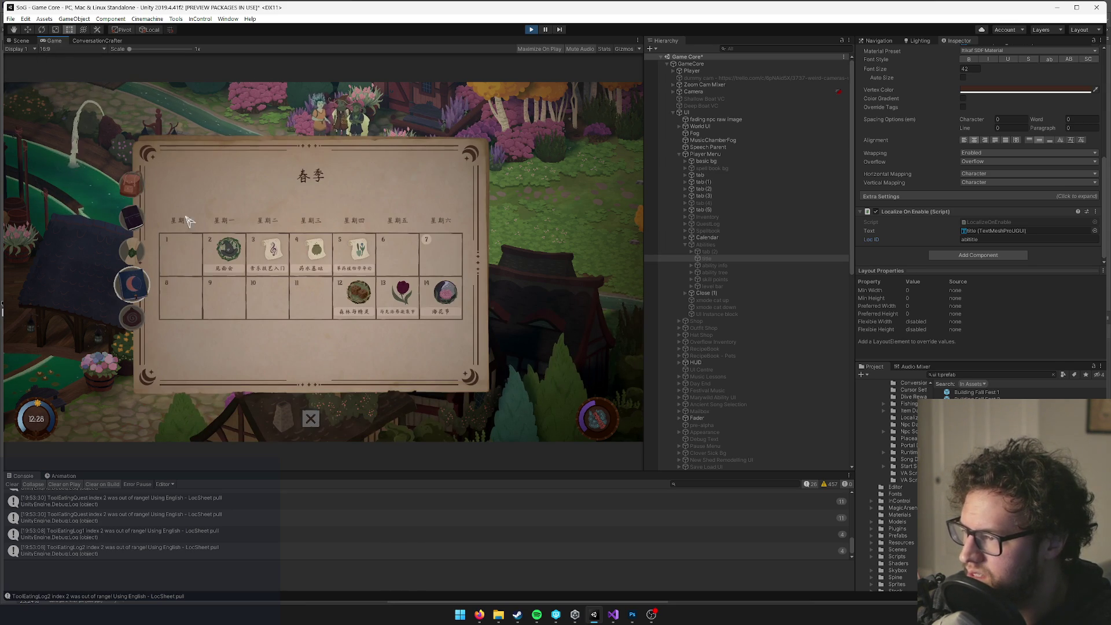
left_click(133, 213)
left_click(143, 315)
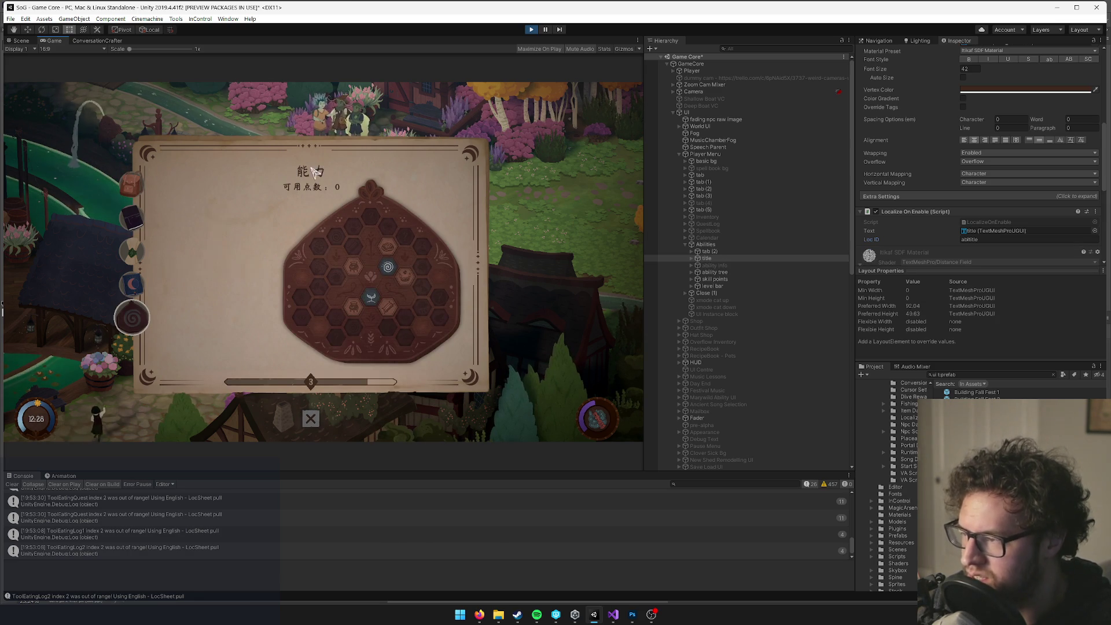
left_click(311, 418)
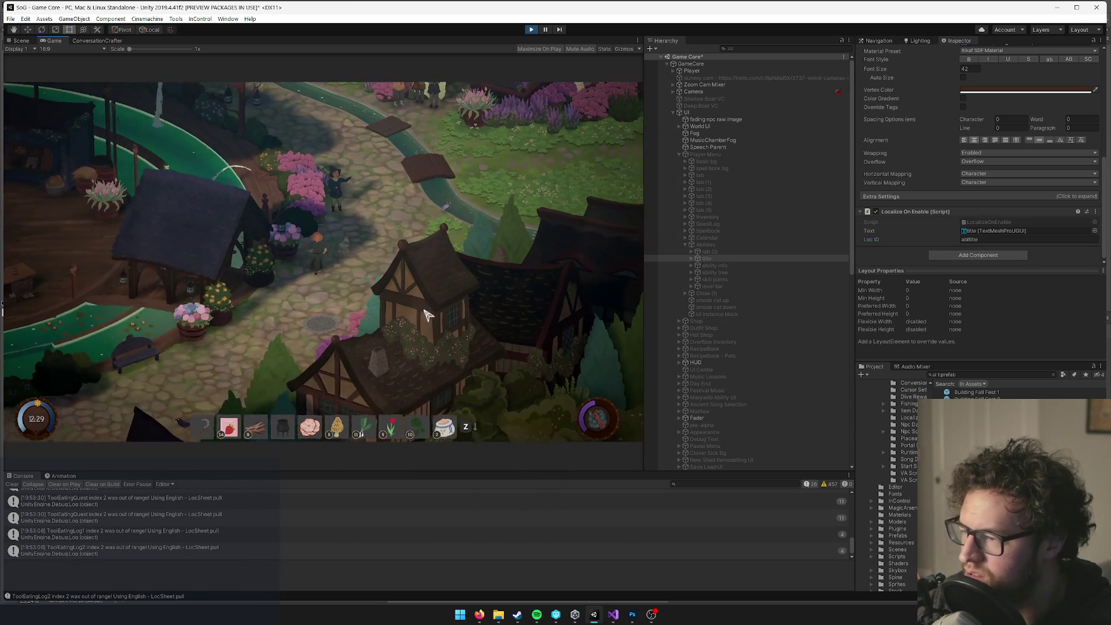
key("Escape")
left_click(353, 264)
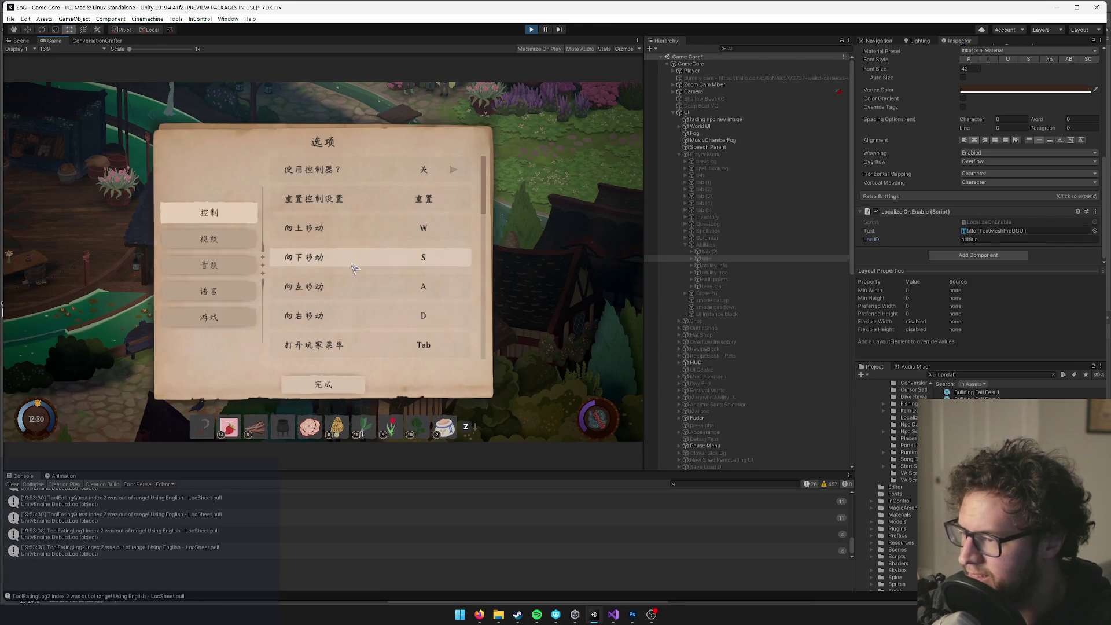
Cycle the game language past Português and Español to 日本語 and resume play.
left_click(208, 316)
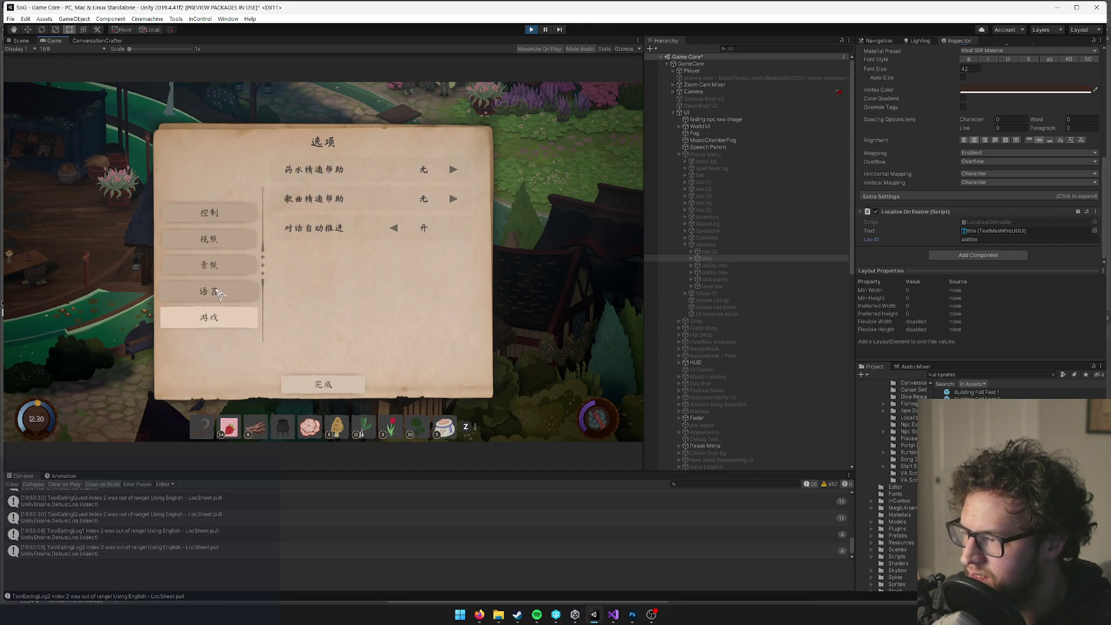
left_click(220, 293)
left_click(454, 199)
left_click(455, 199)
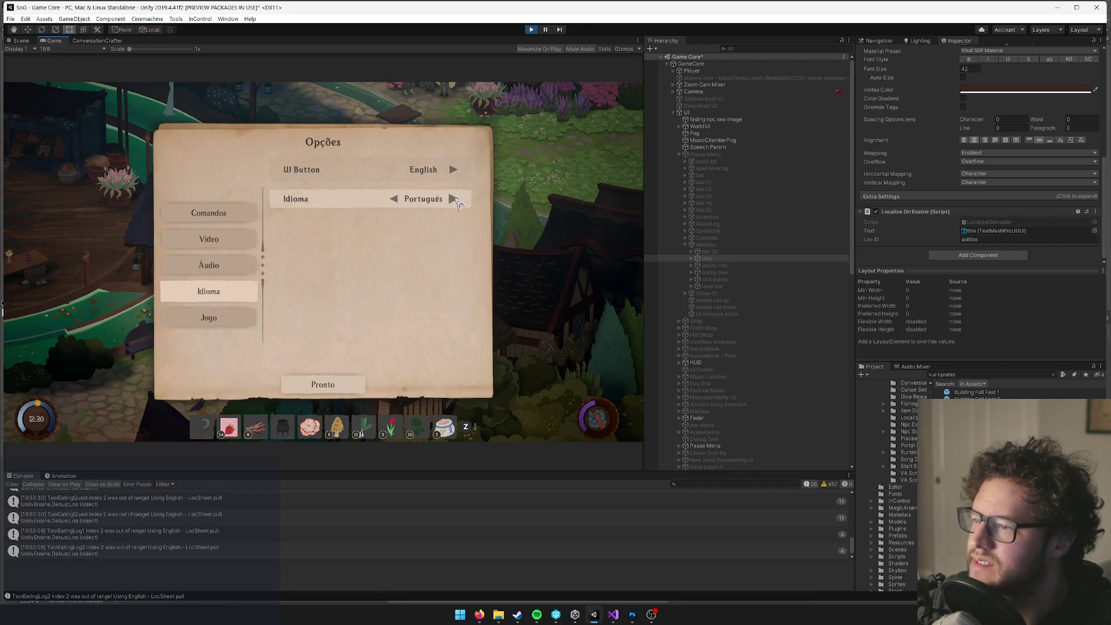
left_click(454, 199)
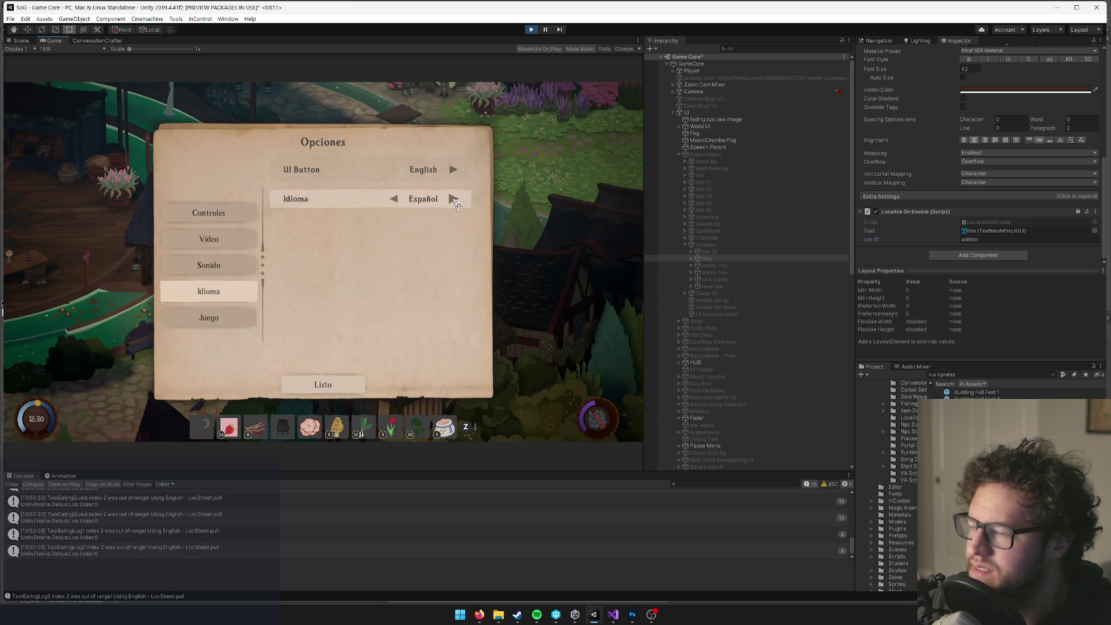
left_click(454, 199)
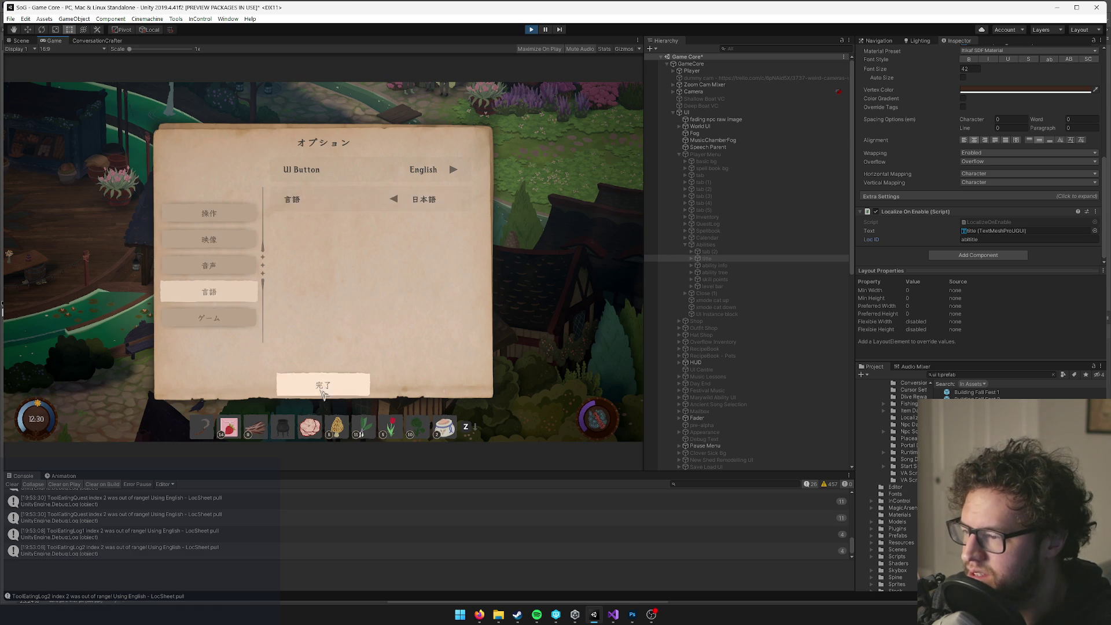
left_click(323, 385)
left_click(324, 217)
Maximize the Game view and check the Japanese skill tree, songs and calendar pages.
right_click(55, 41)
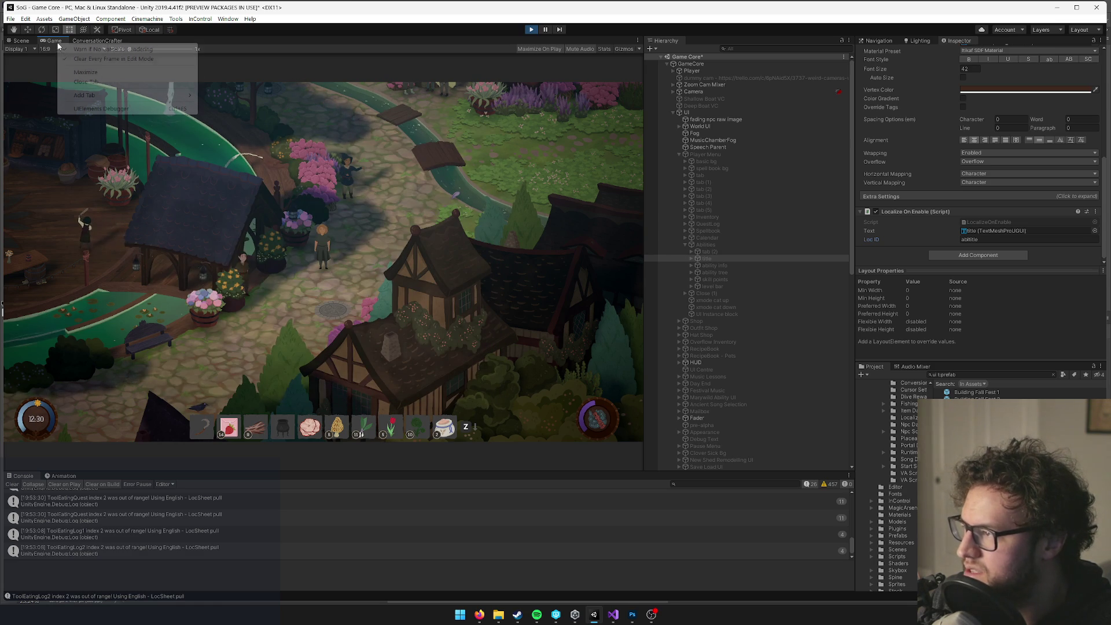
left_click(81, 70)
key("Tab")
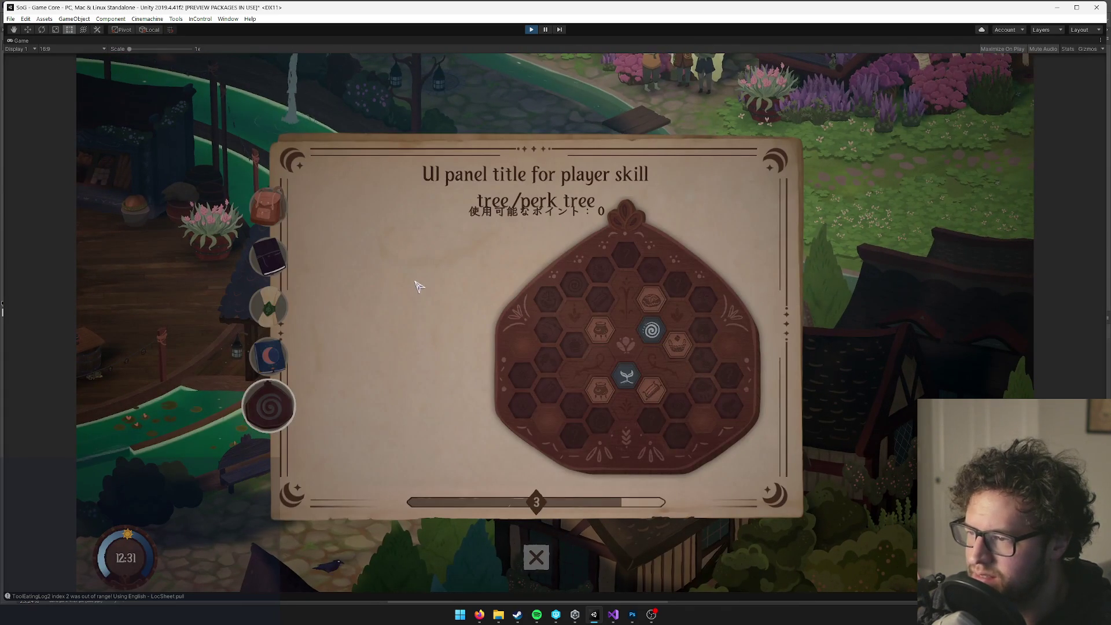
left_click(268, 321)
left_click(269, 347)
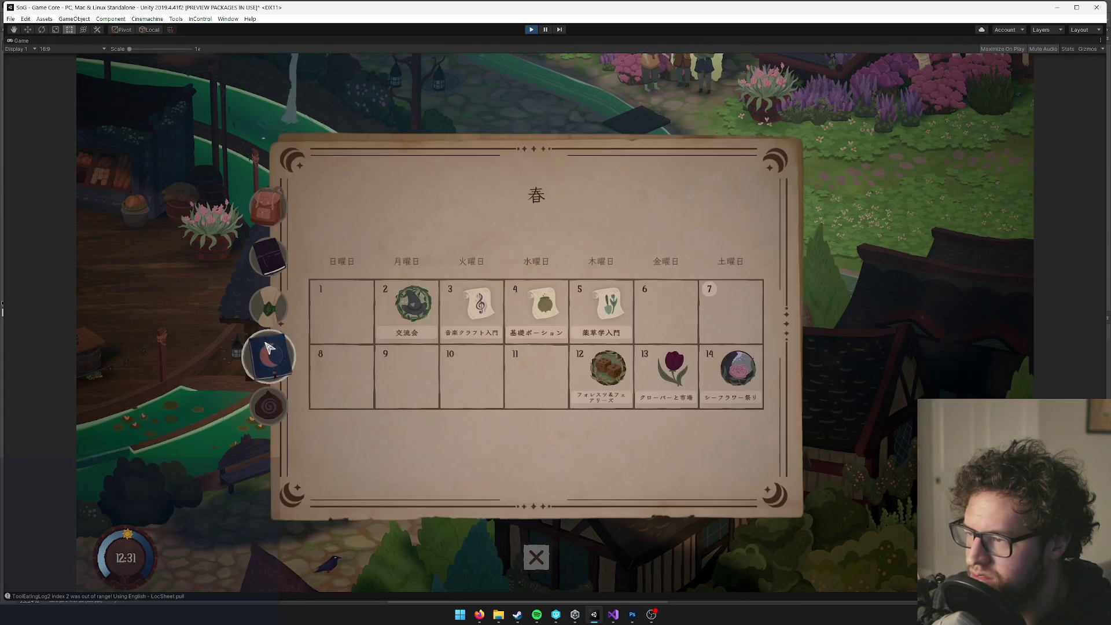
left_click(268, 307)
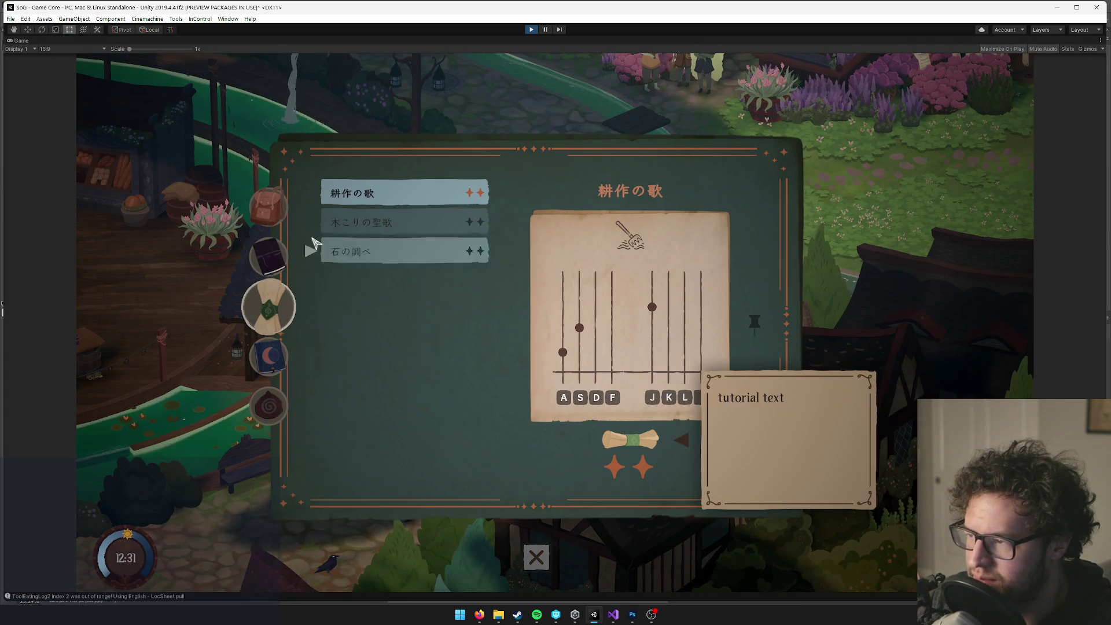
Read the 宿題（薬草学） and 新学期 quests, then view and close the inventory.
left_click(268, 255)
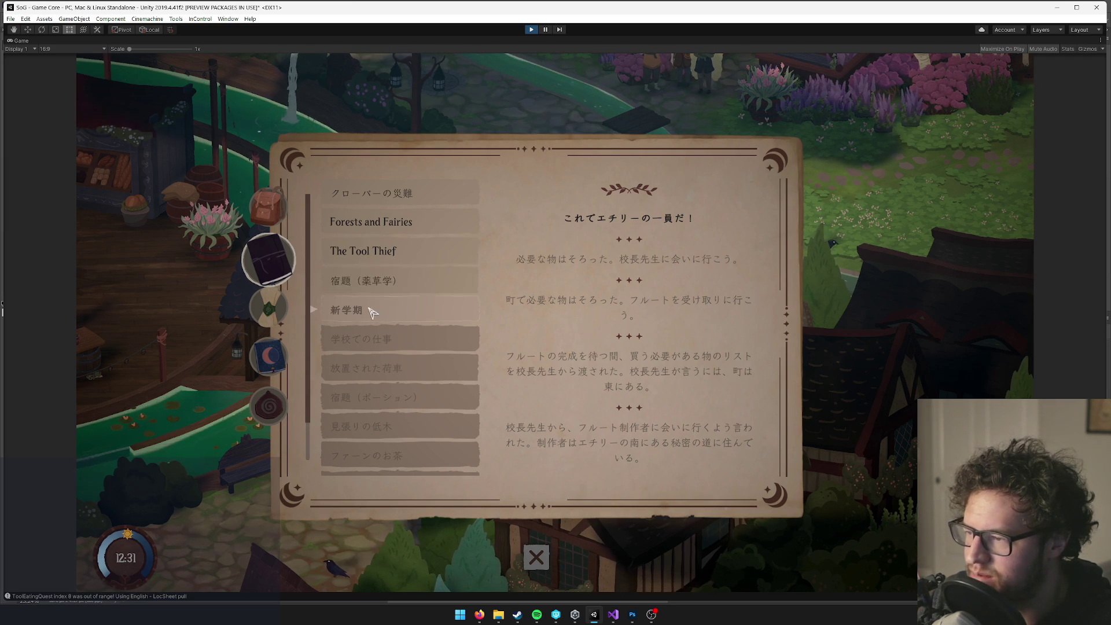
left_click(375, 284)
left_click(371, 313)
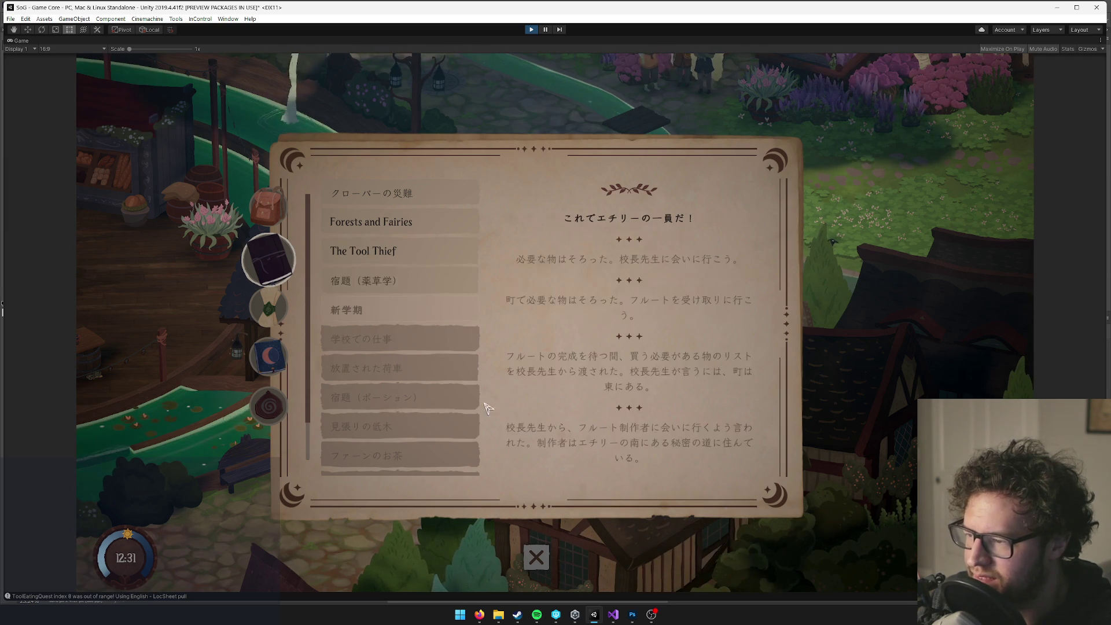
left_click(268, 207)
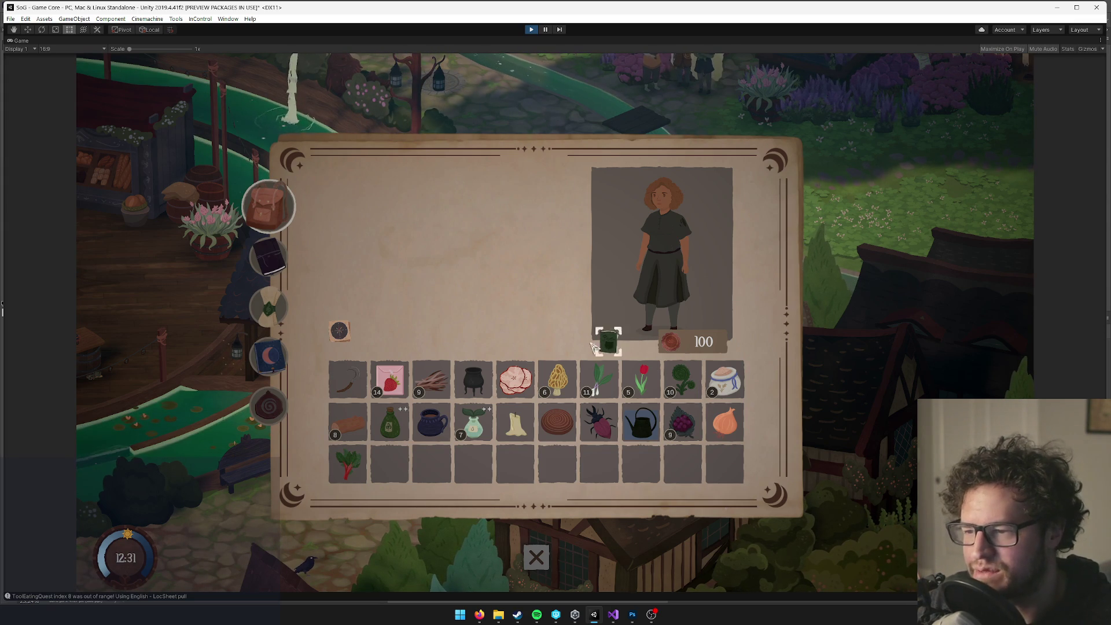
mouse_move(353, 333)
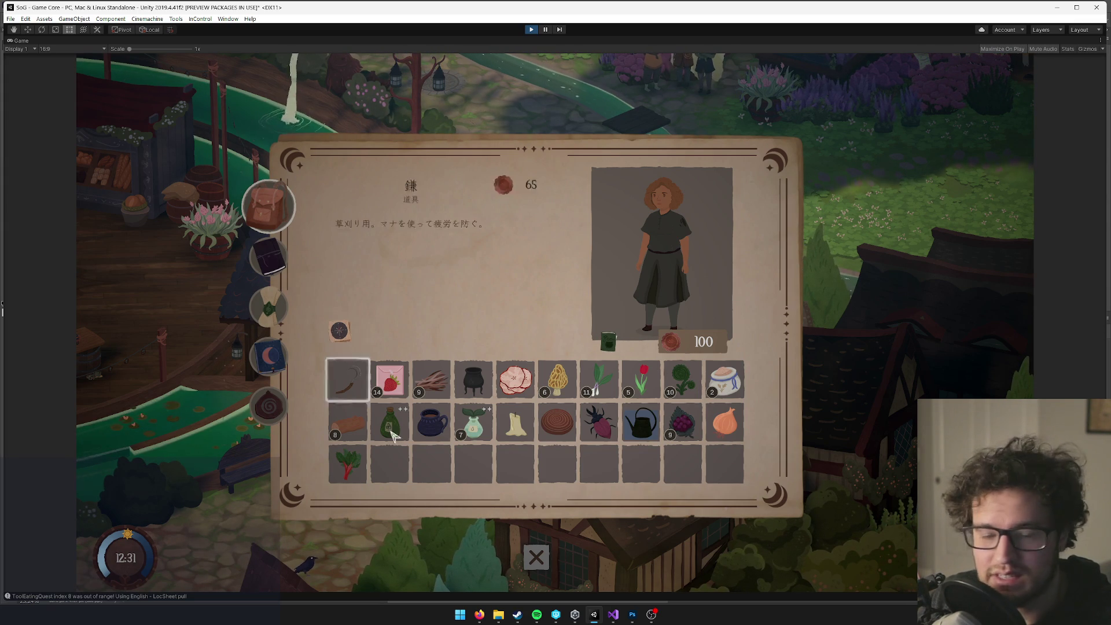
left_click(536, 558)
Walk the player along the path toward the villagers by the statues.
key("w")
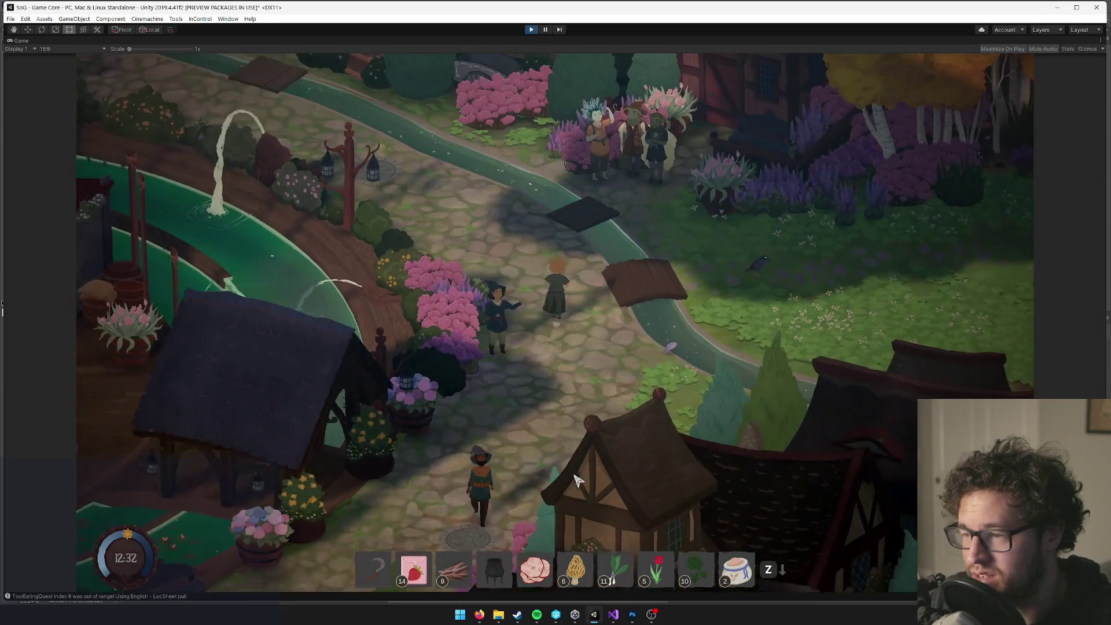
key("Tab")
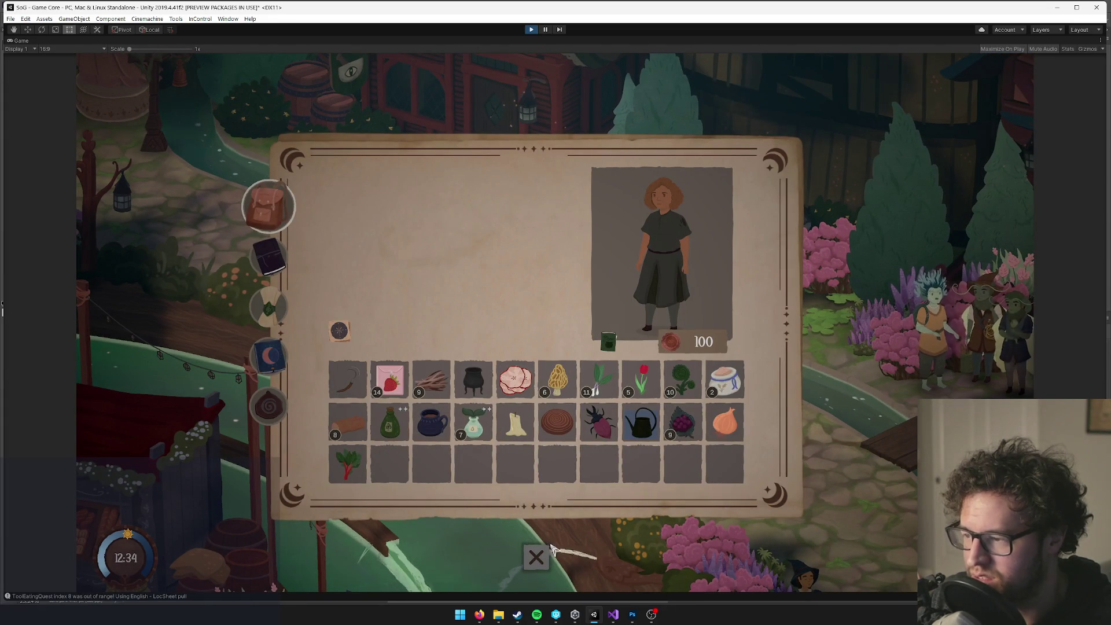
left_click(536, 556)
key("d")
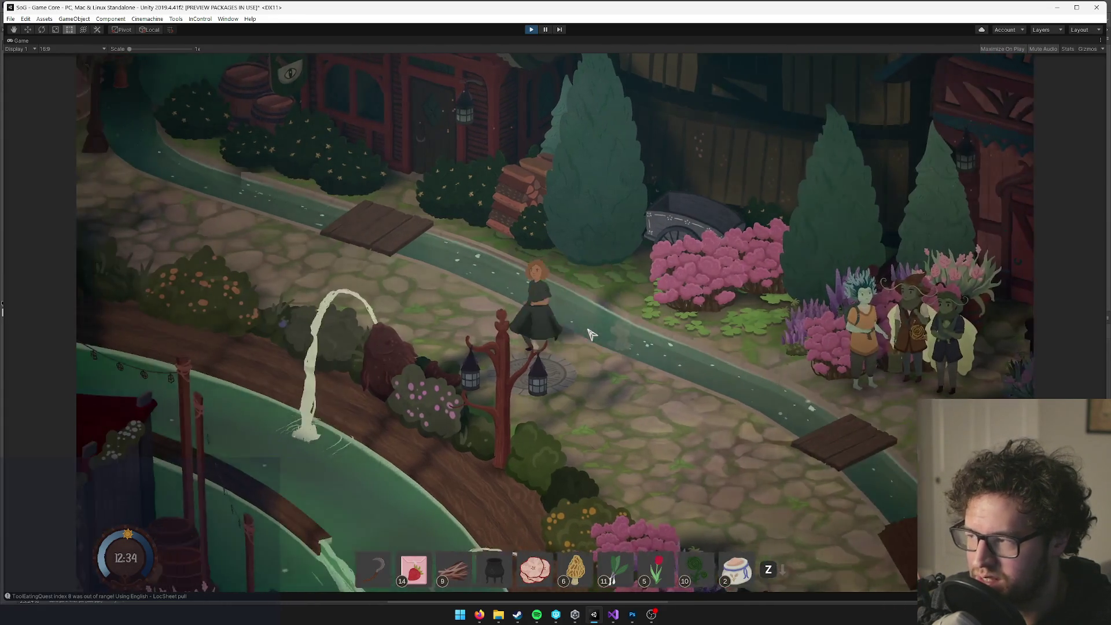
key("a")
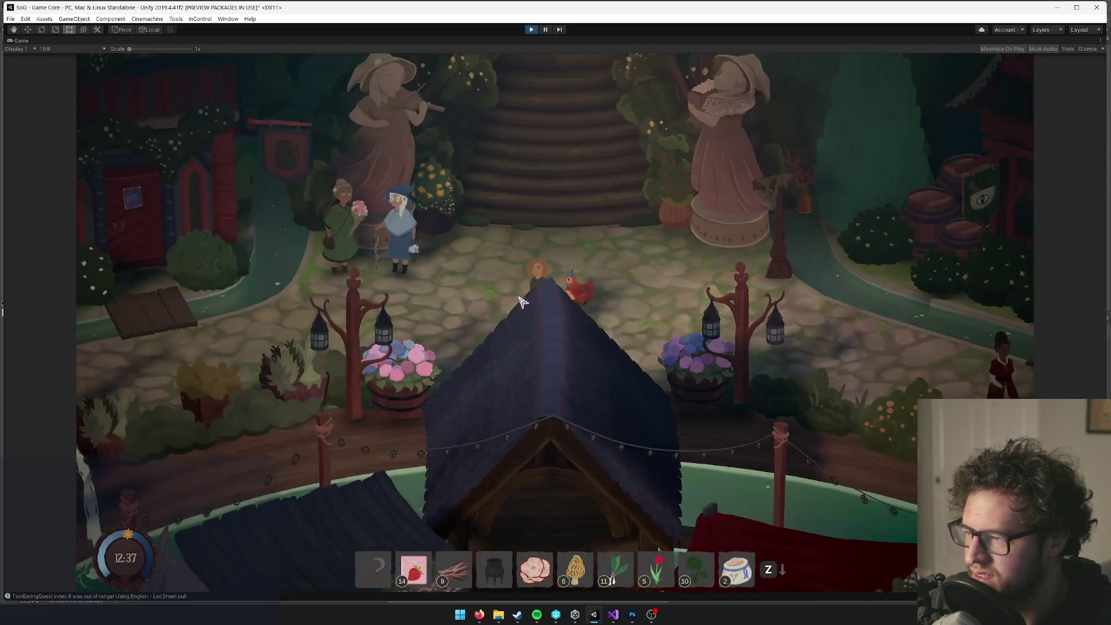
key("w")
Talk with the villagers in Japanese, view the flute songs and quest journal, then pause.
left_click(541, 295)
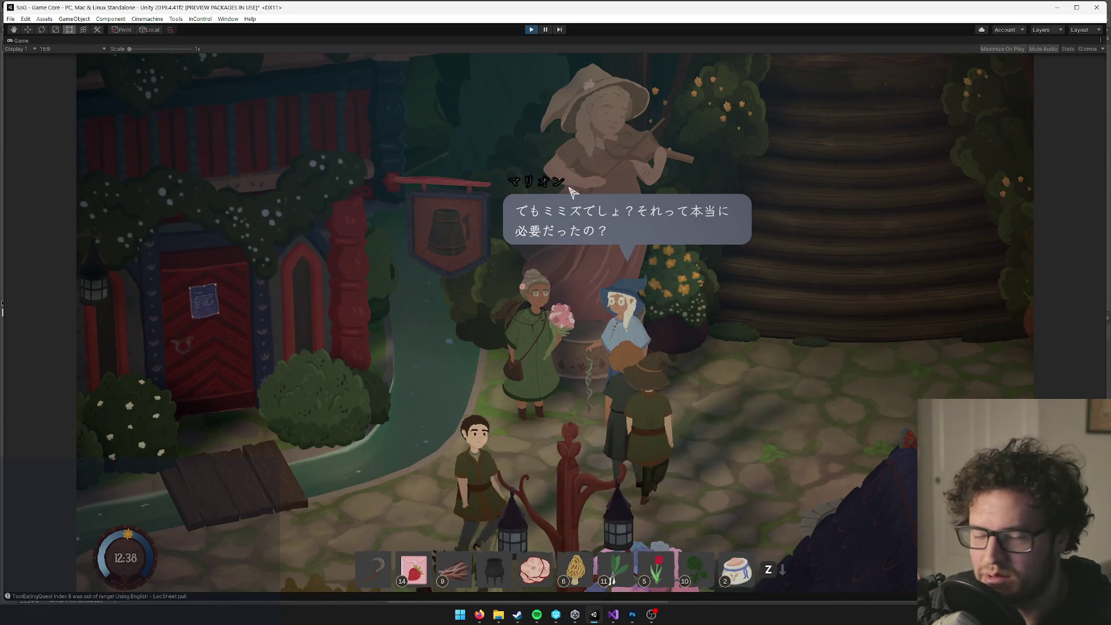
left_click(539, 201)
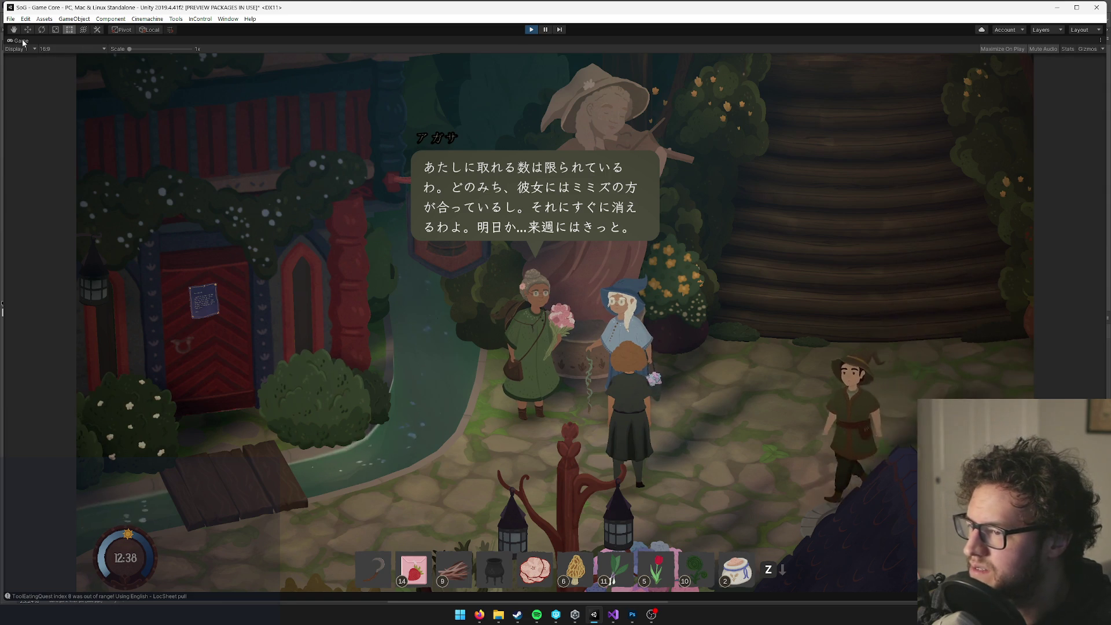
left_click(555, 206)
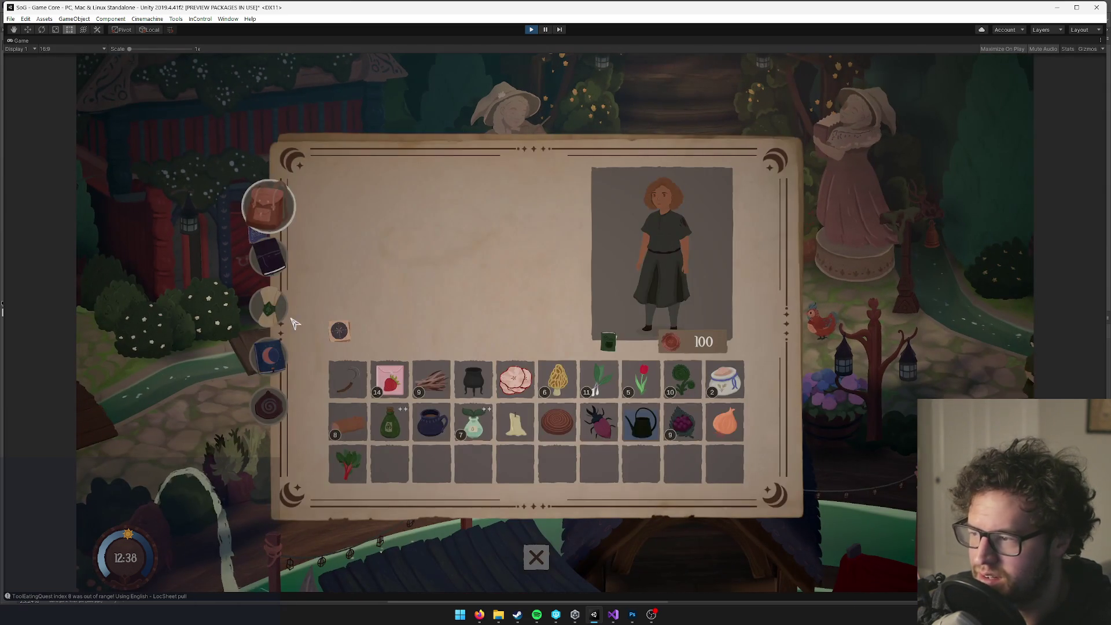
left_click(269, 307)
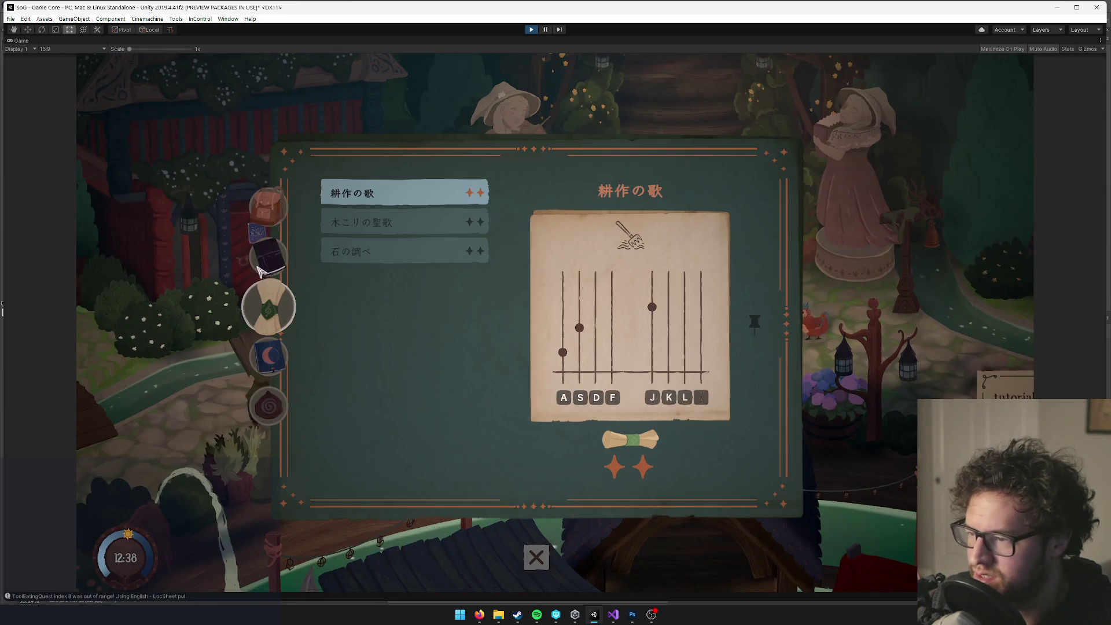
left_click(269, 259)
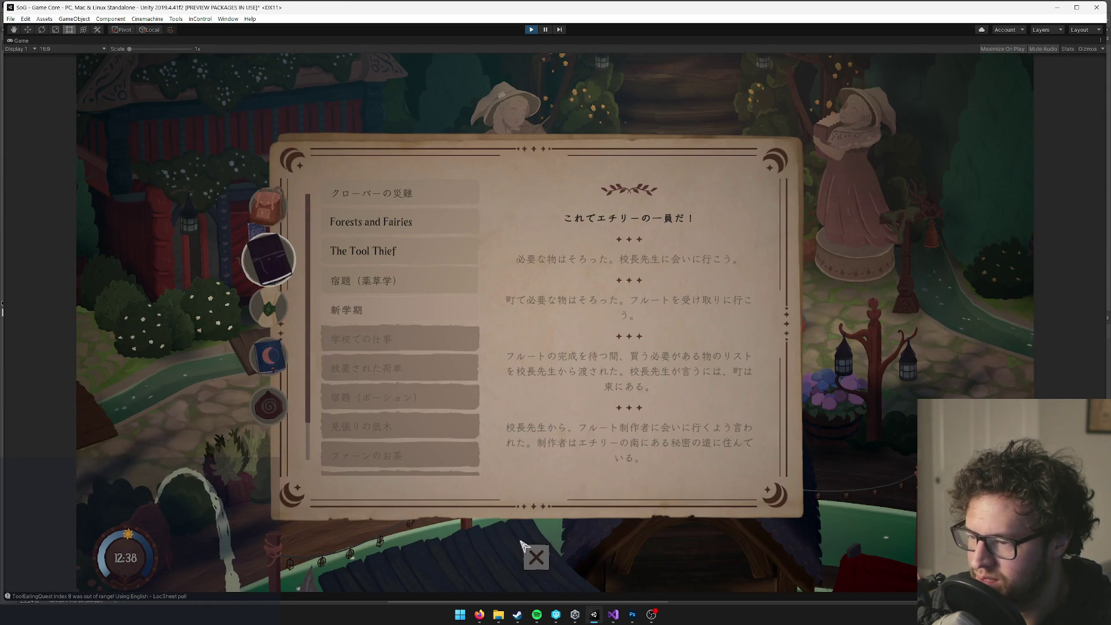
key("Escape")
key("Escape")
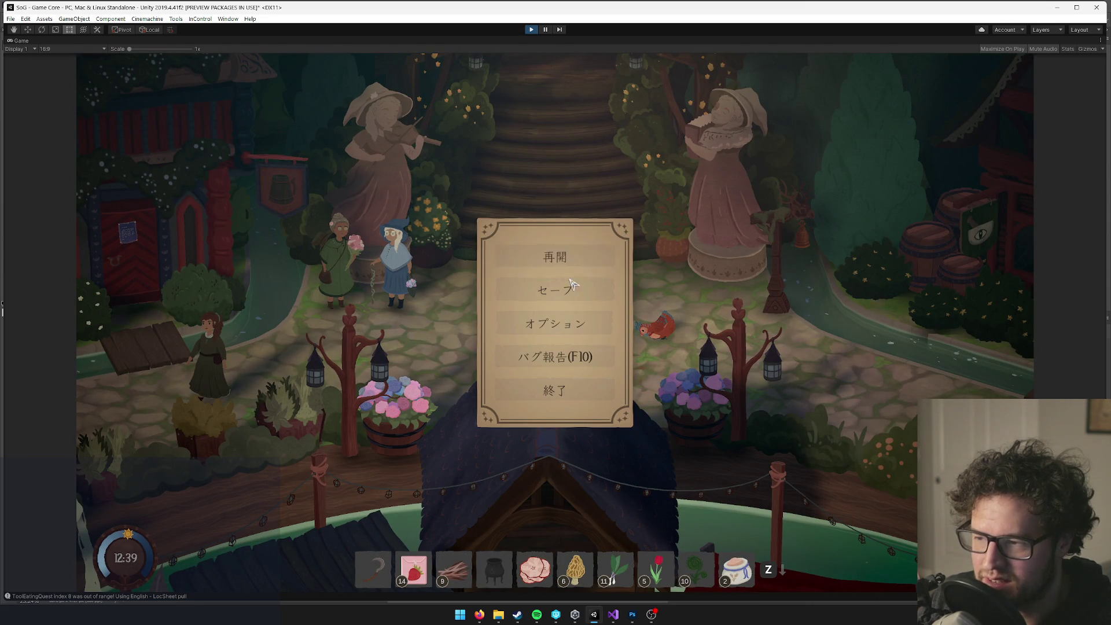
Open the Japanese Options and look through the 映像, 音声, 言語 and ゲーム pages.
left_click(573, 330)
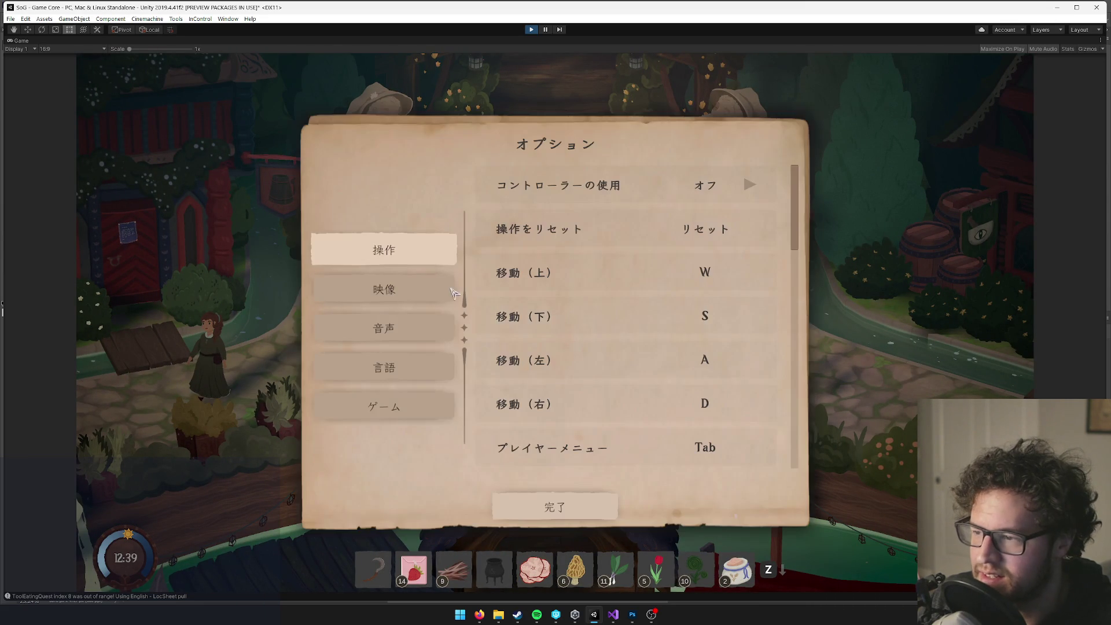
left_click(385, 290)
left_click(393, 339)
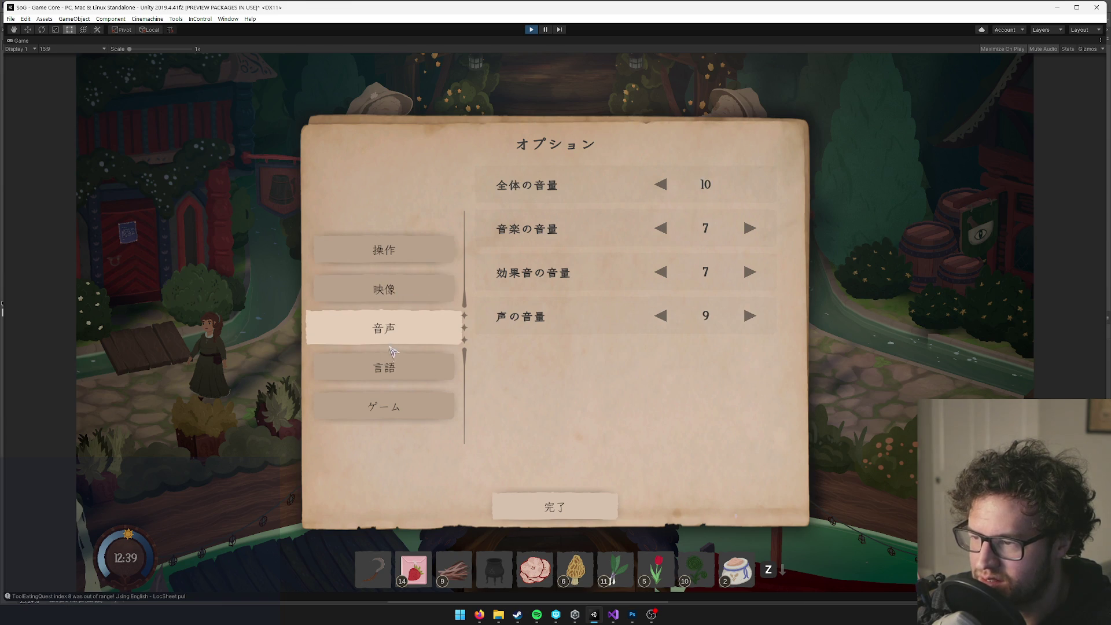
left_click(399, 369)
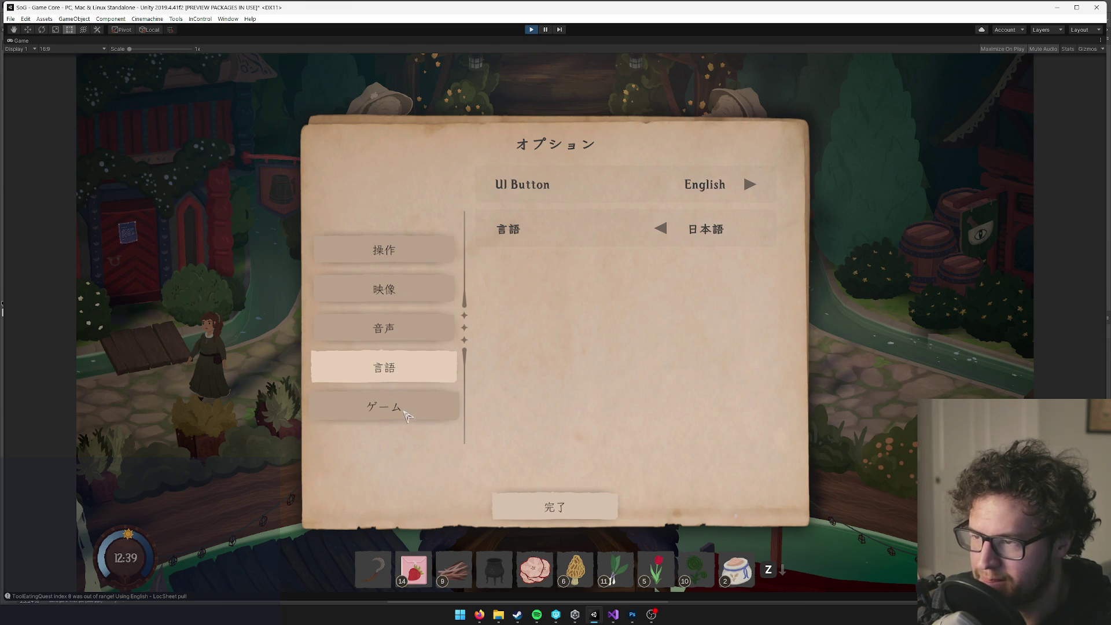
left_click(404, 415)
left_click(403, 375)
left_click(403, 336)
left_click(415, 292)
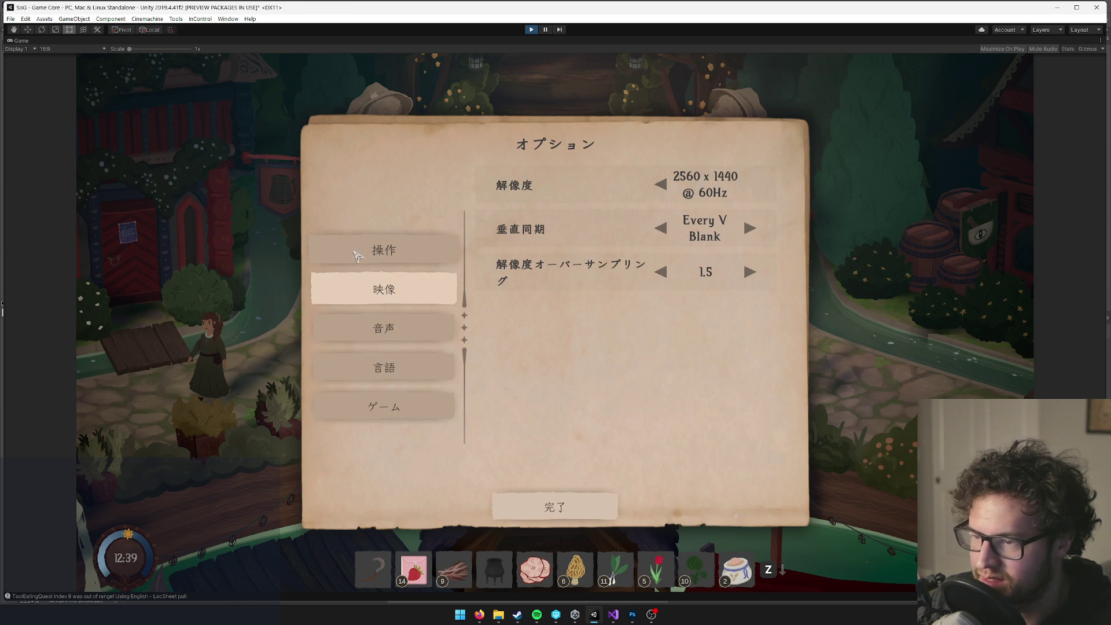
Review the full 操作 controls list, then close Options and resume the game.
left_click(407, 253)
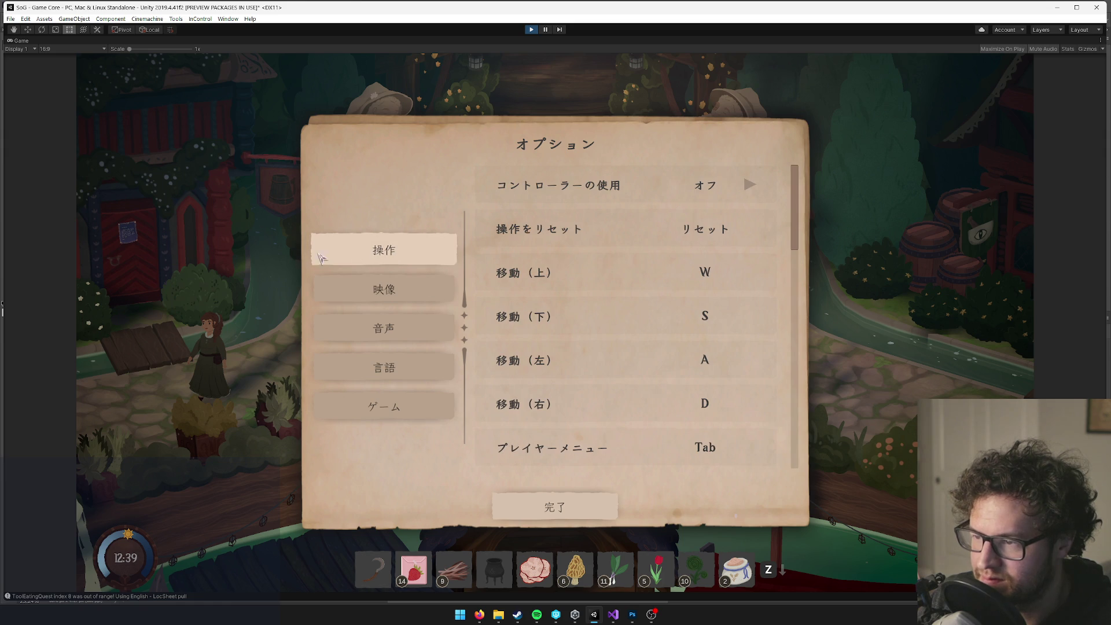
scroll(716, 359, "down", 2)
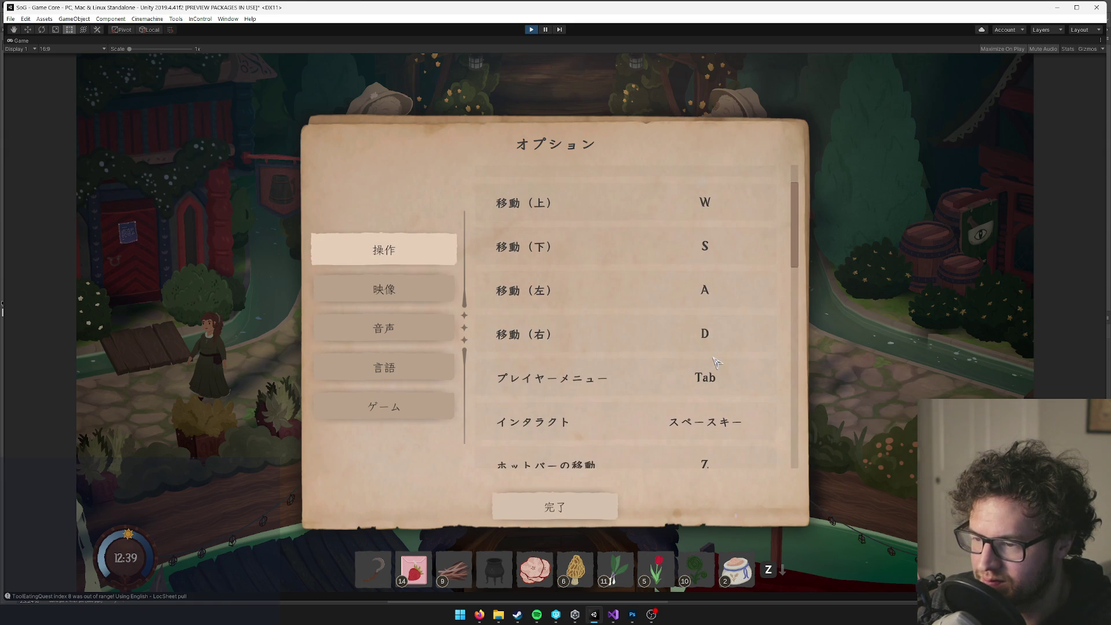
mouse_move(793, 225)
left_mouse_down()
mouse_move(794, 324)
mouse_move(794, 206)
left_mouse_up()
scroll(663, 272, "down", 4)
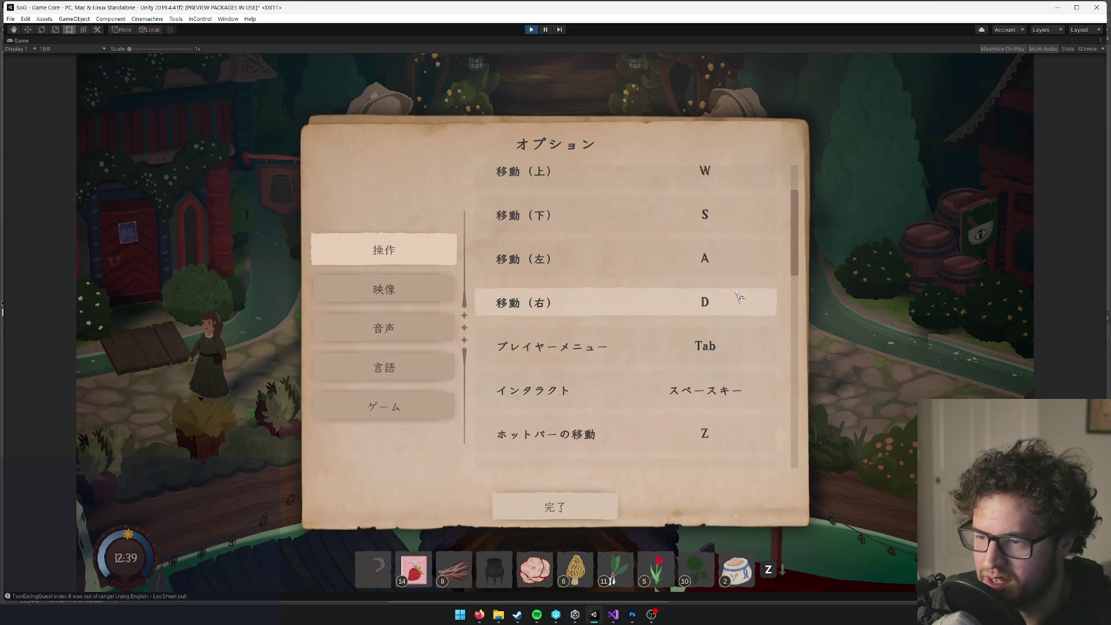
scroll(785, 296, "down", 4)
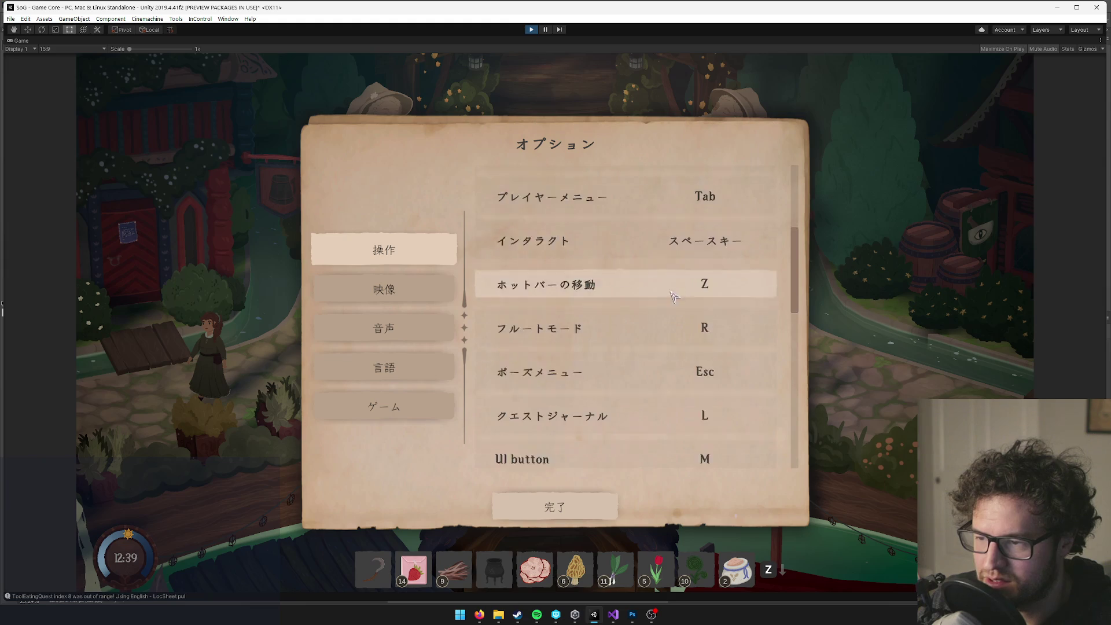
scroll(528, 334, "down", 4)
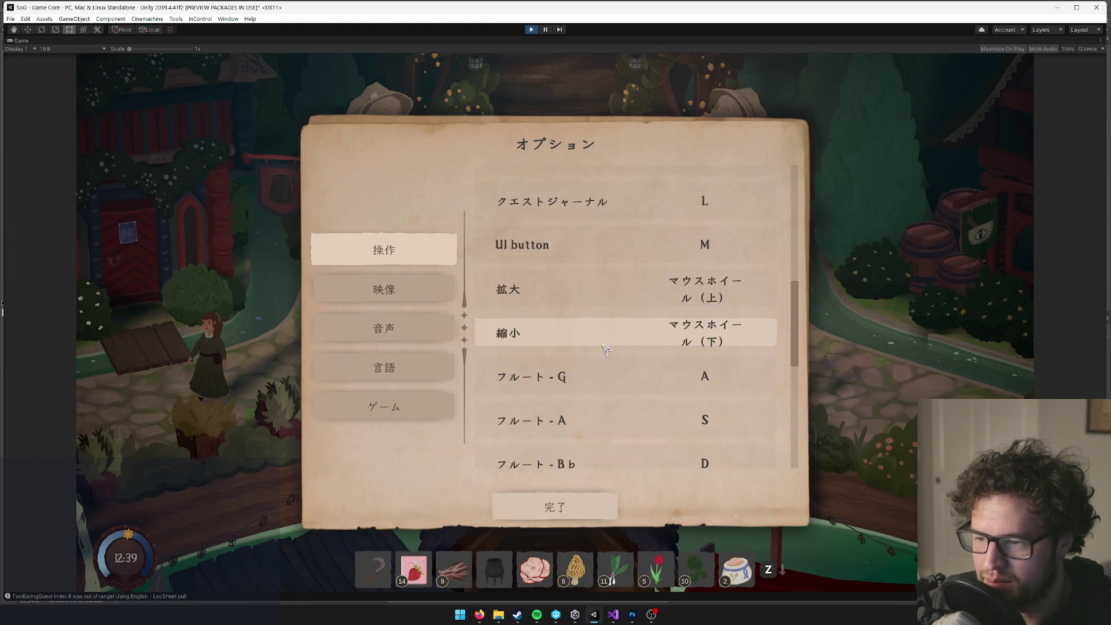
scroll(648, 365, "down", 5)
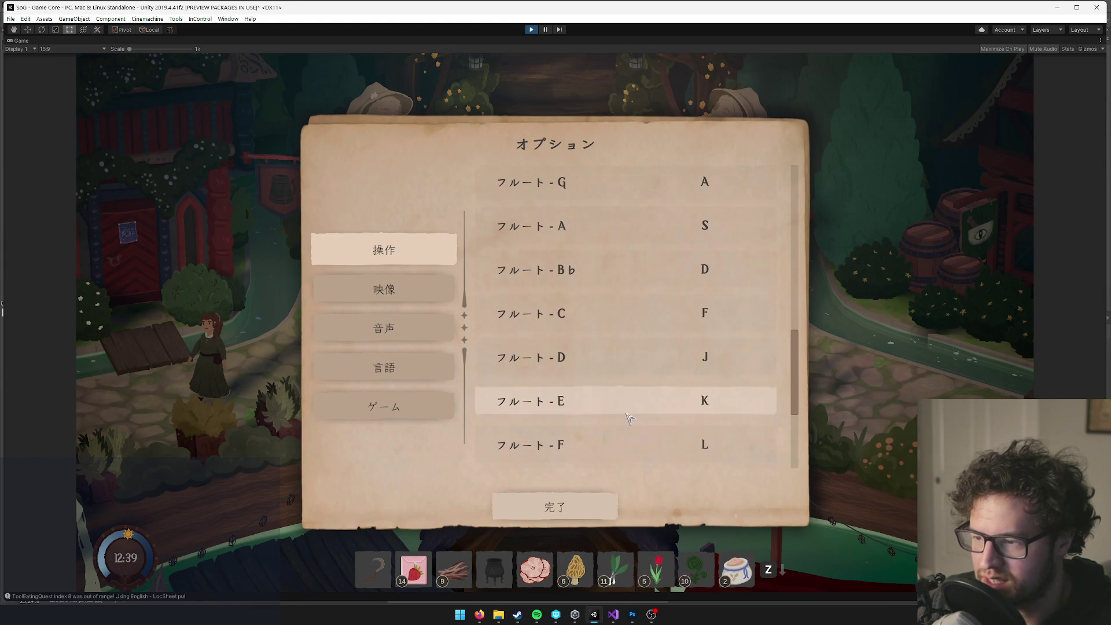
left_click(564, 508)
left_click(530, 260)
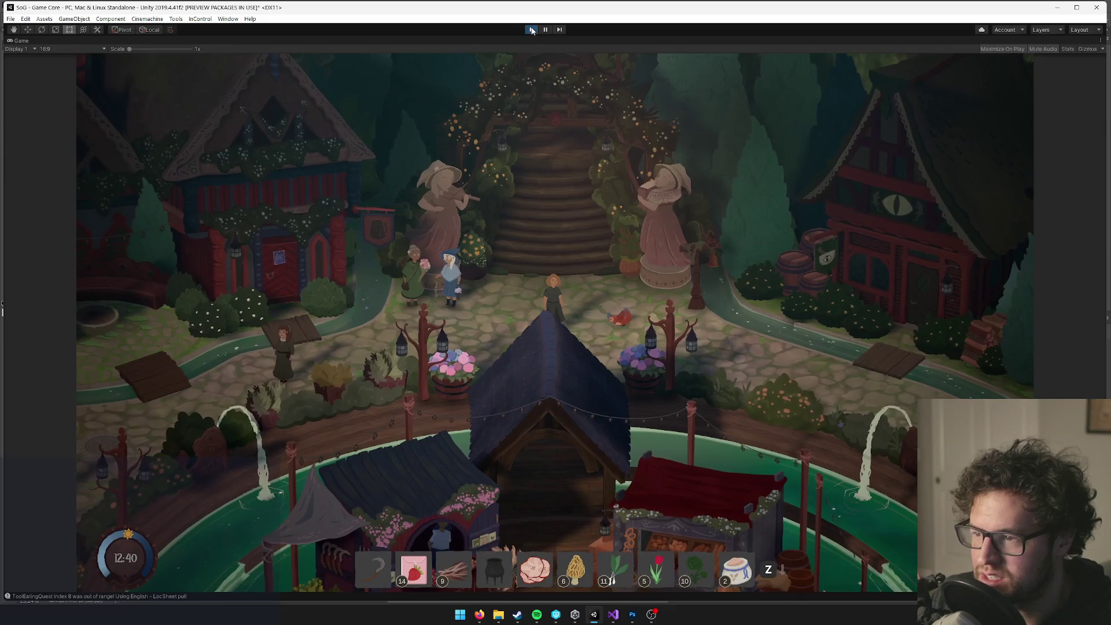
Exit Play mode with Ctrl+P to bring back the full editor layout.
mouse_move(480, 615)
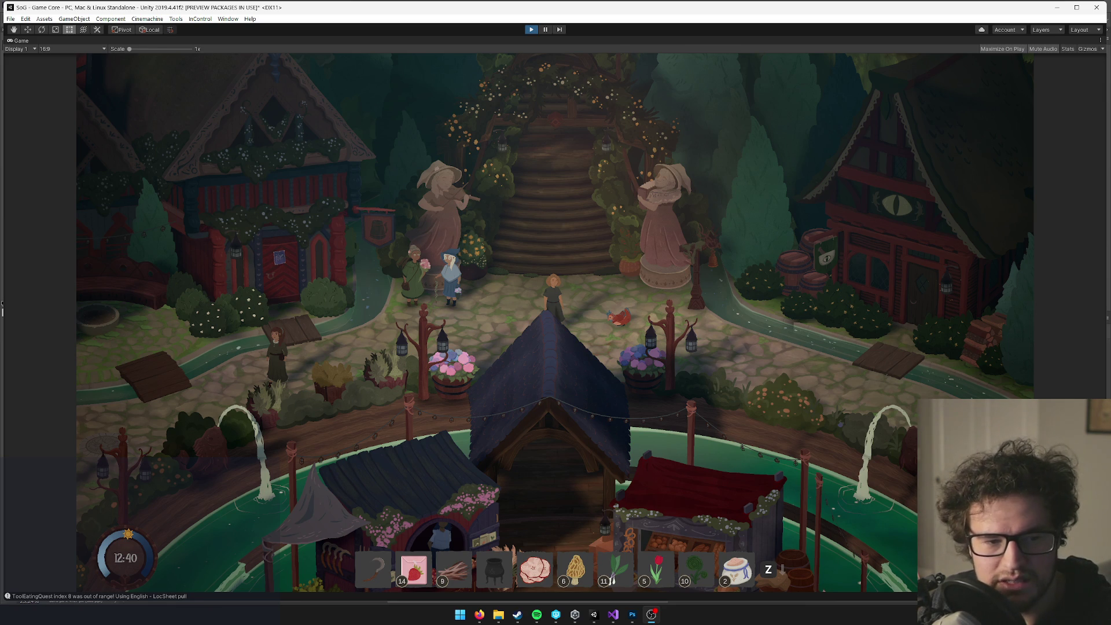
key("ctrl+p")
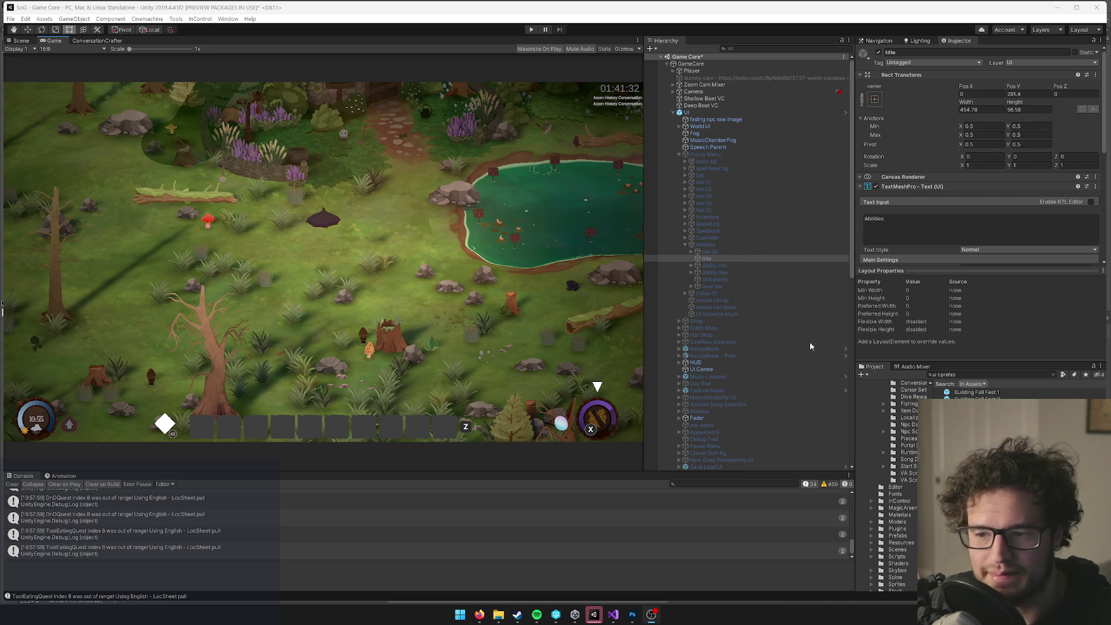
Clear the Project search filter and select the Spellbook element under Player Menu.
left_click(964, 375)
key("BackSpace")
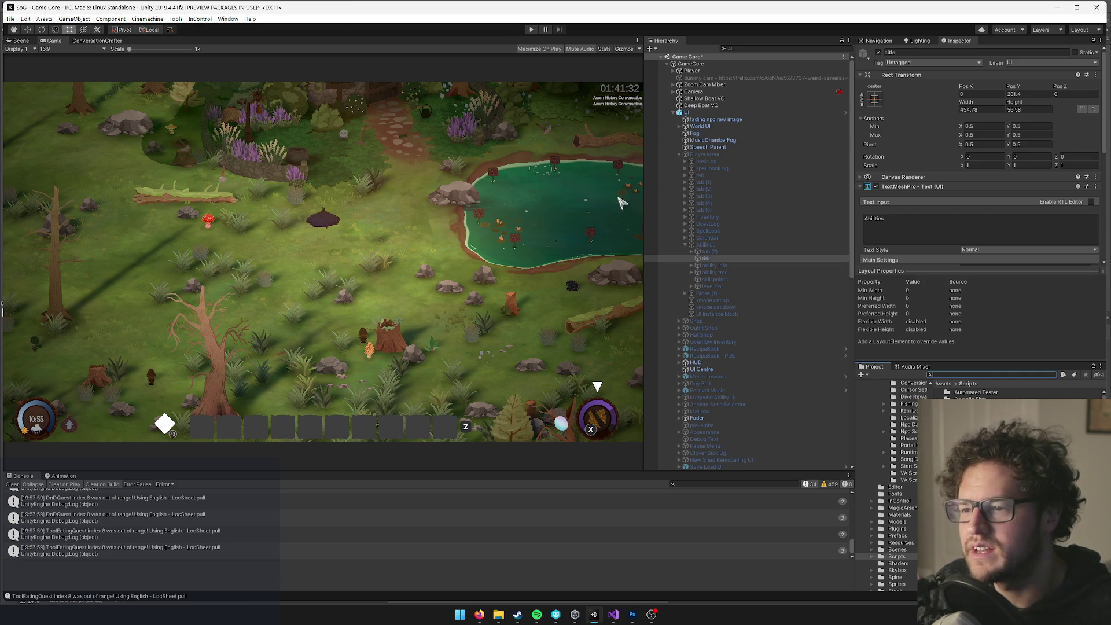
left_click_drag(706, 244, 716, 232)
left_click(715, 210)
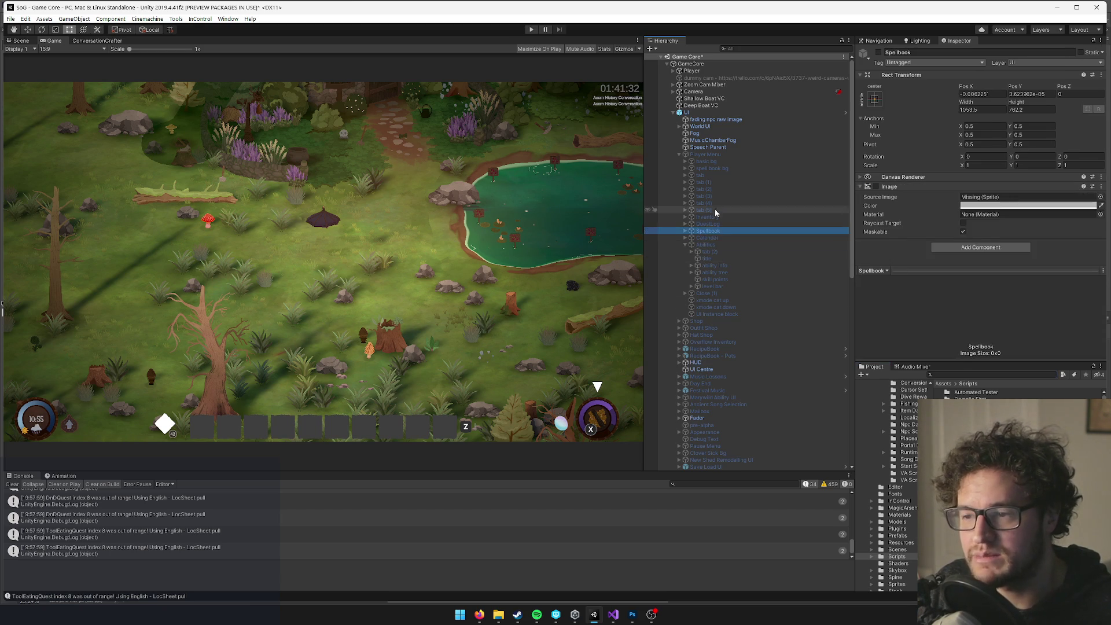
Inspect the tab (4) element's image, then select the Player Menu object.
left_click(716, 203)
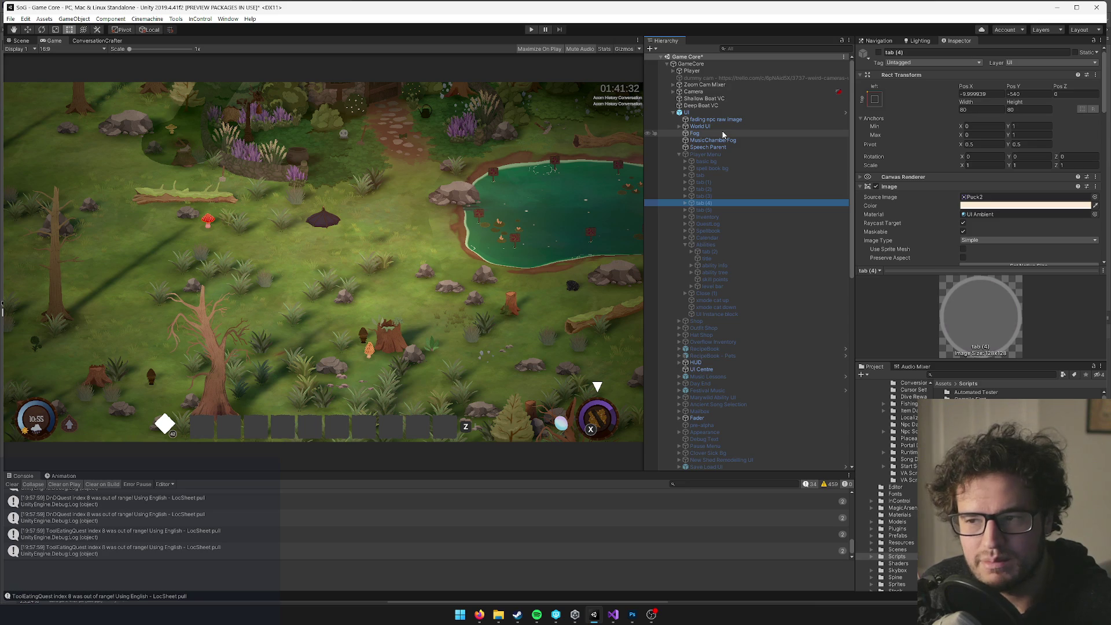
left_click(709, 155)
Collapse the Player Menu and Options branches and select the root UI canvas.
left_click(679, 155)
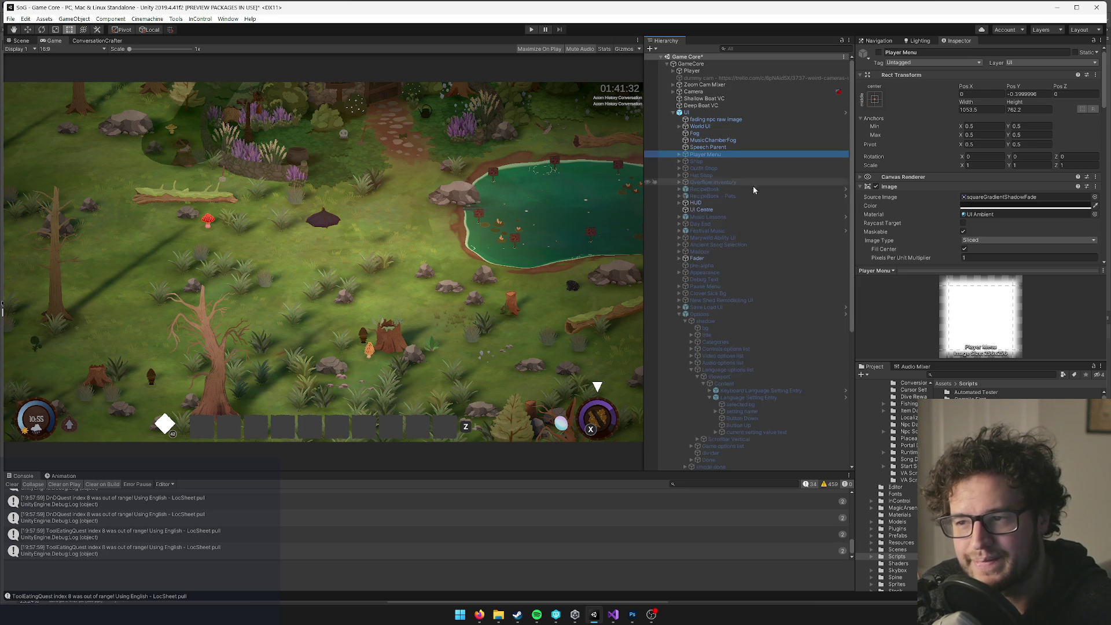
scroll(734, 192, "down", 3)
scroll(712, 261, "up", 3)
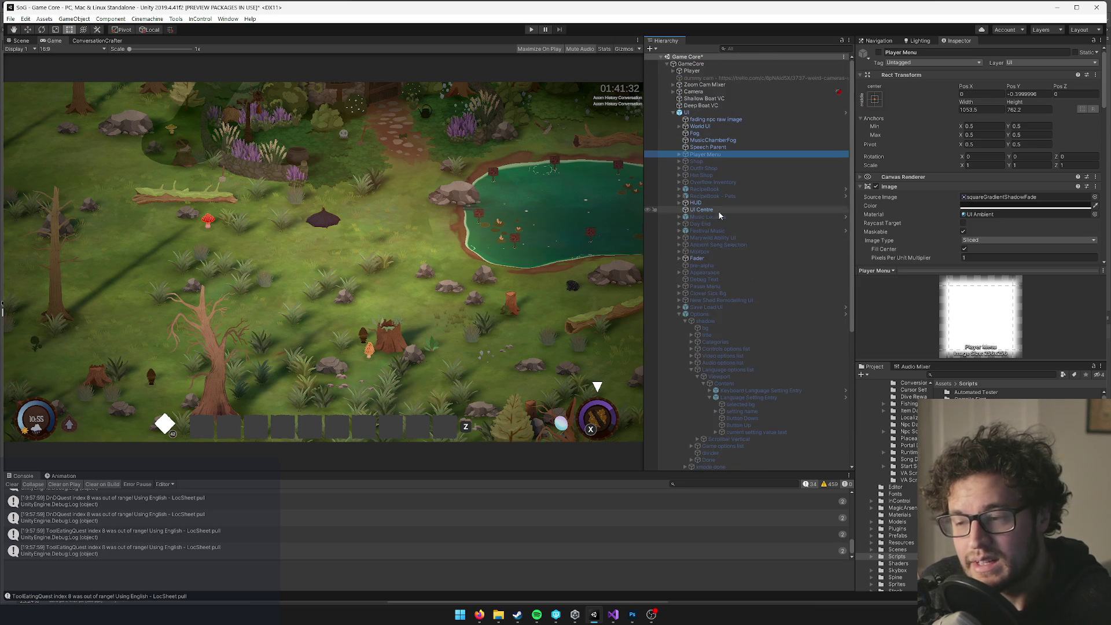
left_click(680, 314)
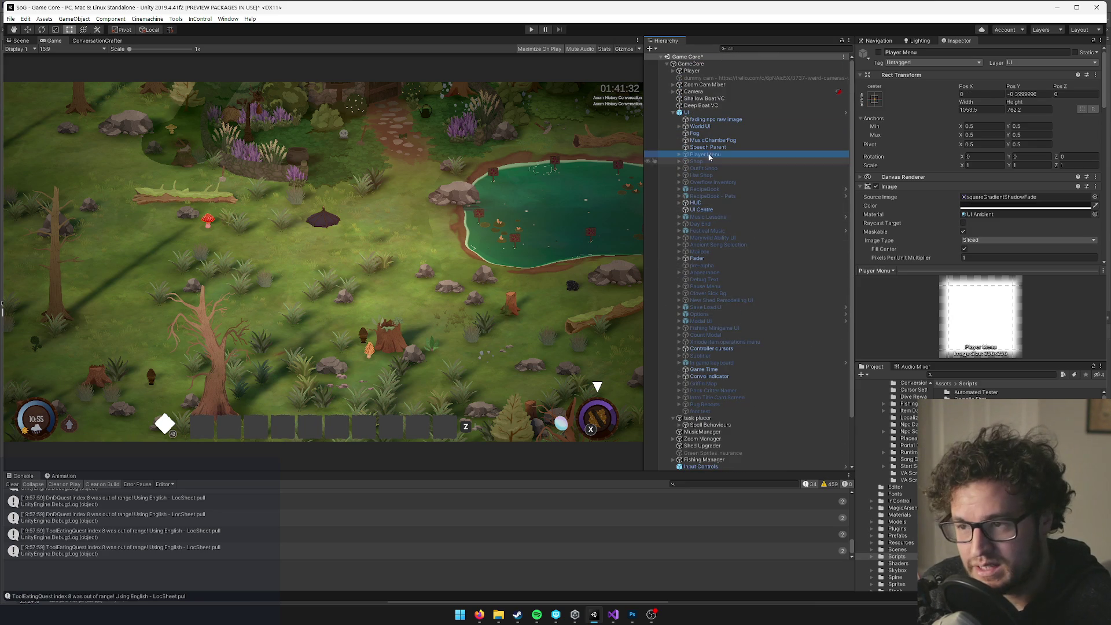
left_click(698, 112)
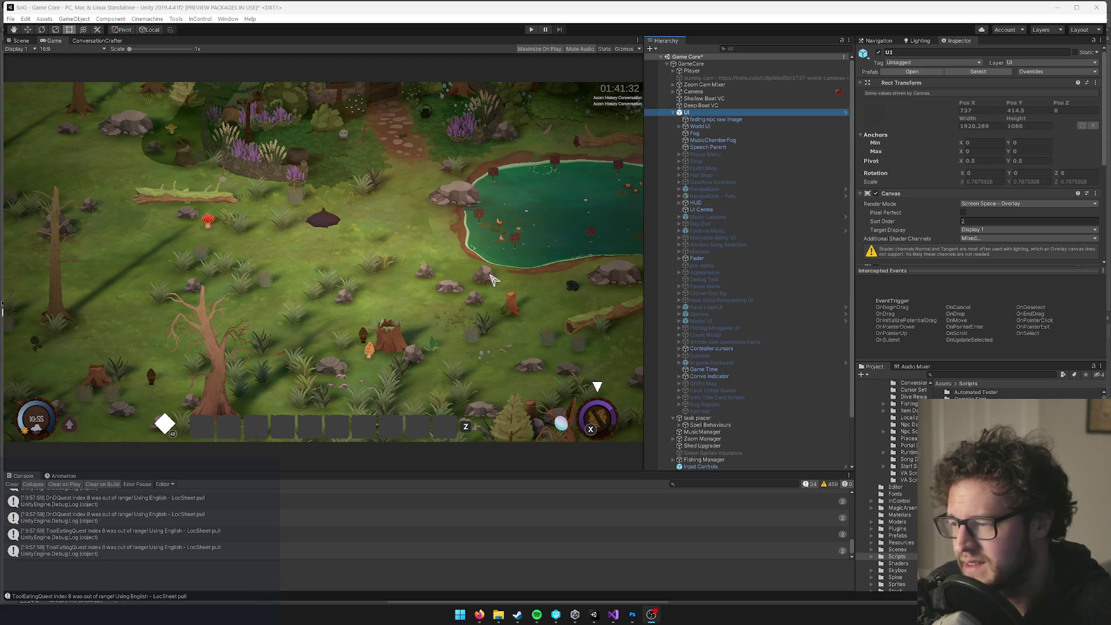
Search the Project for 'ont' and inspect the Master Font Stack font asset.
left_click(946, 375)
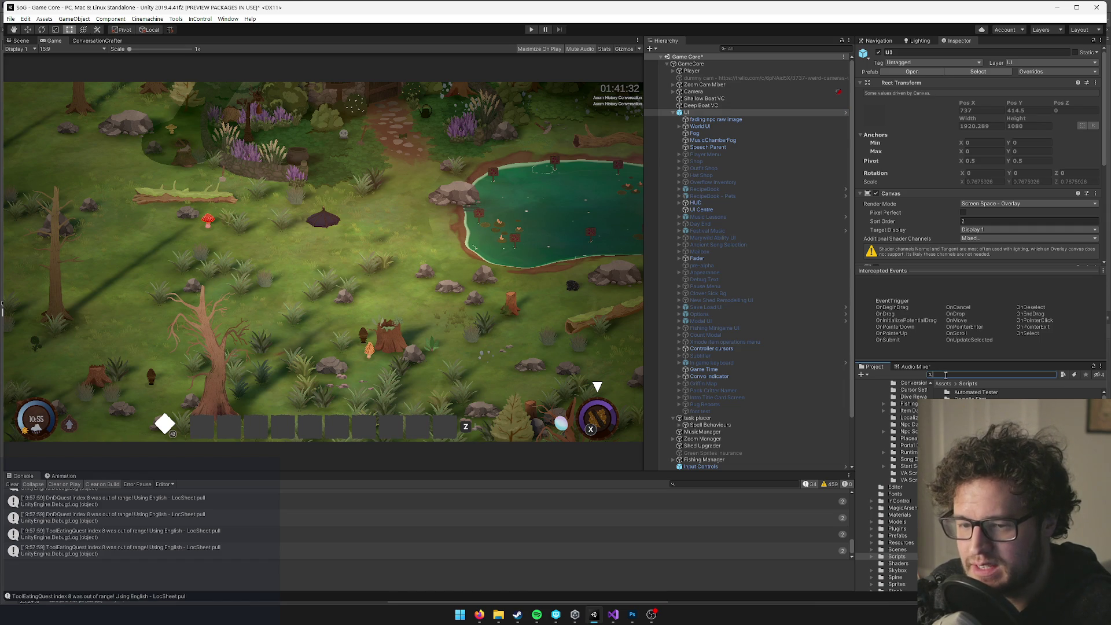
key("BackSpace")
key("BackSpace")
key("BackSpace")
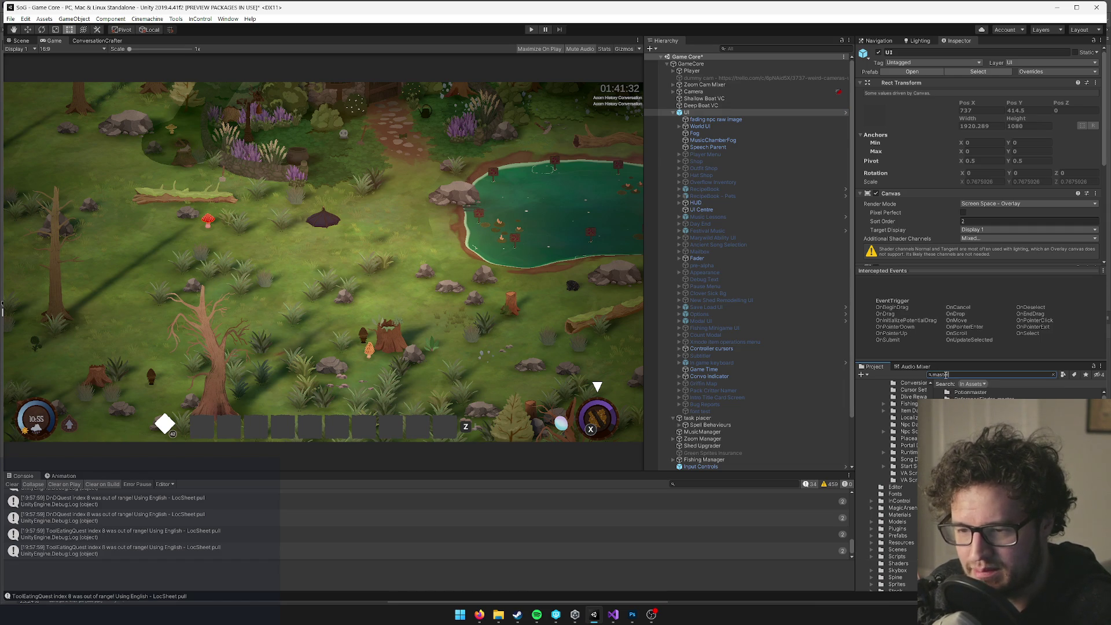
type(" font")
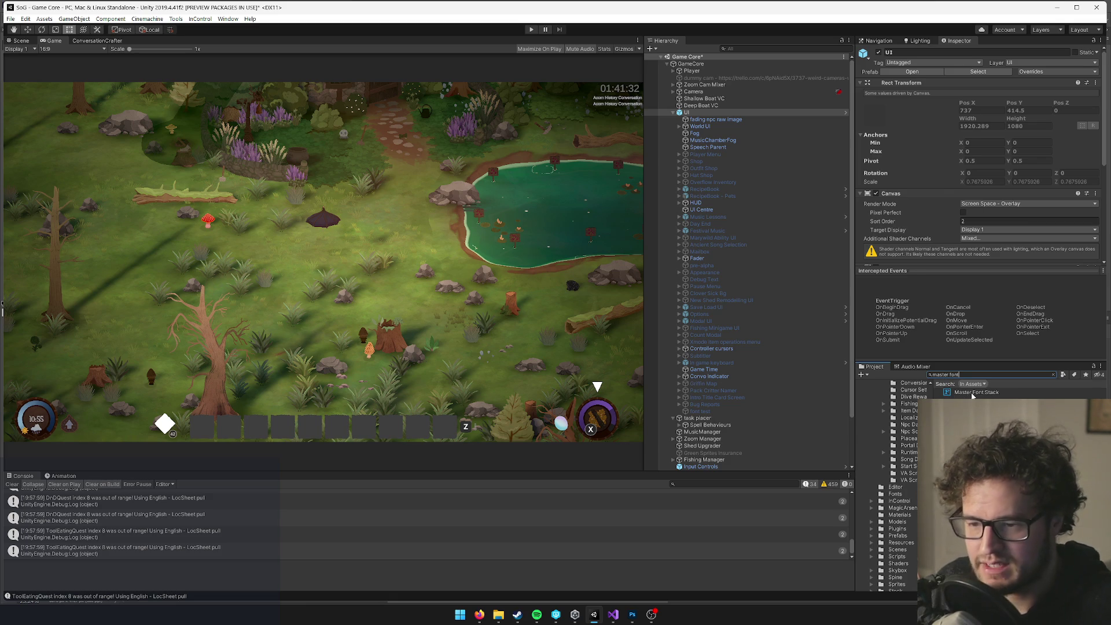
left_click(975, 394)
left_click(1054, 375)
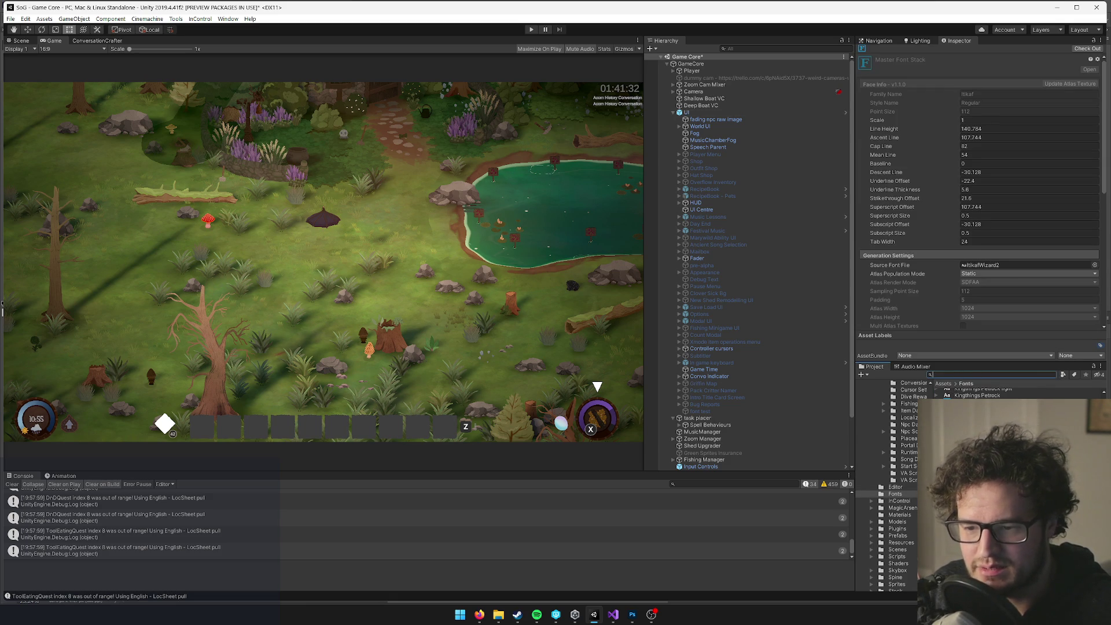
scroll(1007, 232, "down", 8)
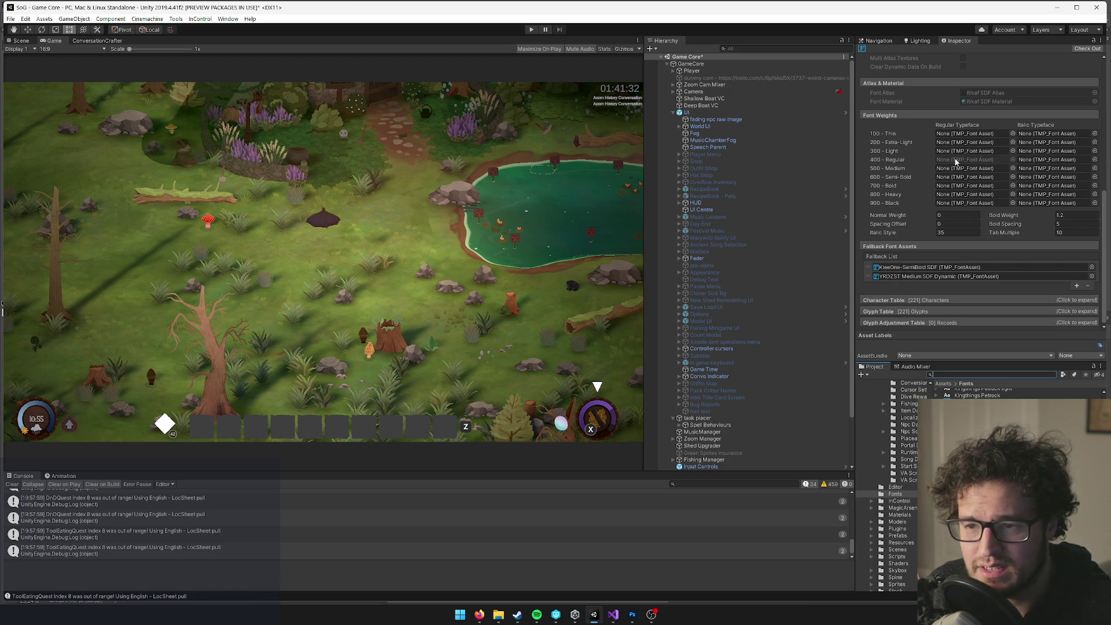
left_click(1105, 199)
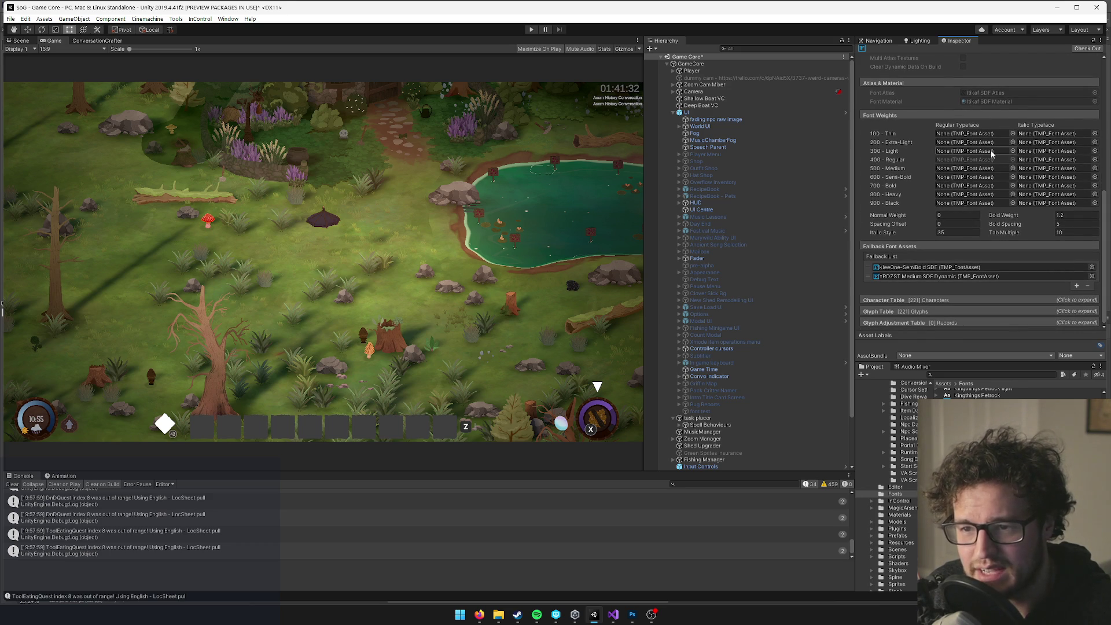
Locate and open the YRDZST Medium SDF fallback font asset, then enter Play mode.
left_click(919, 277)
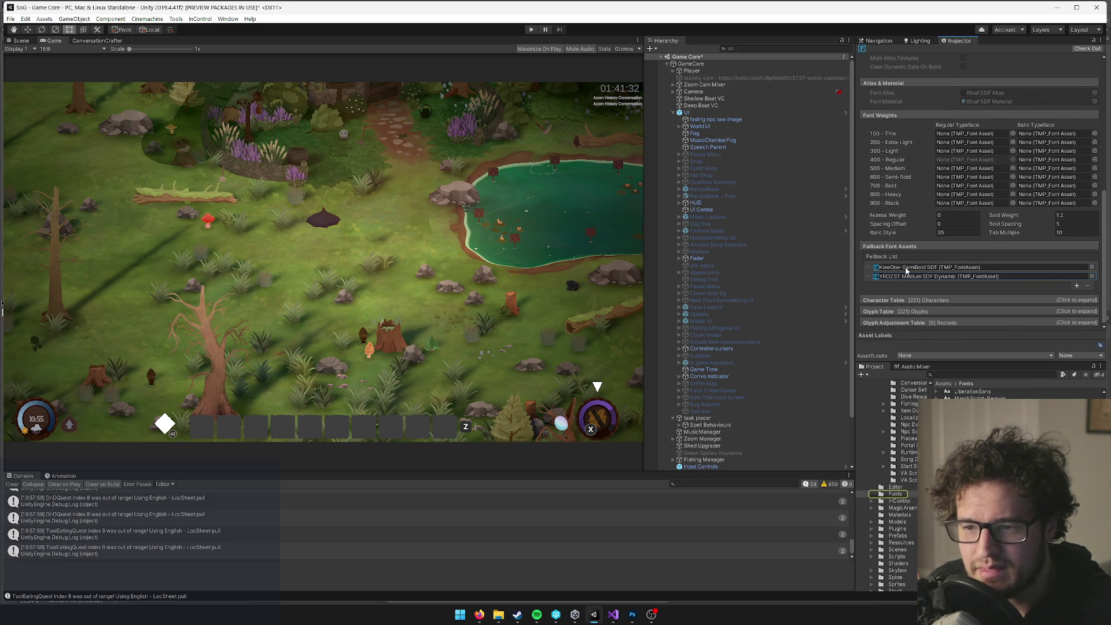
scroll(964, 250, "up", 5)
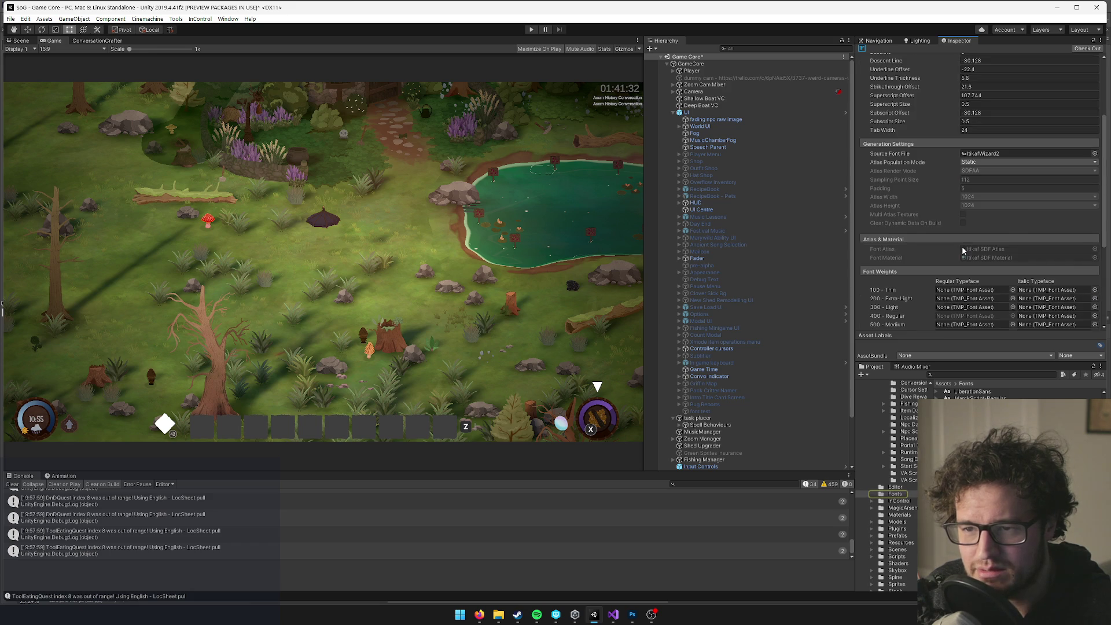
scroll(964, 250, "down", 5)
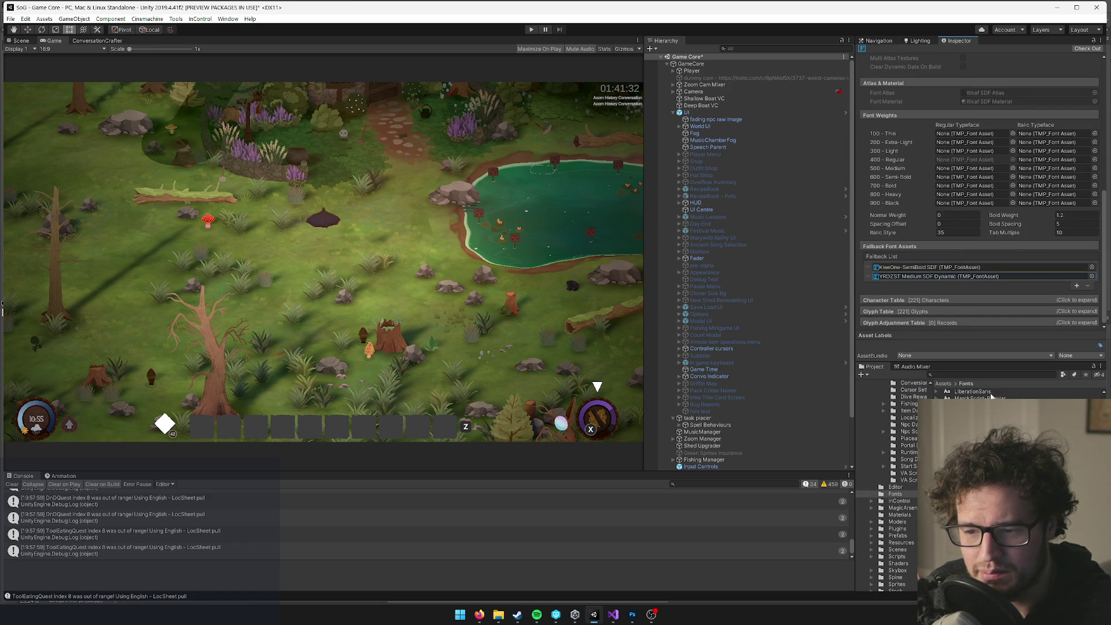
scroll(1013, 183, "up", 5)
scroll(1012, 183, "down", 5)
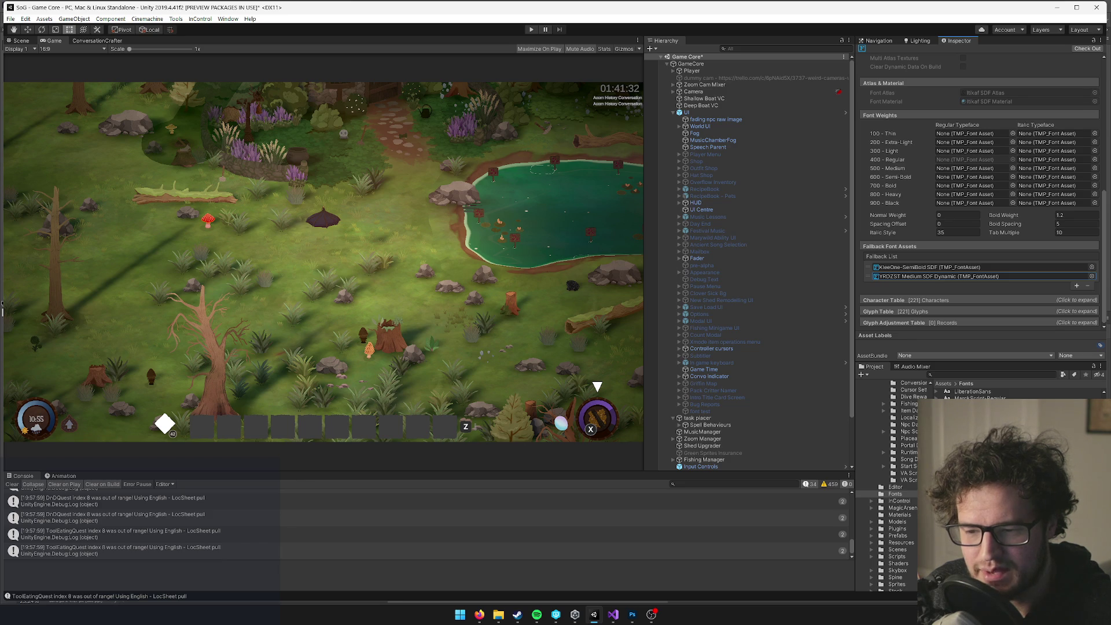
left_click(984, 434)
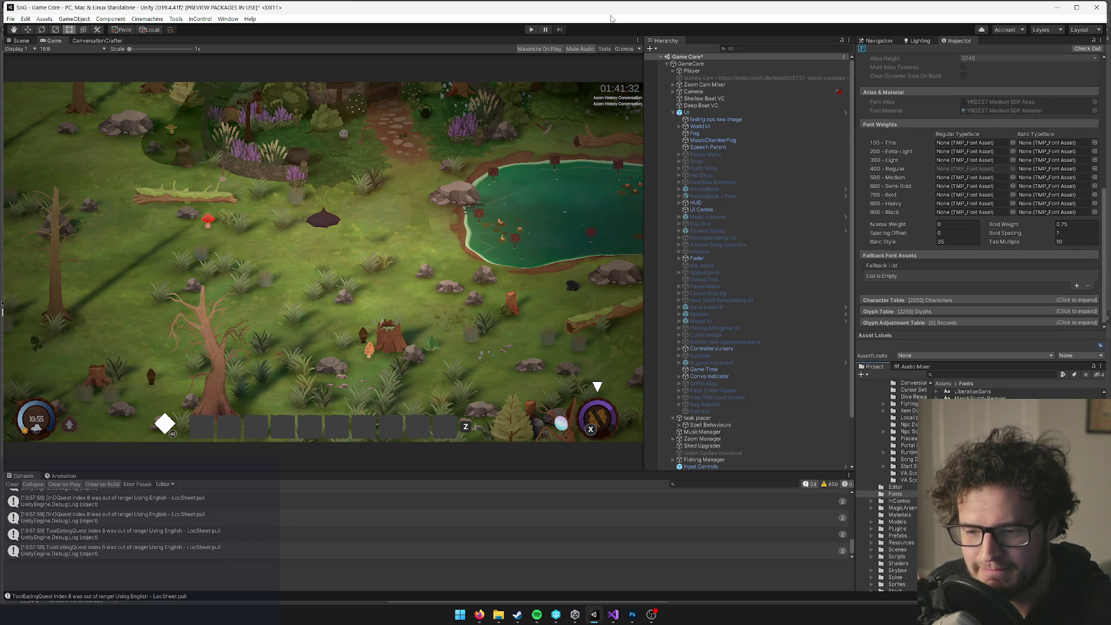
left_click(531, 30)
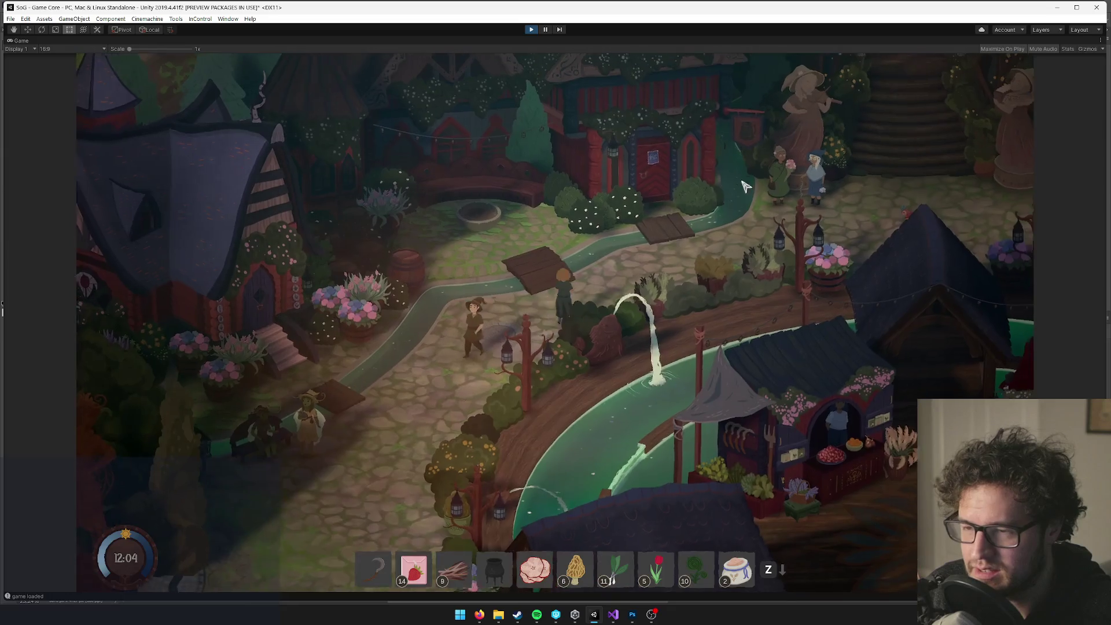
Switch the game language from Japanese to Русский in the pause menu Options, then resume.
key("Escape")
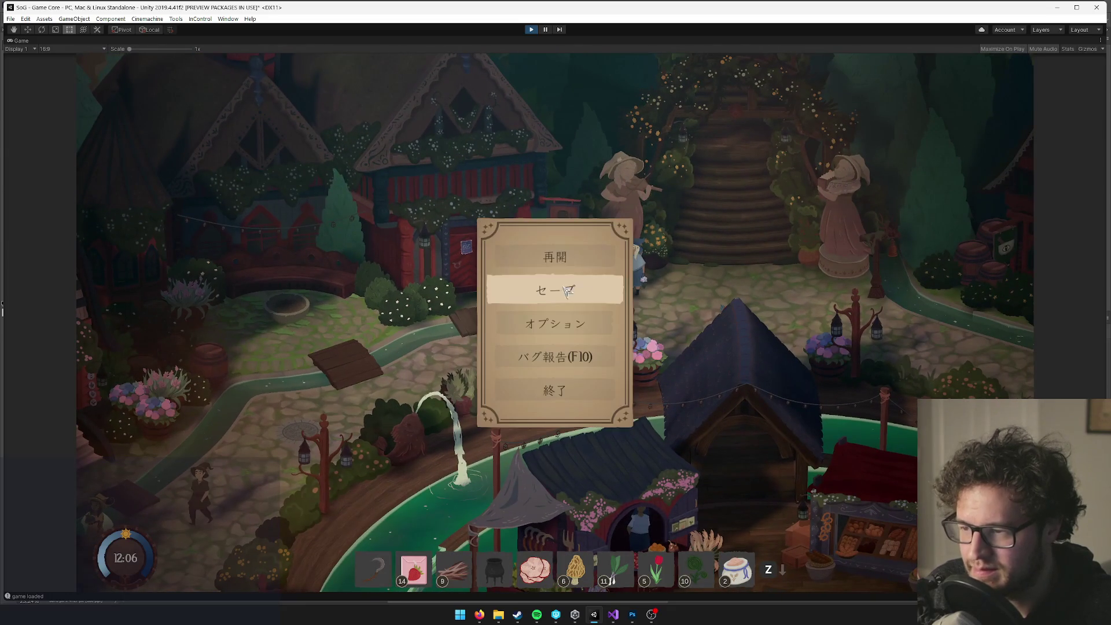
left_click(555, 322)
left_click(389, 330)
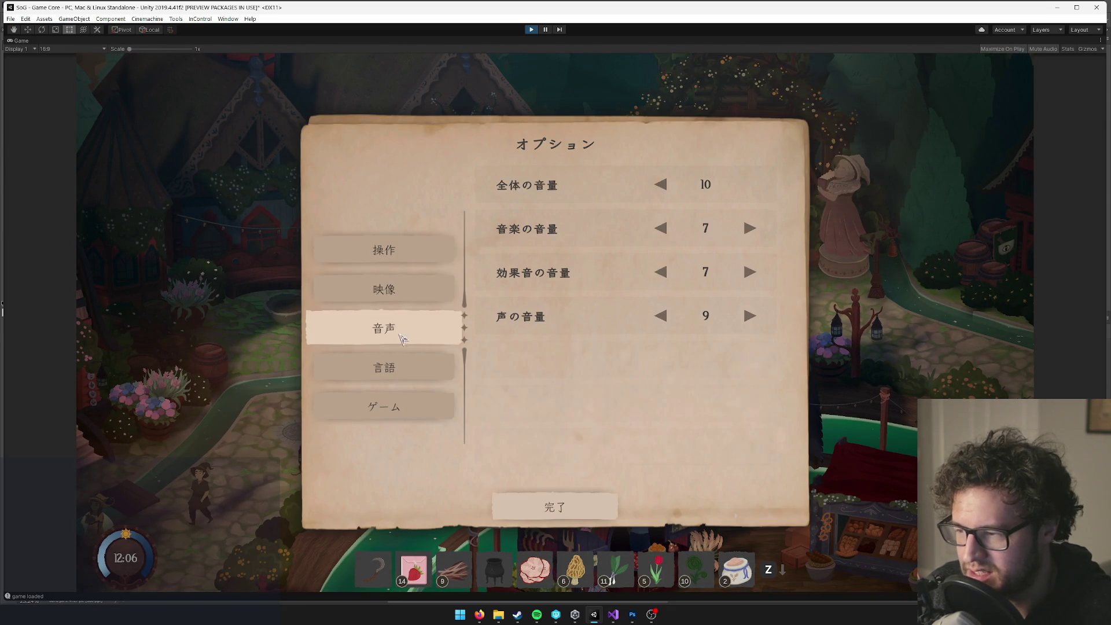
left_click(384, 369)
left_click(662, 229)
left_click(662, 229)
left_click(662, 229)
left_click(662, 229)
left_click(662, 229)
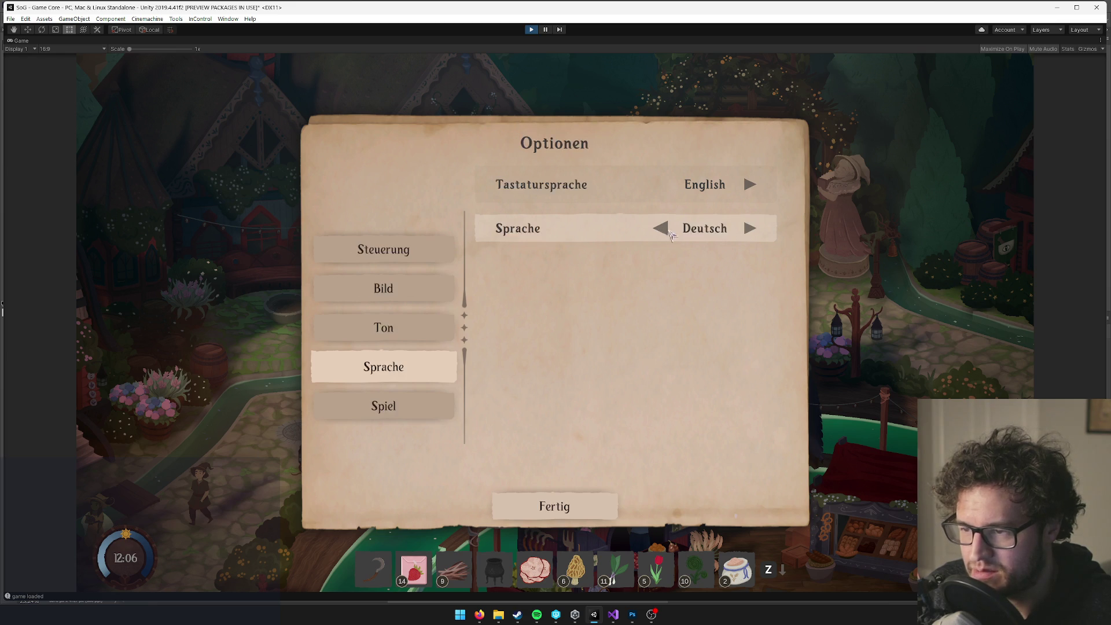
left_click(750, 228)
left_click(535, 523)
left_click(556, 256)
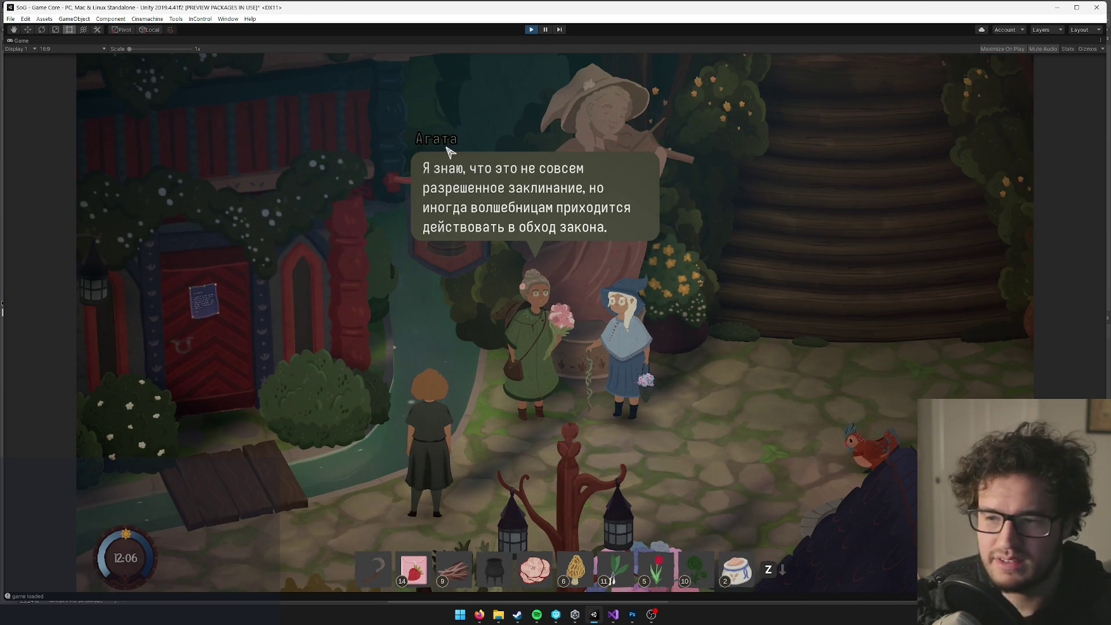
Advance the Russian dialogue and un-maximize the Game view to restore the editor layout.
left_click(452, 165)
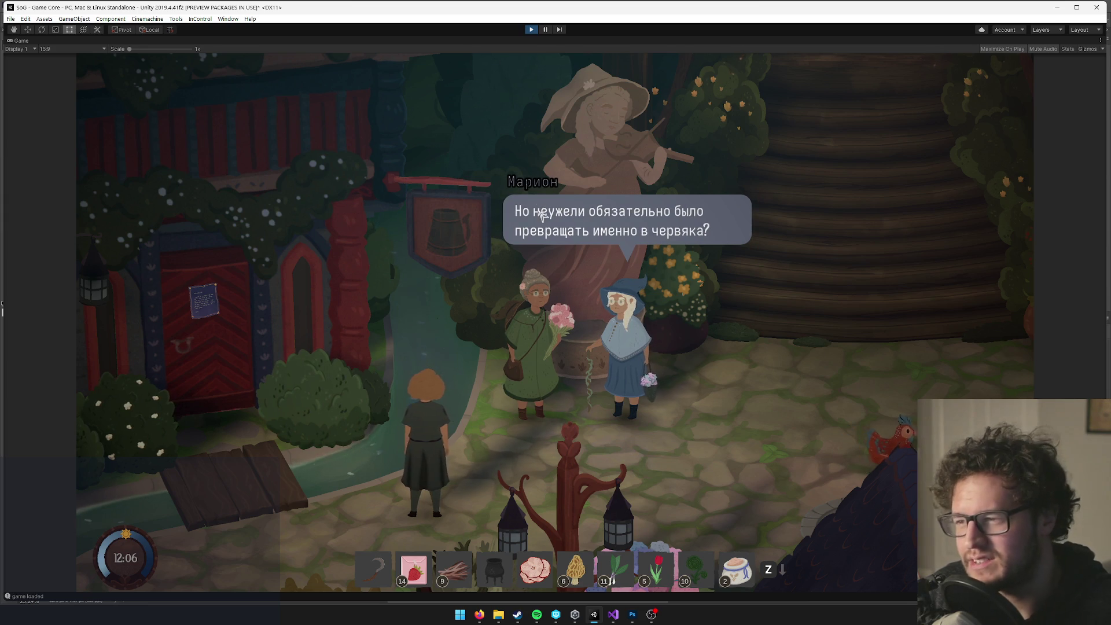
right_click(20, 41)
left_click(42, 70)
left_click(949, 374)
left_click(454, 335)
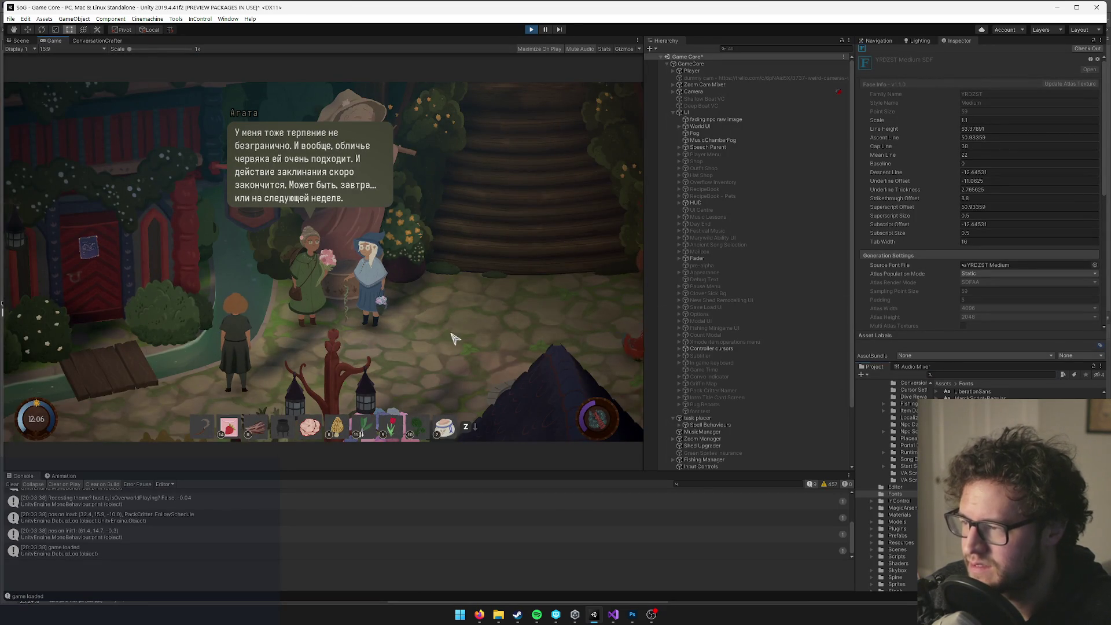
Look through each Russian Настройки tab from the pause menu, then close them and resume.
key("Escape")
left_click(327, 265)
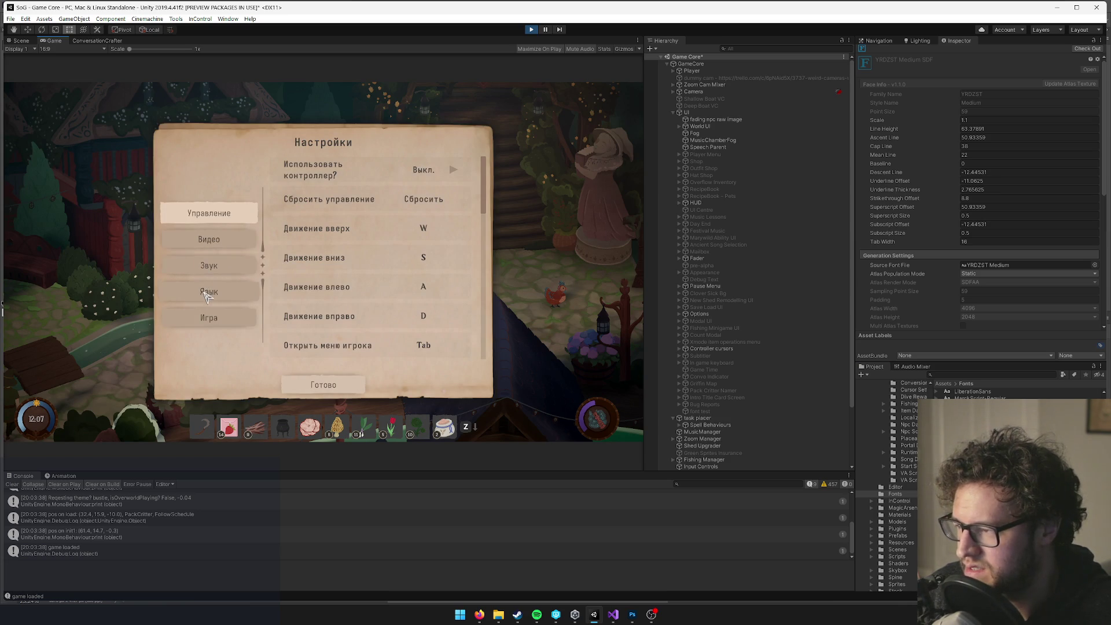
left_click(214, 243)
left_click(210, 270)
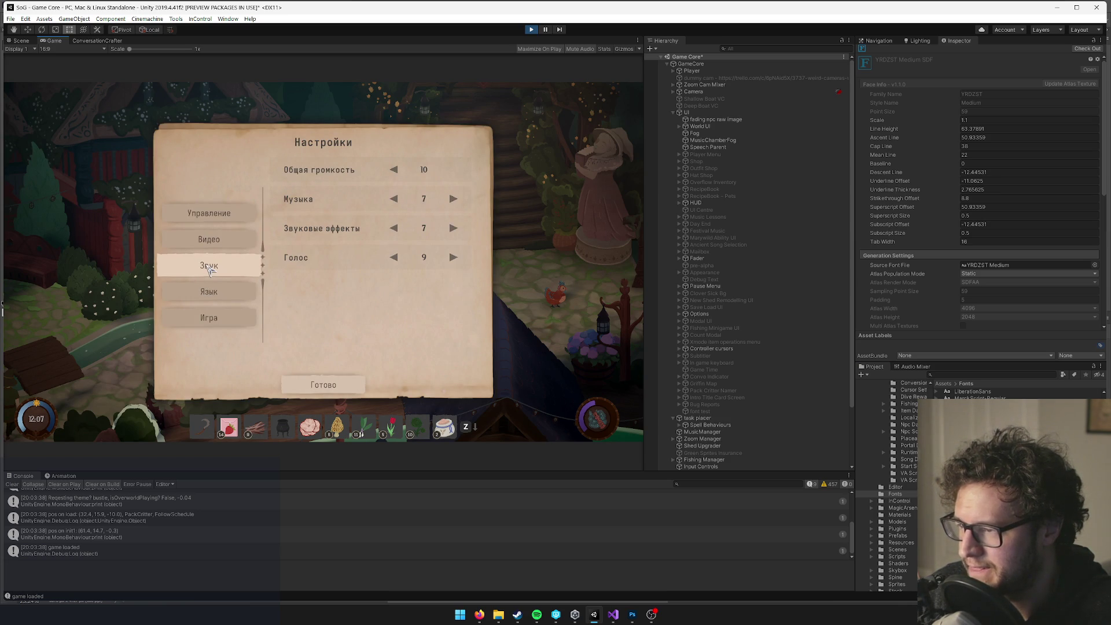
left_click(209, 292)
left_click(209, 318)
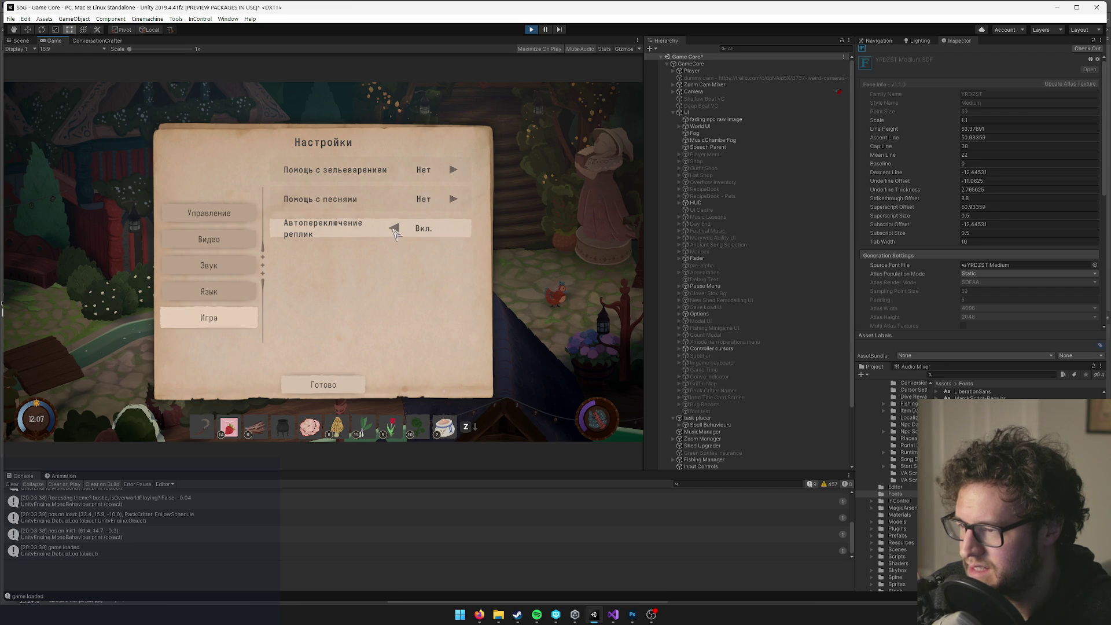
left_click(323, 385)
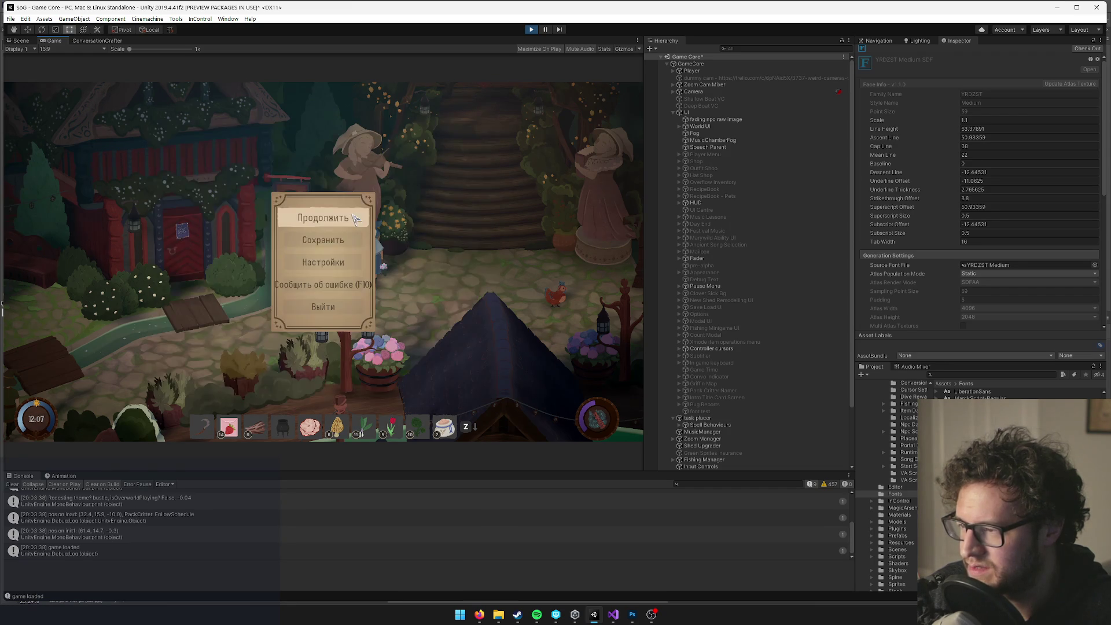
left_click(356, 218)
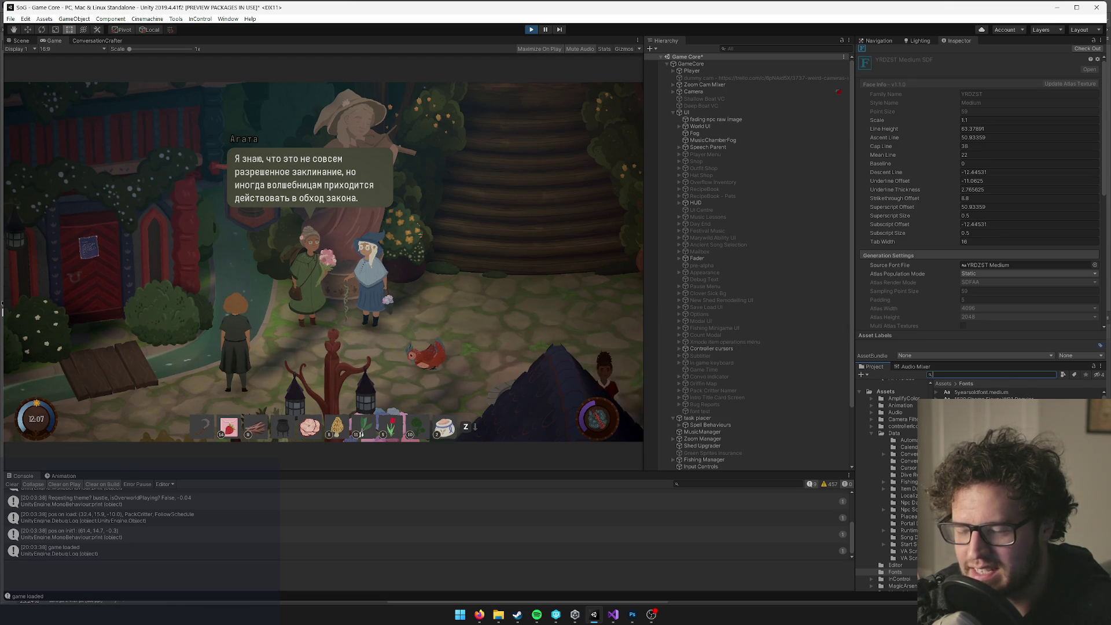
Search 'itika', check out Itikaf SDF Material, and lower its outline thickness to 0.697.
scroll(978, 394, "down", 2)
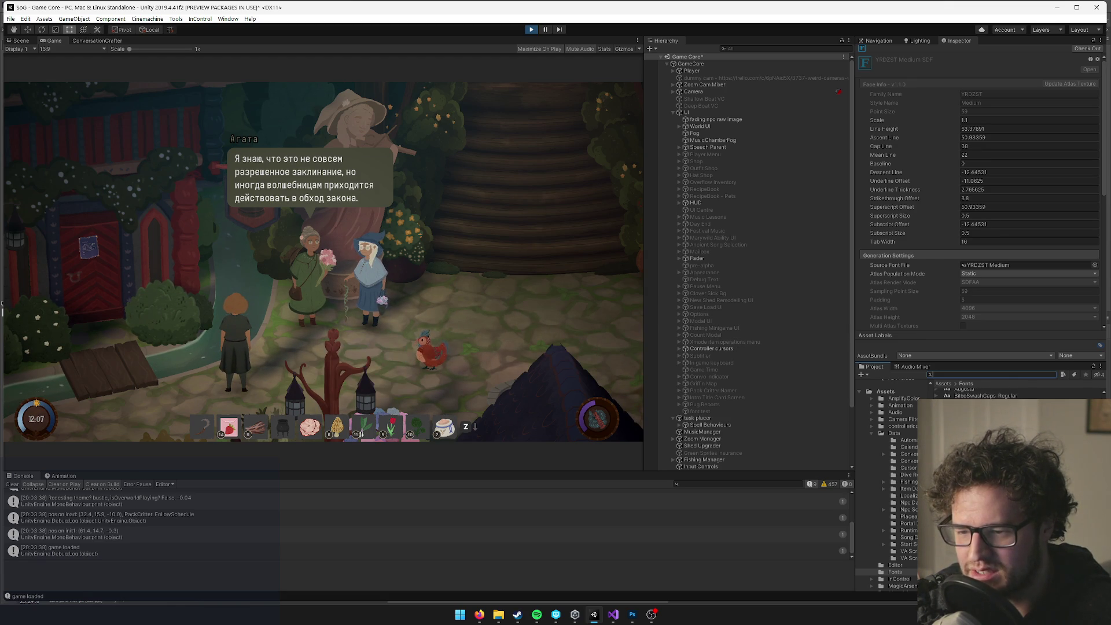
type("itka")
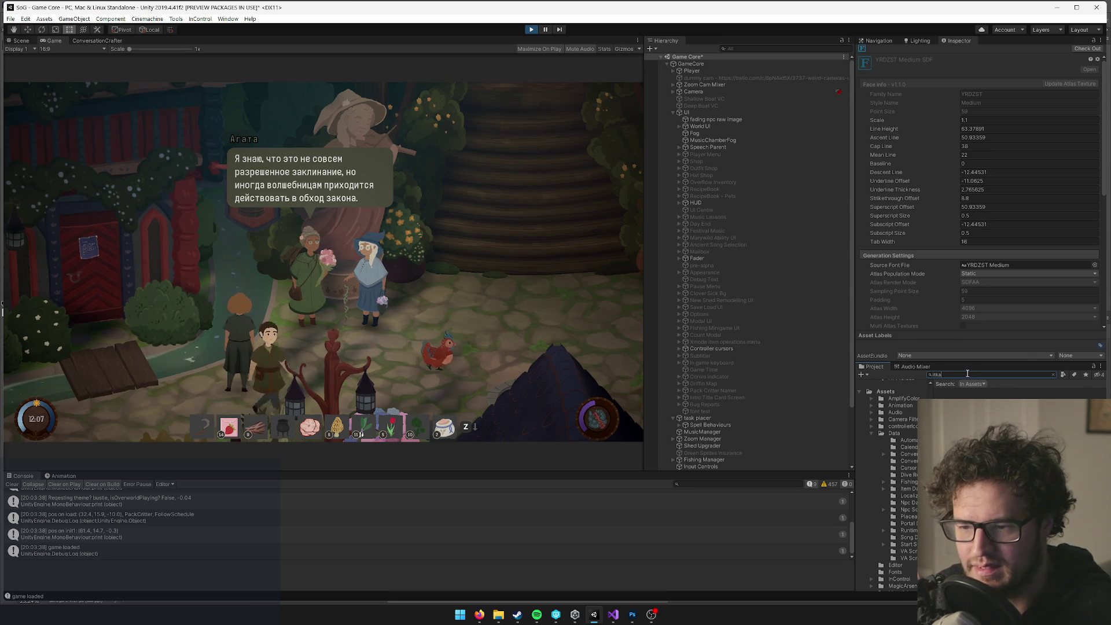
type("itik")
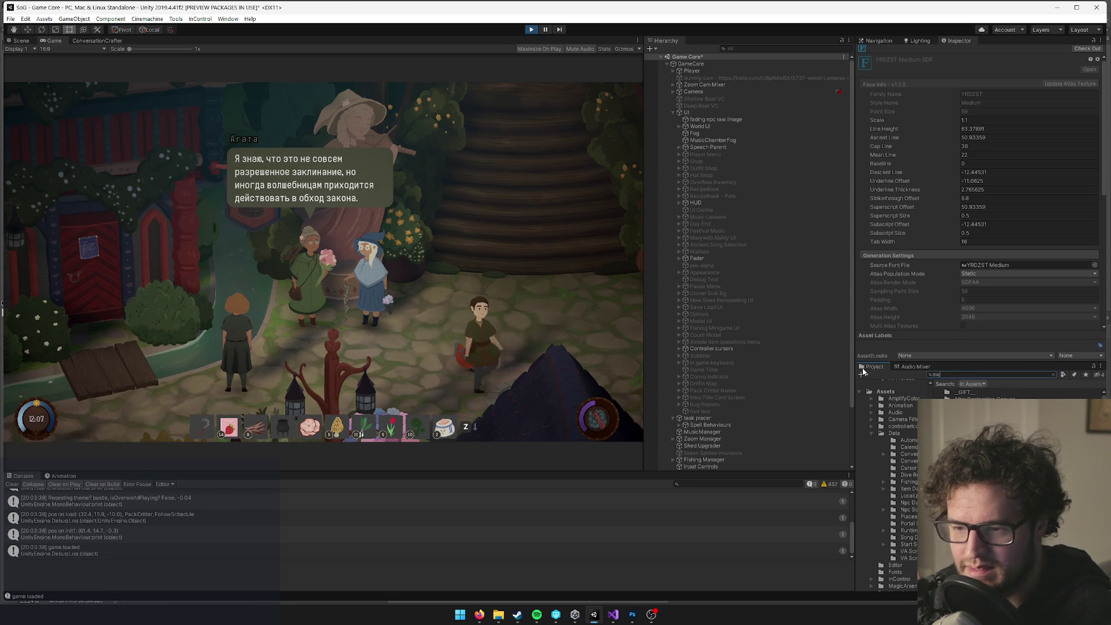
type("a")
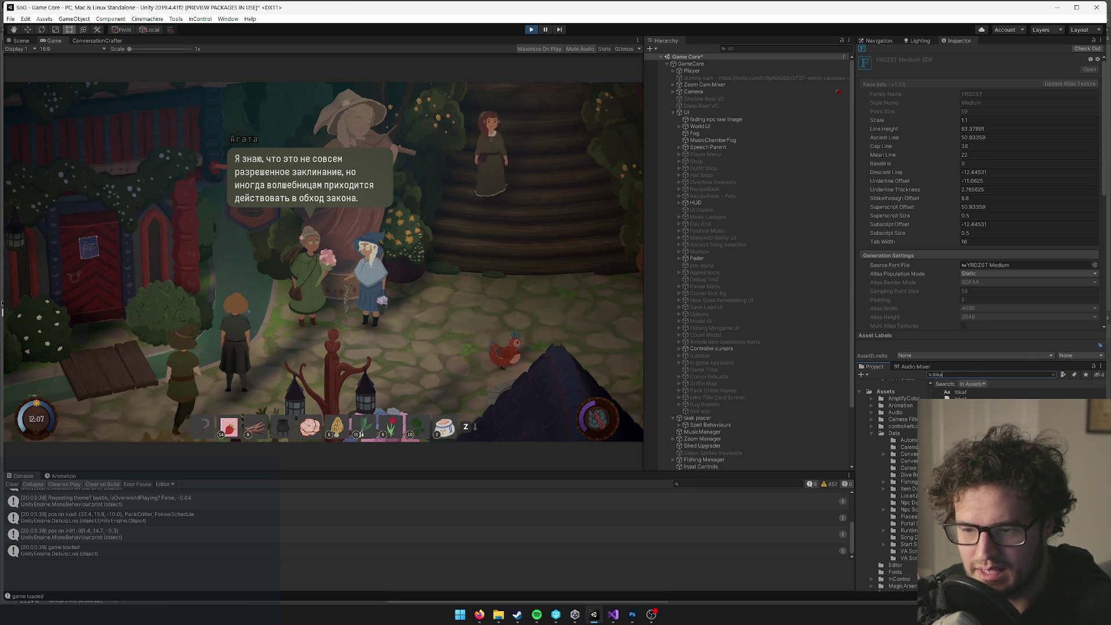
left_click(1052, 389)
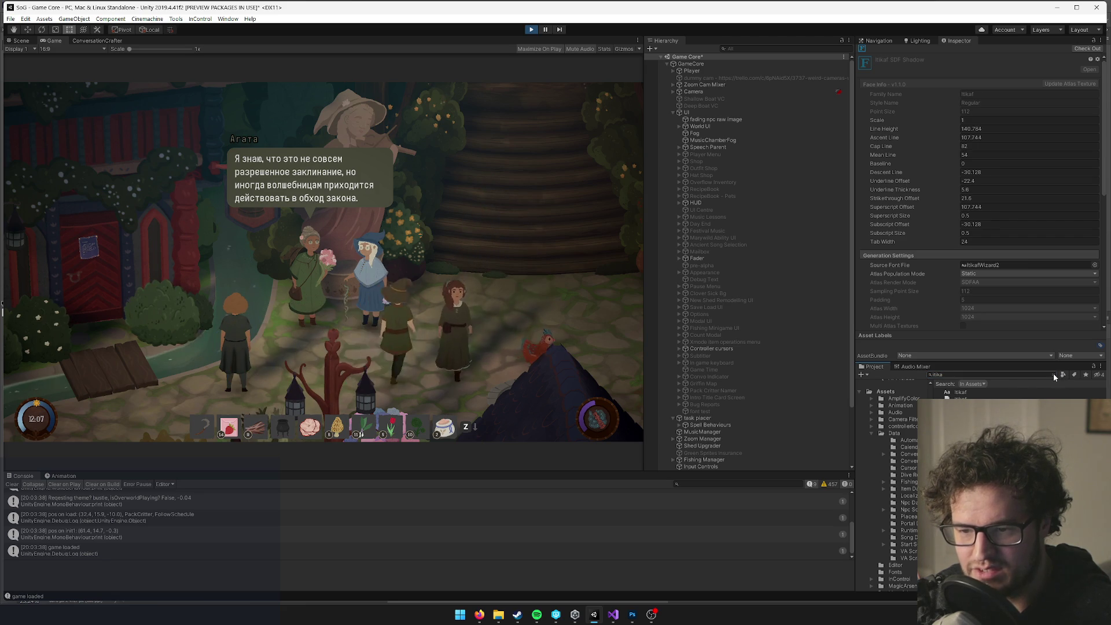
left_click(1052, 375)
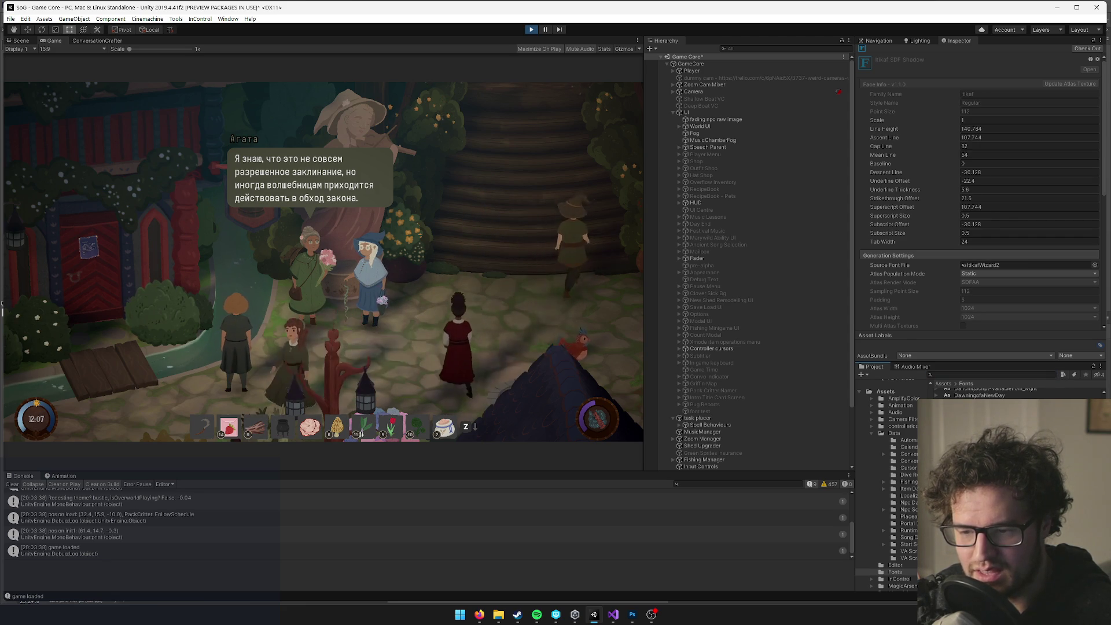
left_click(973, 410)
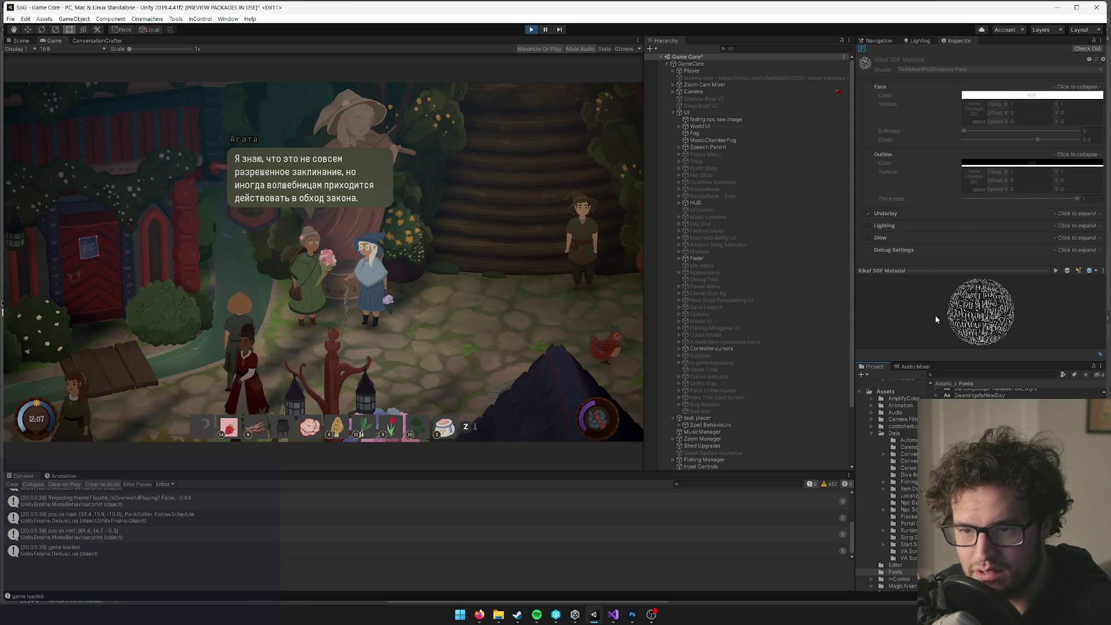
left_click(1087, 49)
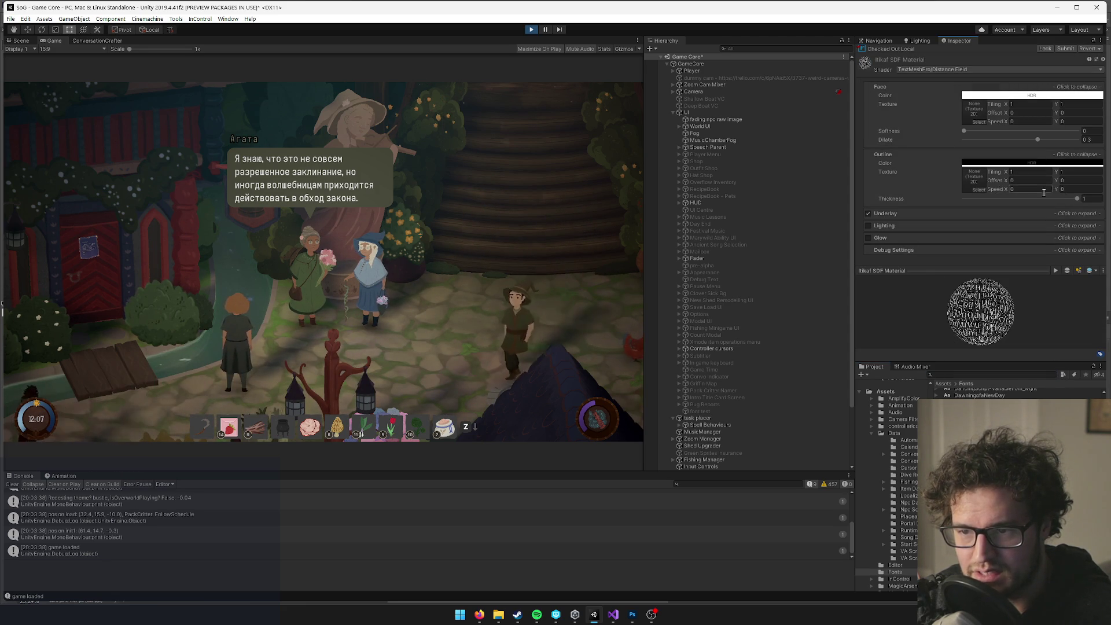
mouse_move(1080, 199)
left_mouse_down()
mouse_move(1024, 200)
mouse_move(1086, 207)
mouse_move(1047, 205)
left_mouse_up()
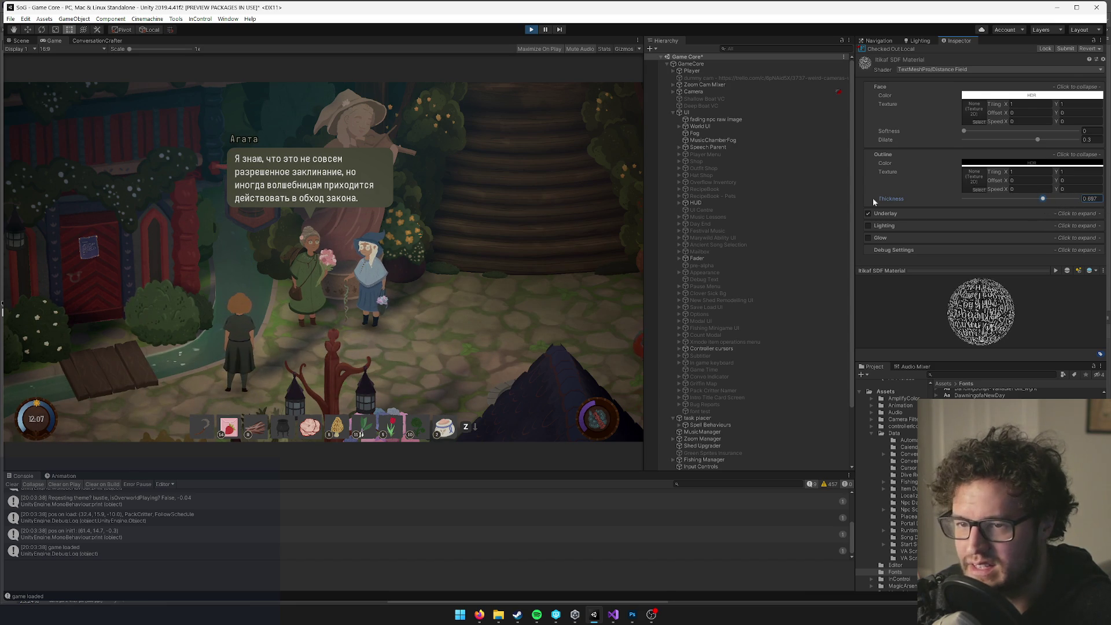
Finish the current dialogue, then switch the game language to Português in Options and resume.
left_click(318, 216)
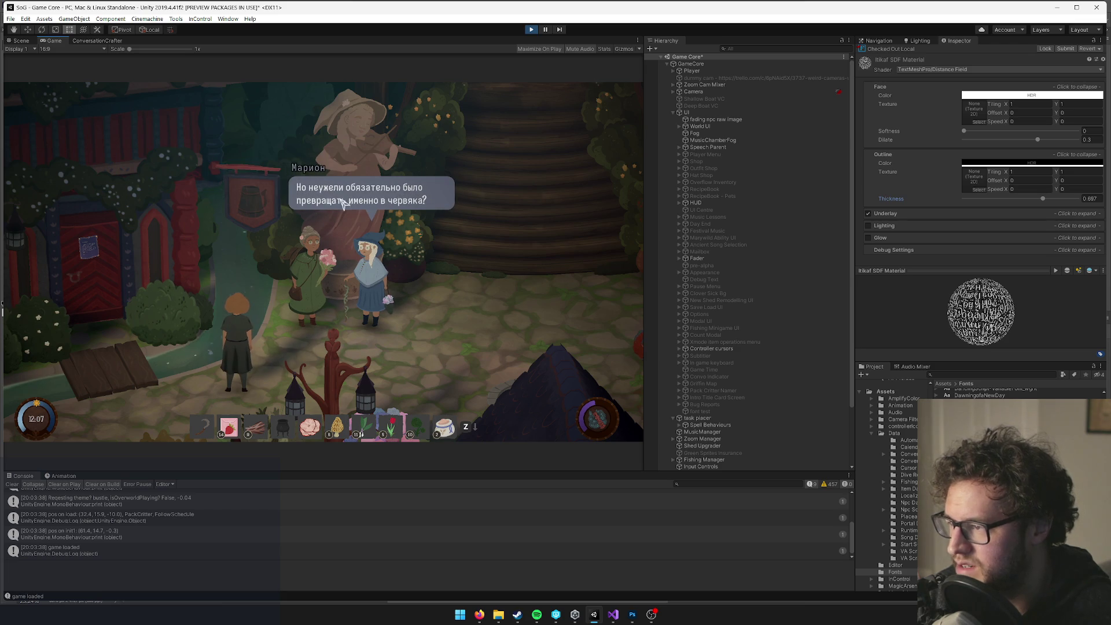
left_click(343, 201)
left_click(284, 158)
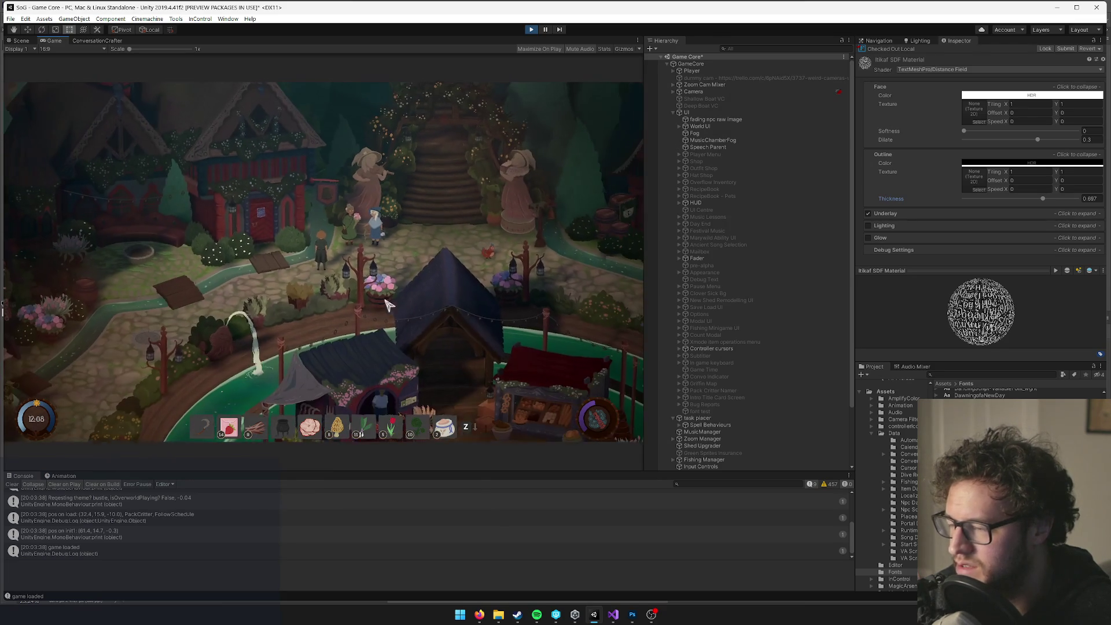
key("Escape")
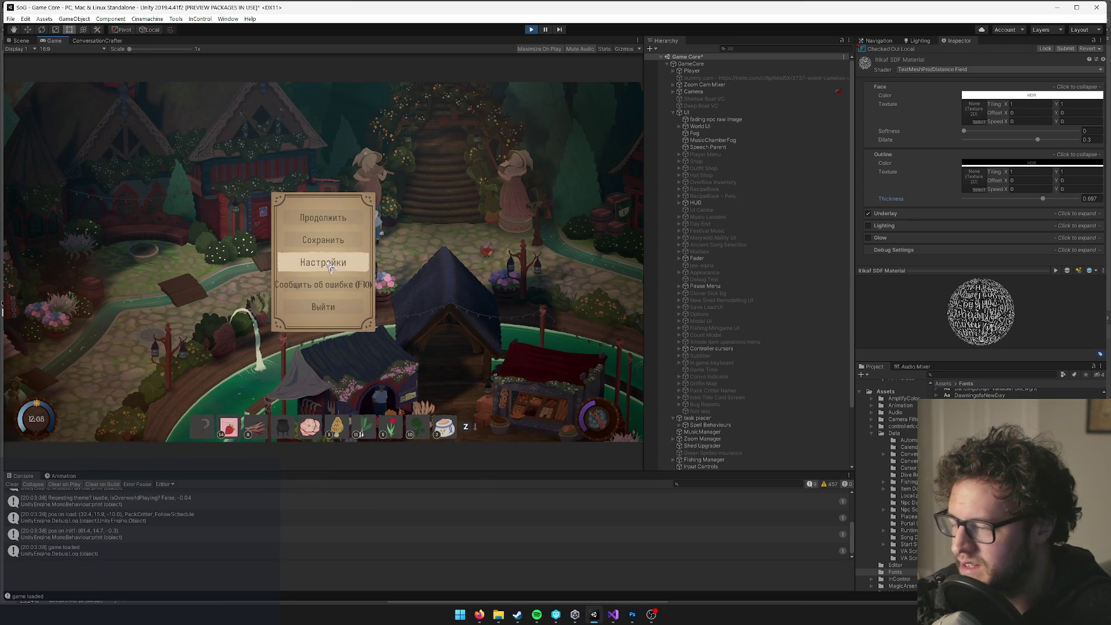
left_click(330, 266)
left_click(212, 295)
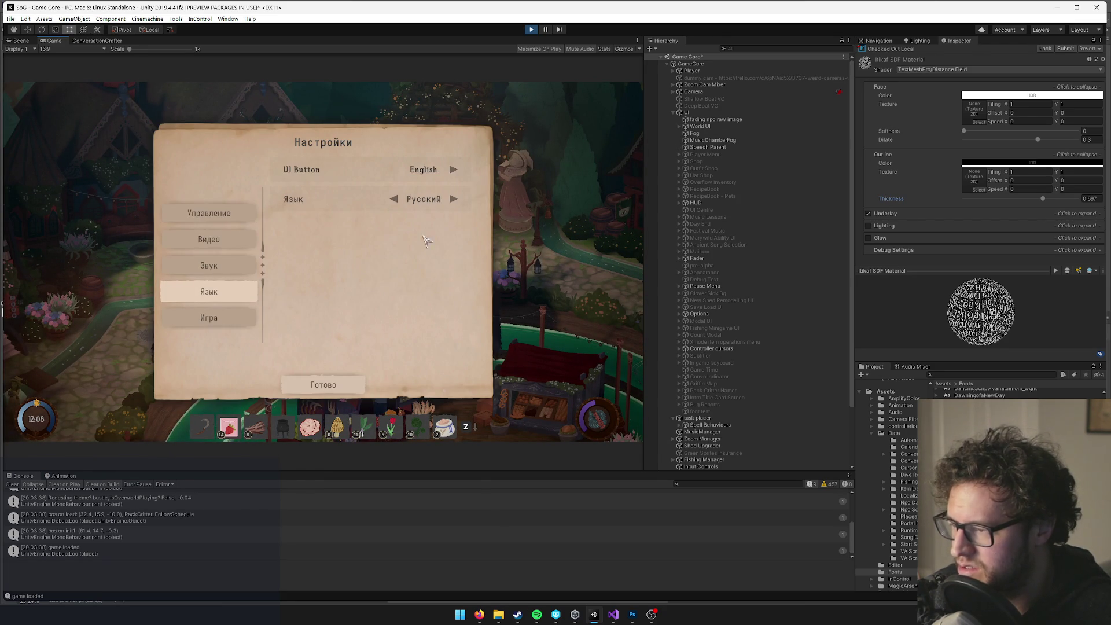
left_click(454, 198)
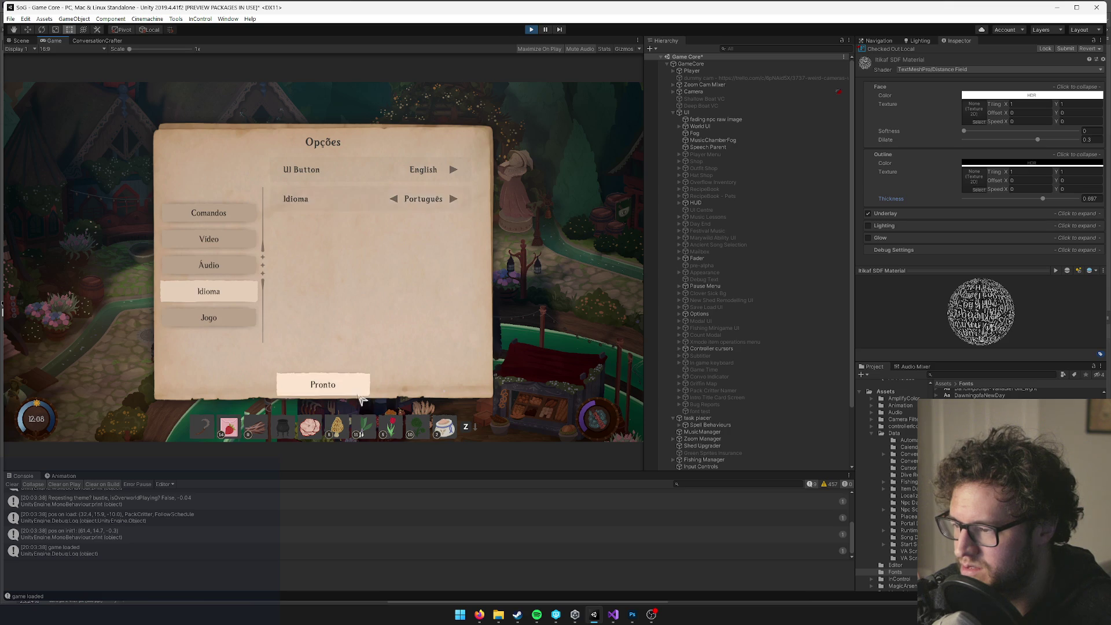
left_click(359, 396)
left_click(376, 230)
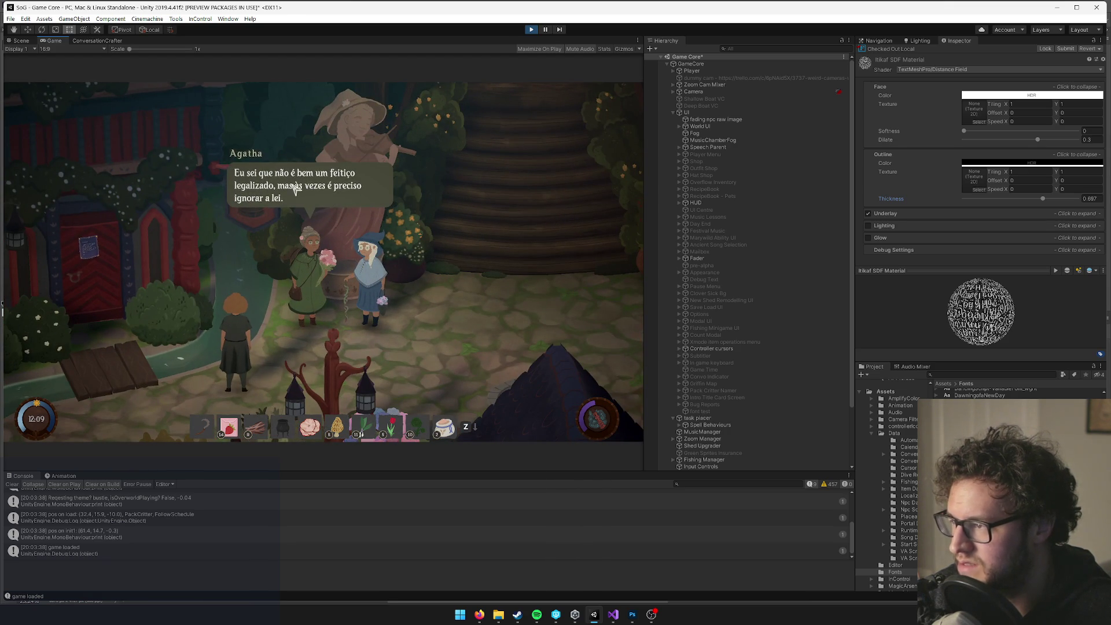
Check Agatha's Portuguese dialogue, then cycle the language through English to Japanese and resume.
left_click(294, 188)
left_click(294, 188)
left_click(268, 289)
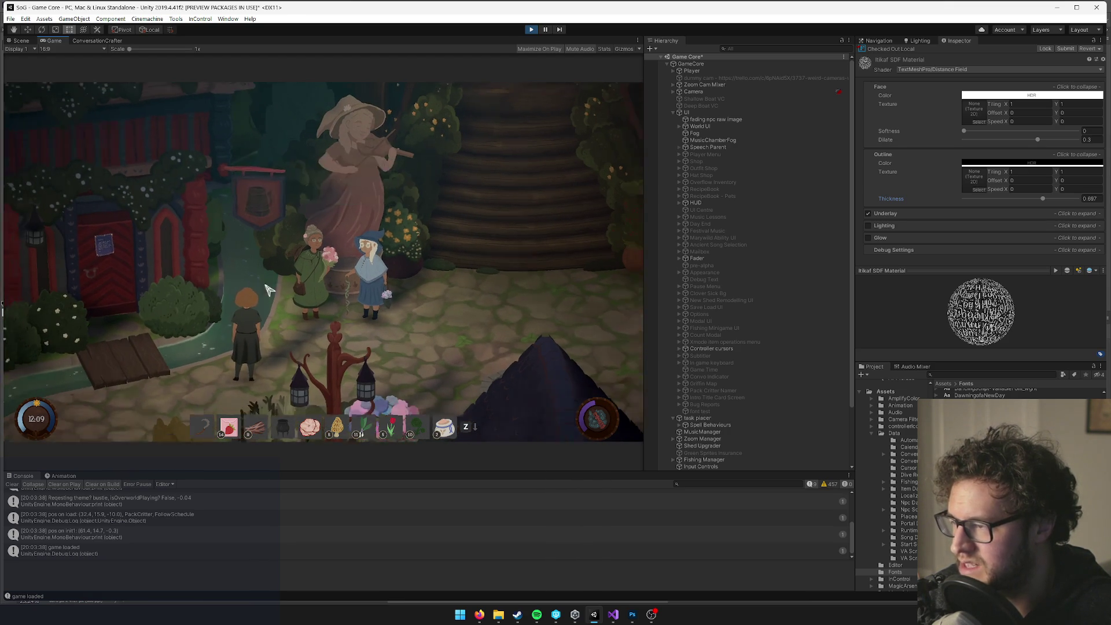
key("Escape")
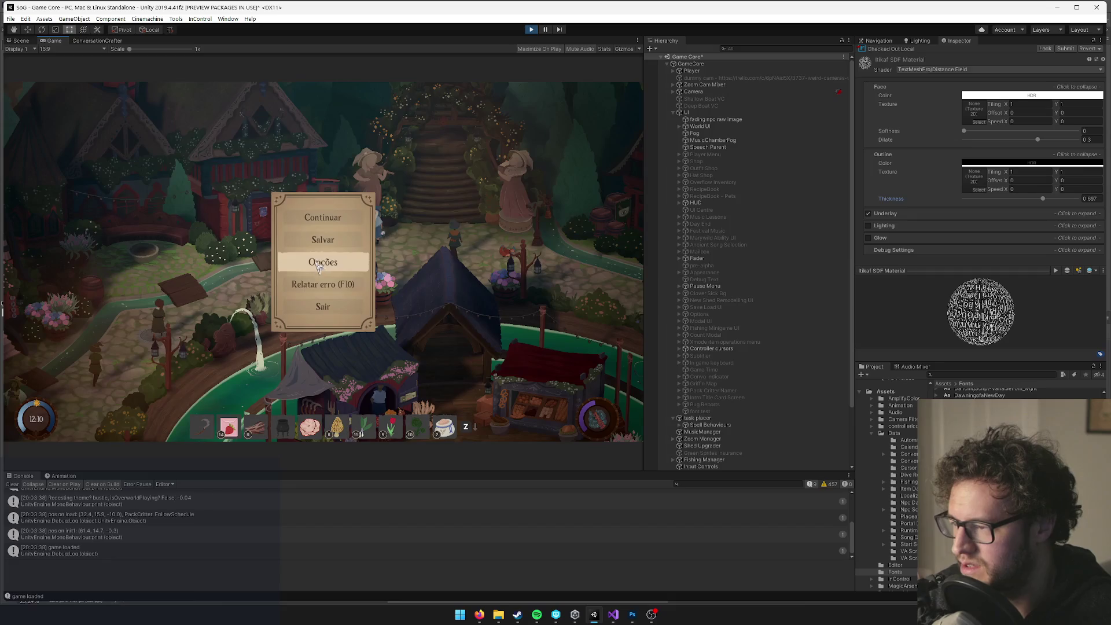
left_click(318, 265)
left_click(191, 291)
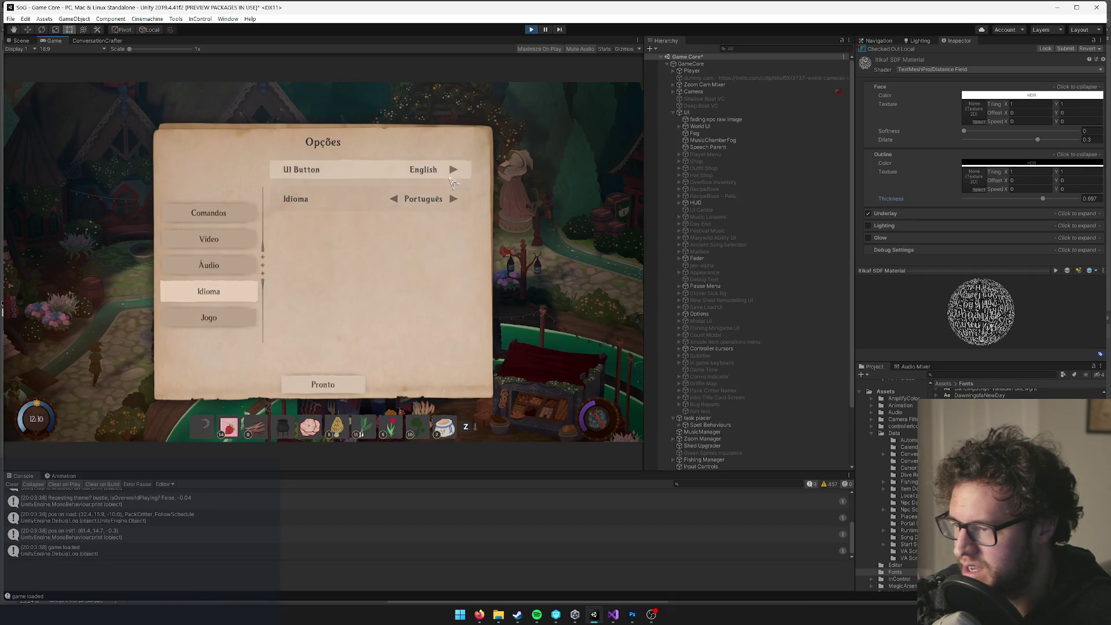
left_click(454, 198)
left_click(455, 199)
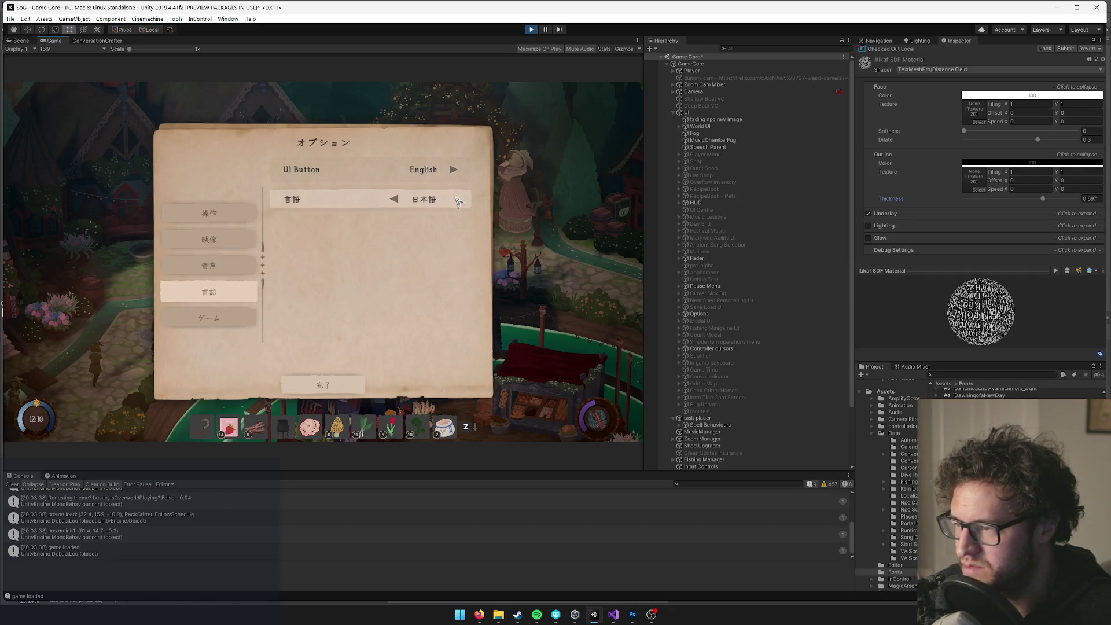
left_click(323, 385)
left_click(354, 218)
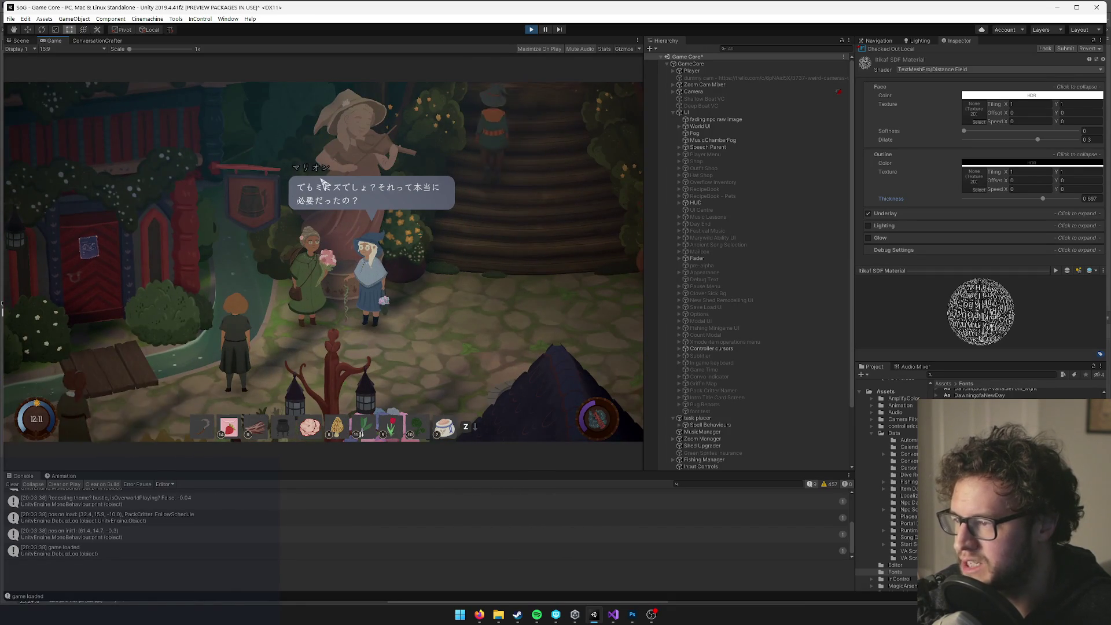
Check the Japanese dialogue, then cycle the language through English, German and English to Chinese, and resume.
left_click(323, 182)
left_click(326, 194)
key("Escape")
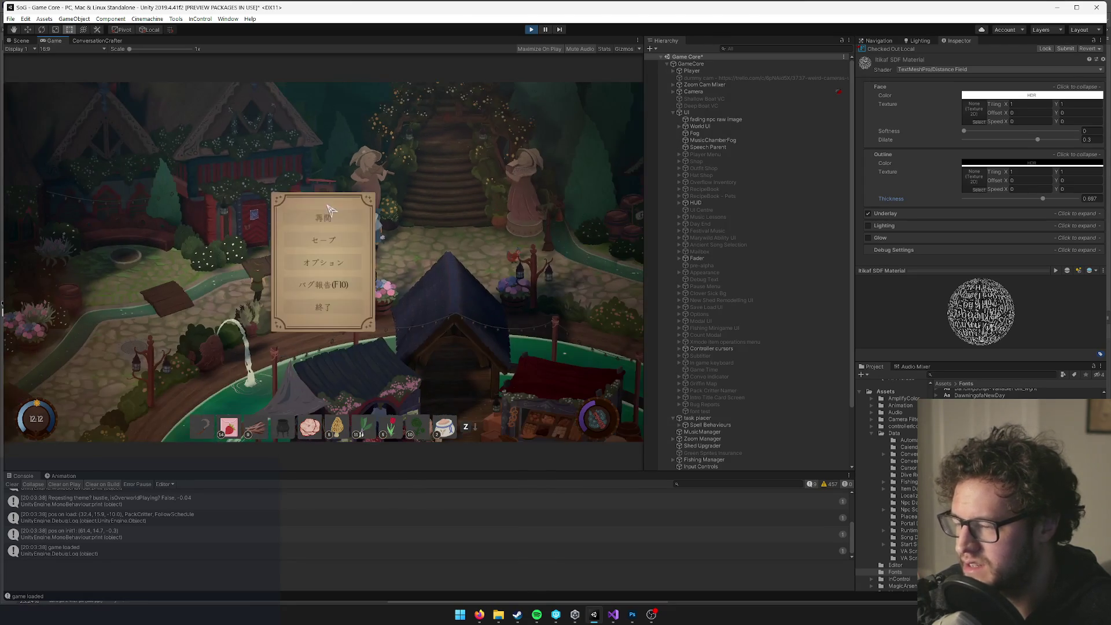
left_click(341, 266)
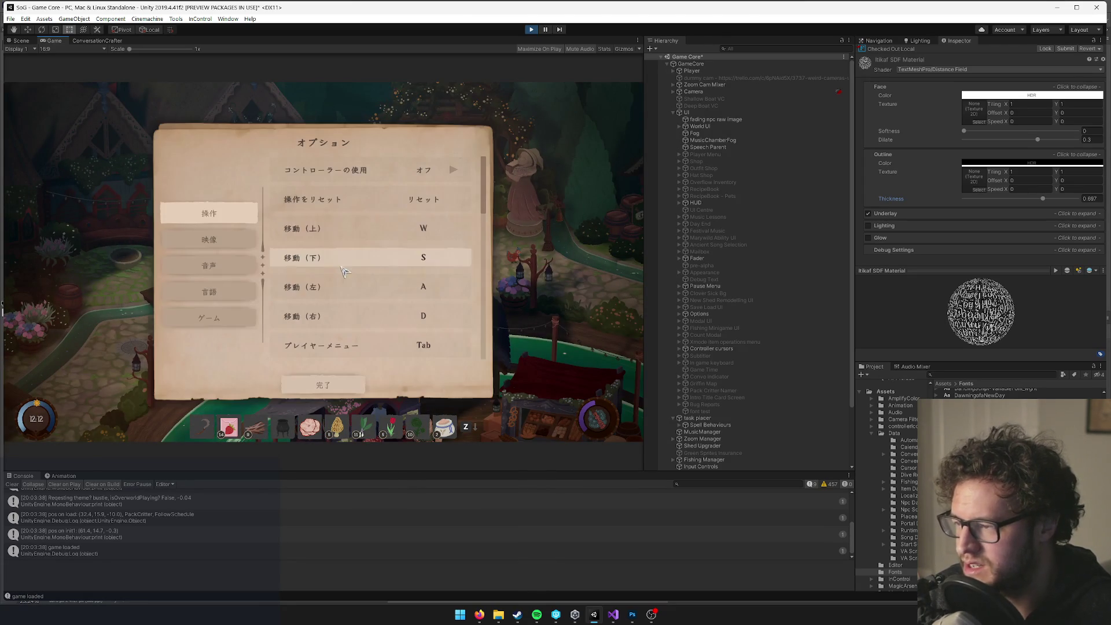
left_click(209, 292)
left_click(396, 199)
left_click(395, 199)
left_click(395, 199)
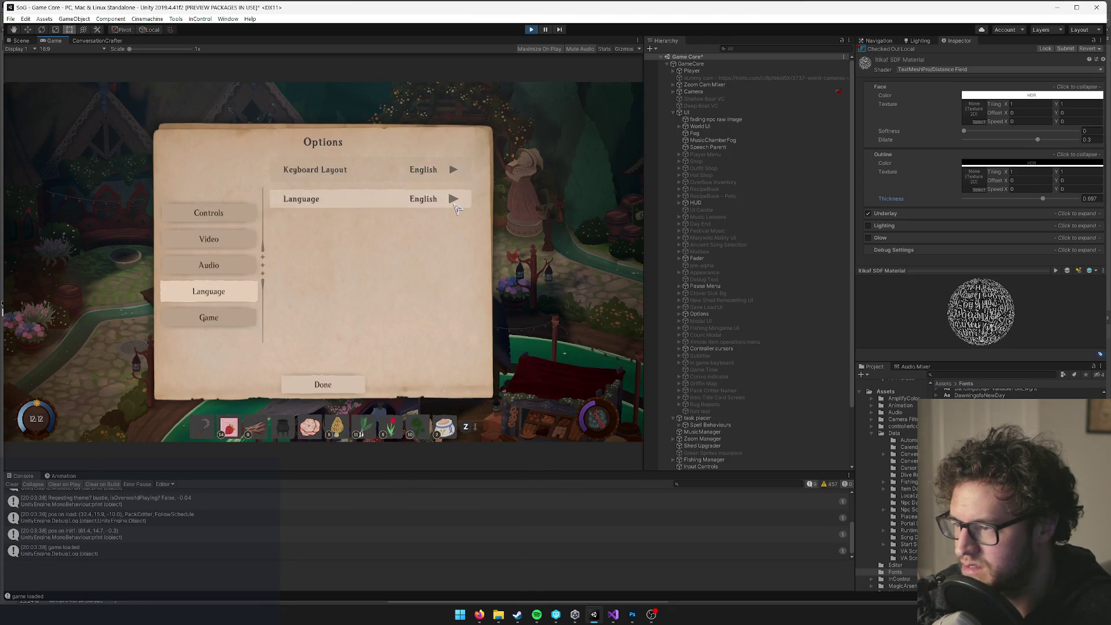
left_click(395, 199)
key("Escape")
left_click(365, 220)
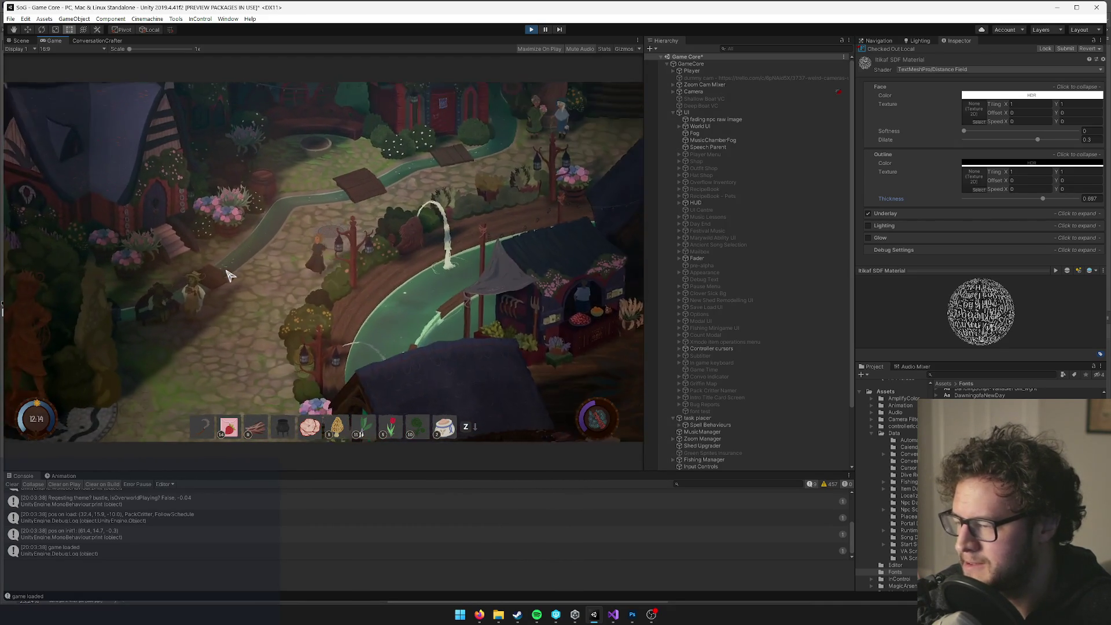
Exit Play mode and clear all entries from the Console.
left_click(530, 30)
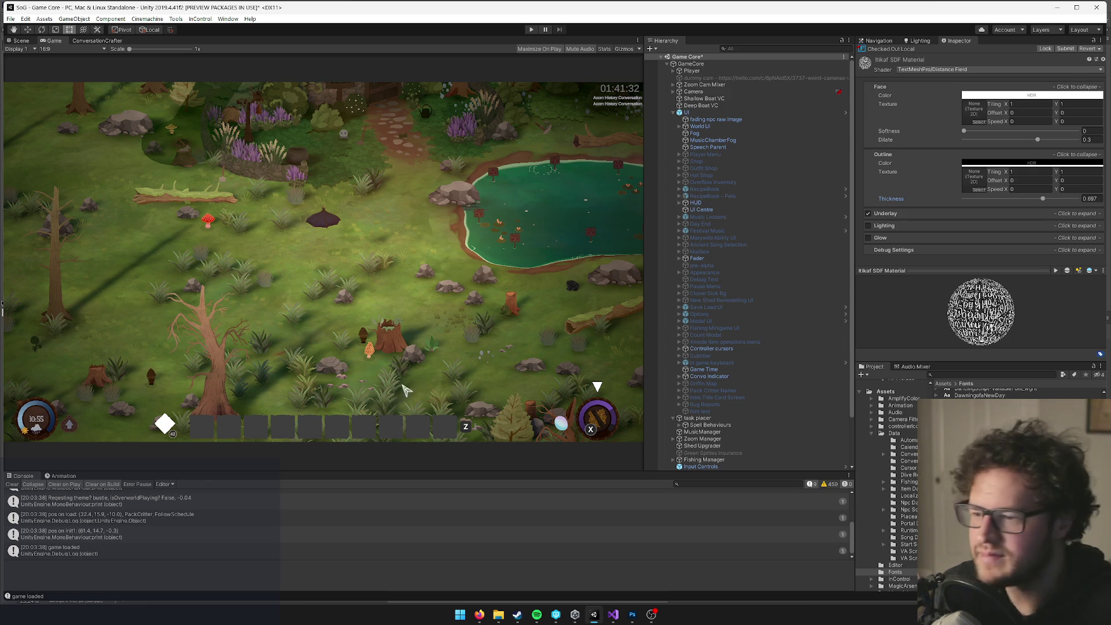
left_click(12, 484)
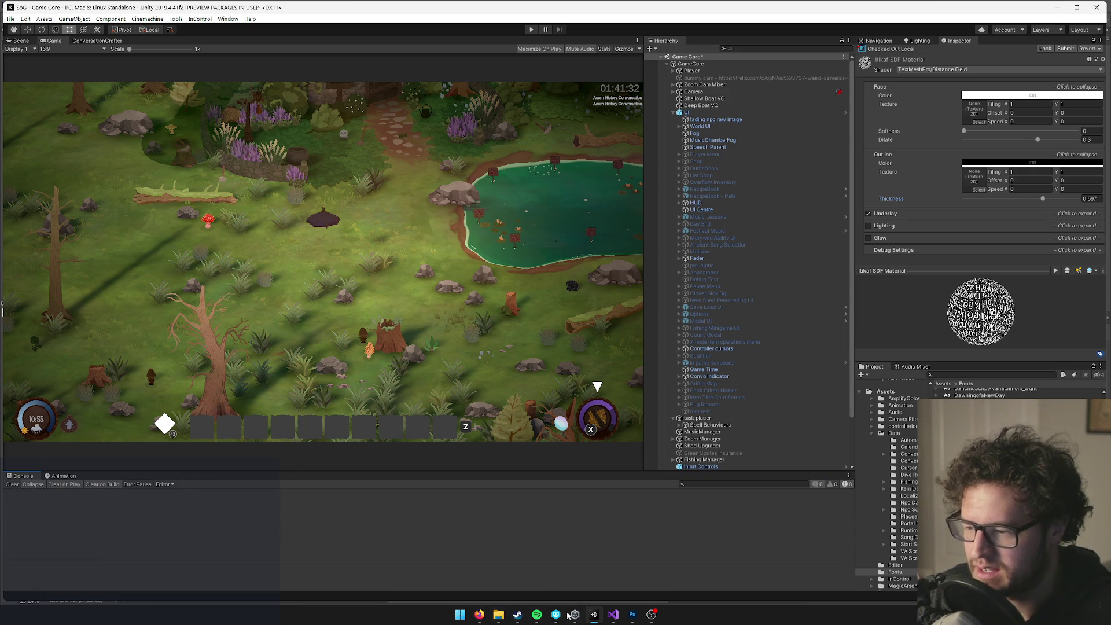
Launch Notepad++ from a Start search for 'notepad', decline the update, and move the window right.
left_click(461, 616)
type("notep")
key("BackSpace")
key("BackSpace")
key("BackSpace")
type("notepad")
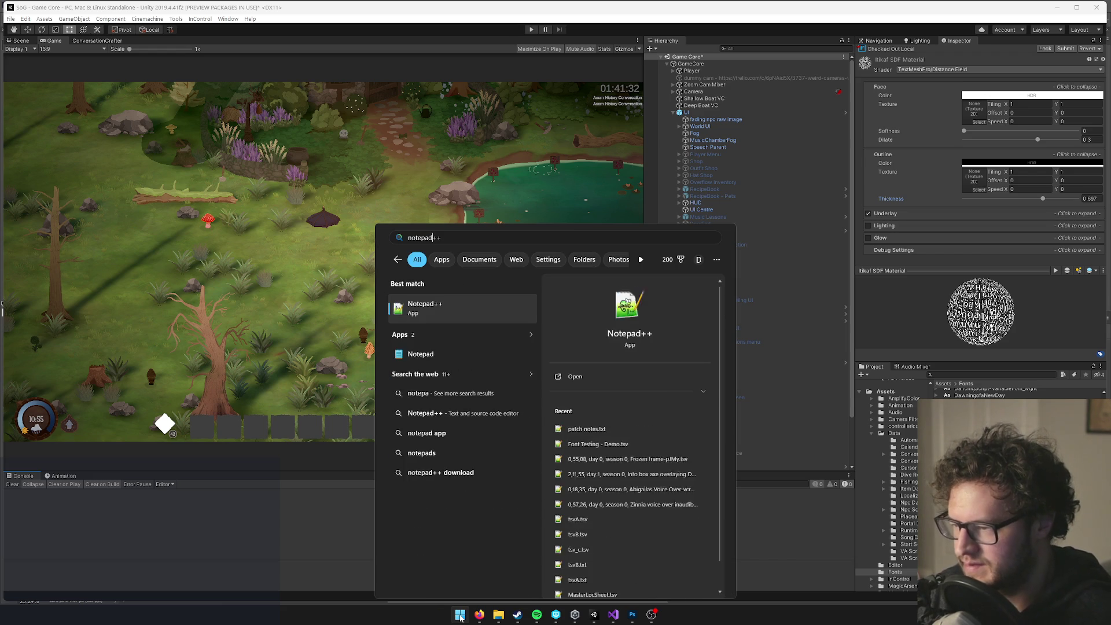
key("Down")
key("Down")
key("Return")
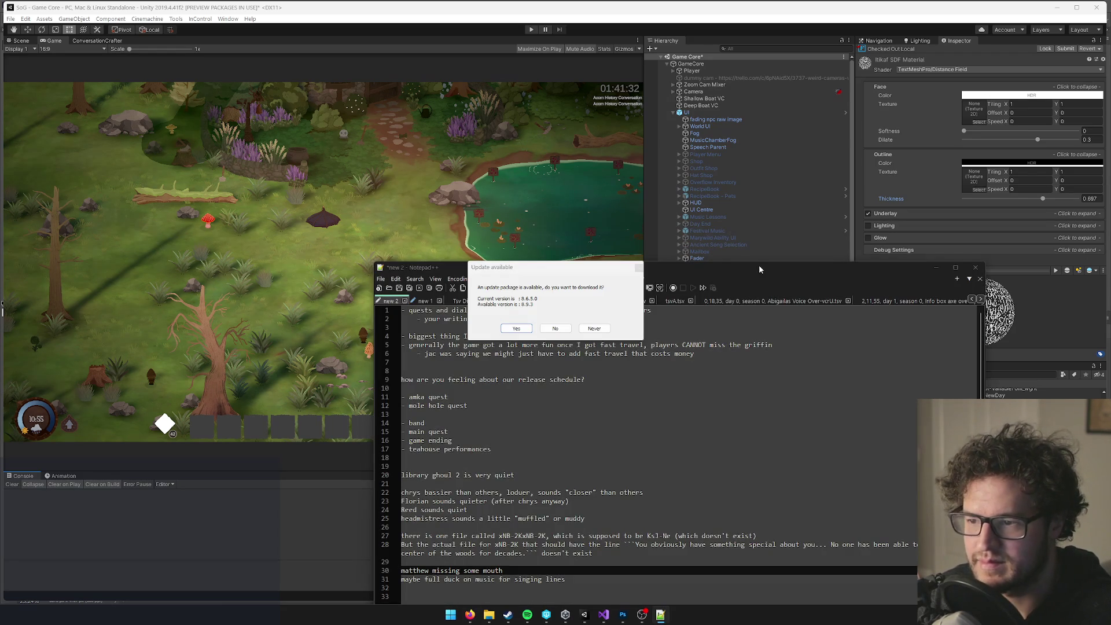
left_click(555, 329)
left_click_drag(440, 268, 1110, 255)
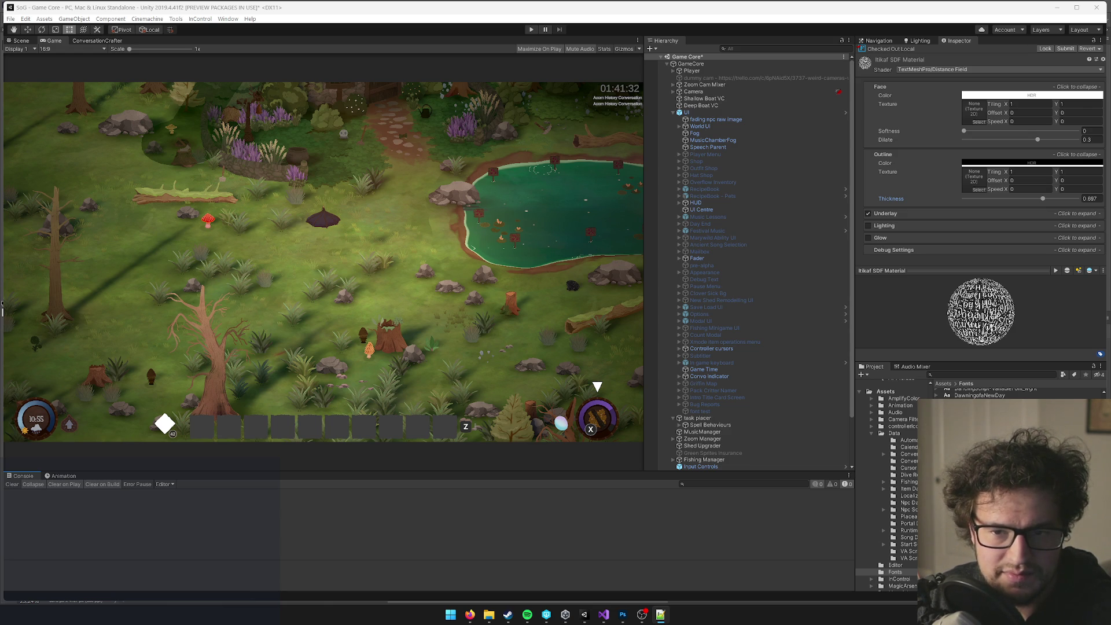
Complete the '- added localization' line in patch notes.txt, then bring up the Trello board.
mouse_move(1110, 359)
left_mouse_down()
mouse_move(726, 251)
mouse_move(658, 203)
mouse_move(709, 185)
left_mouse_up()
type("- added")
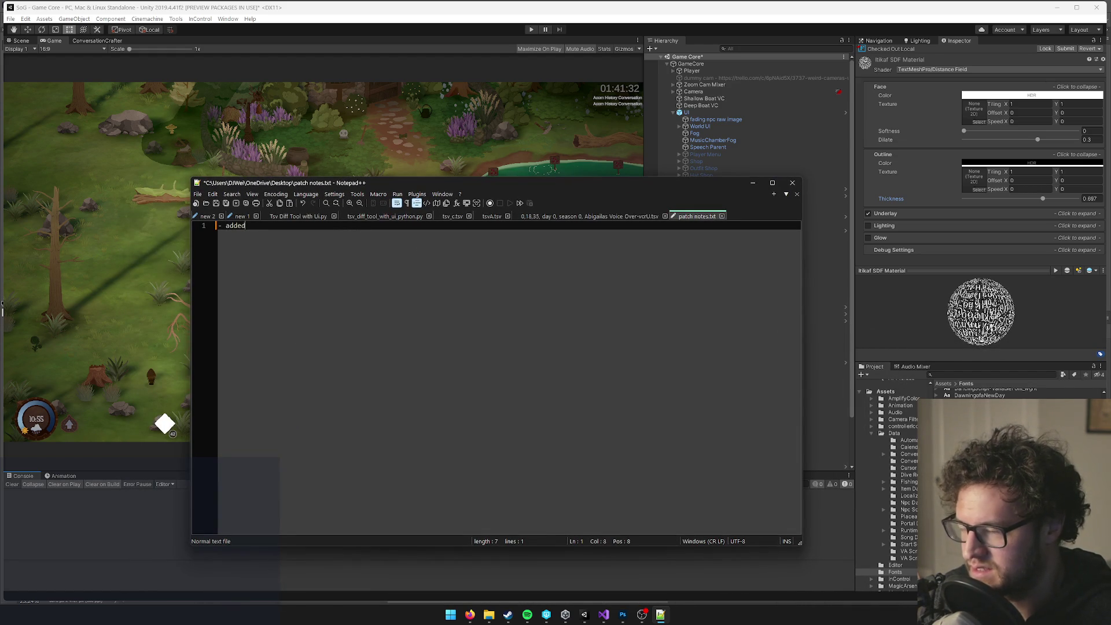
type("local")
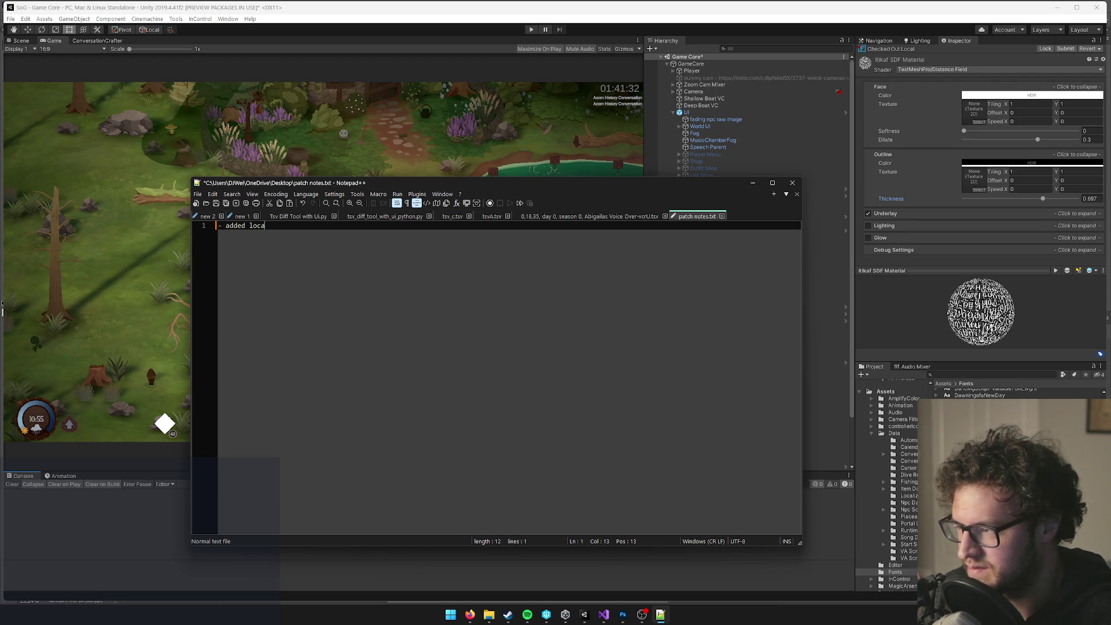
type("ization")
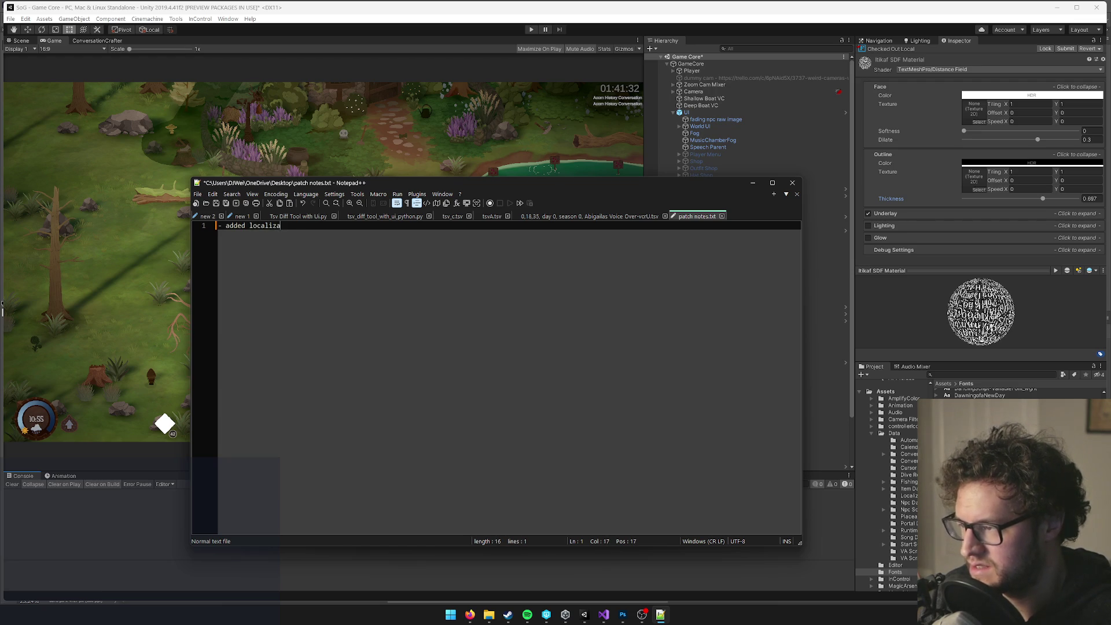
key("Return")
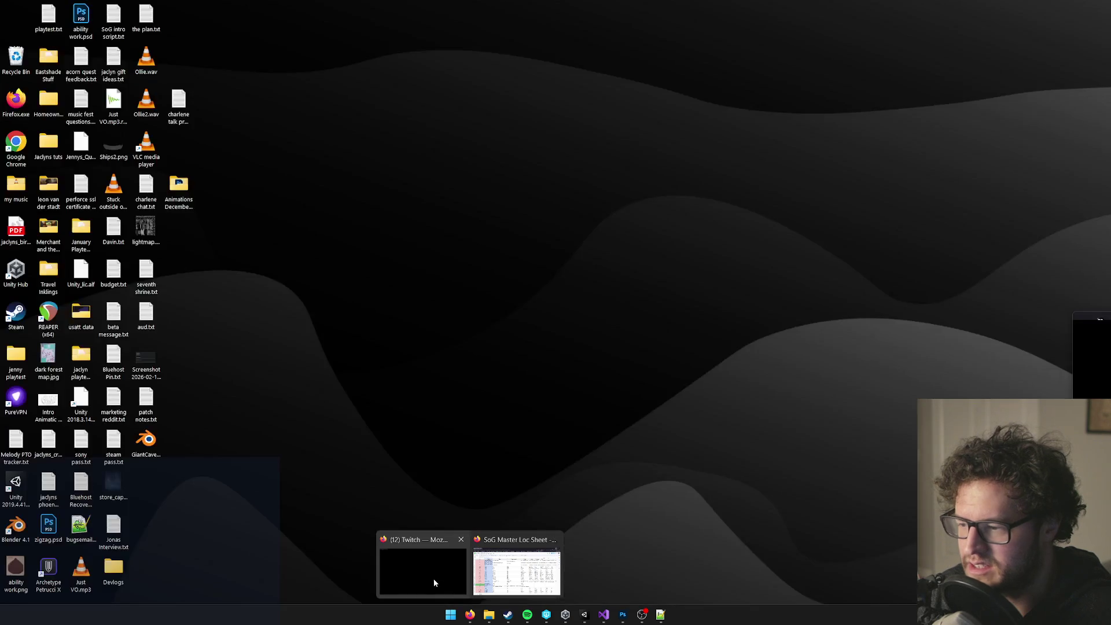
key("super+d")
key("super+d")
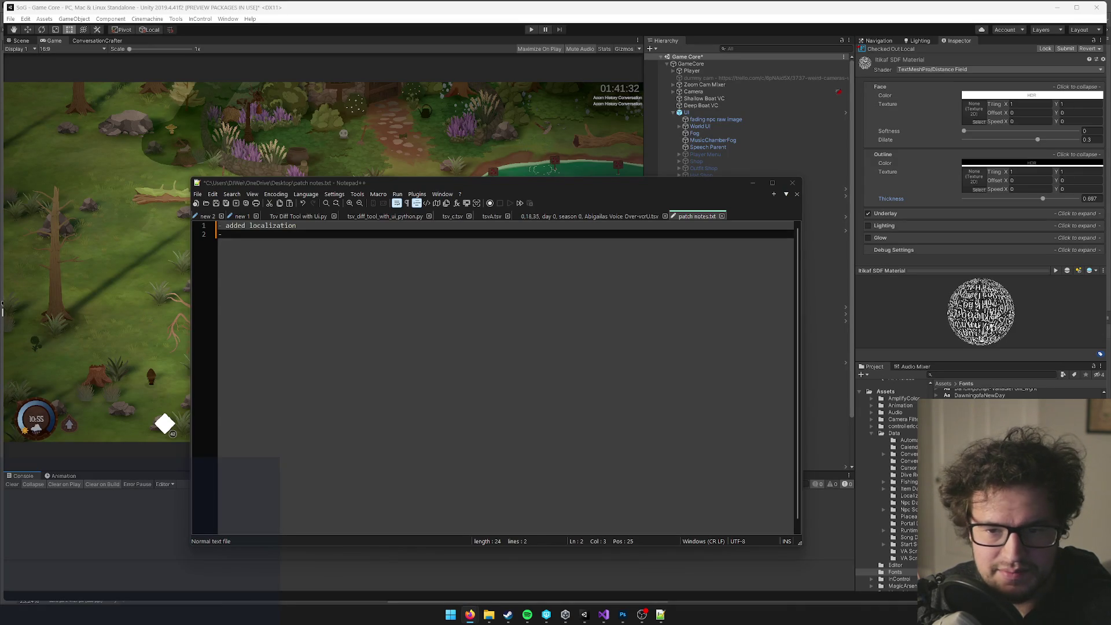
key("alt+Tab")
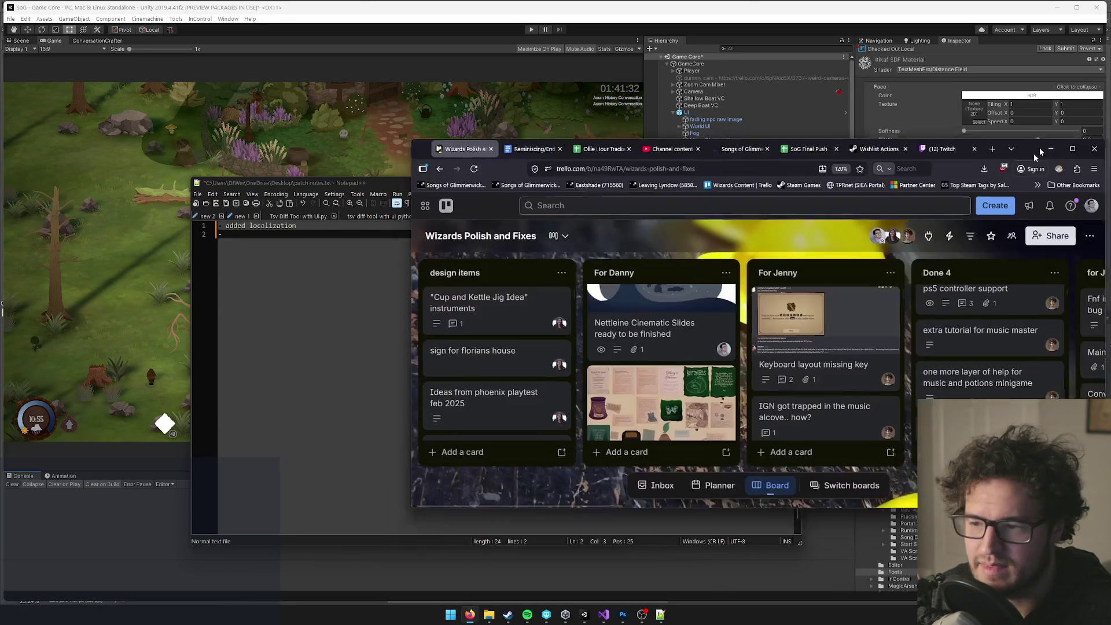
Add the international keyboard sprites line and the "[year_number]" day-end UI fix line.
mouse_move(349, 184)
left_mouse_down()
mouse_move(352, 201)
mouse_move(287, 215)
mouse_move(254, 241)
left_mouse_up()
type("added")
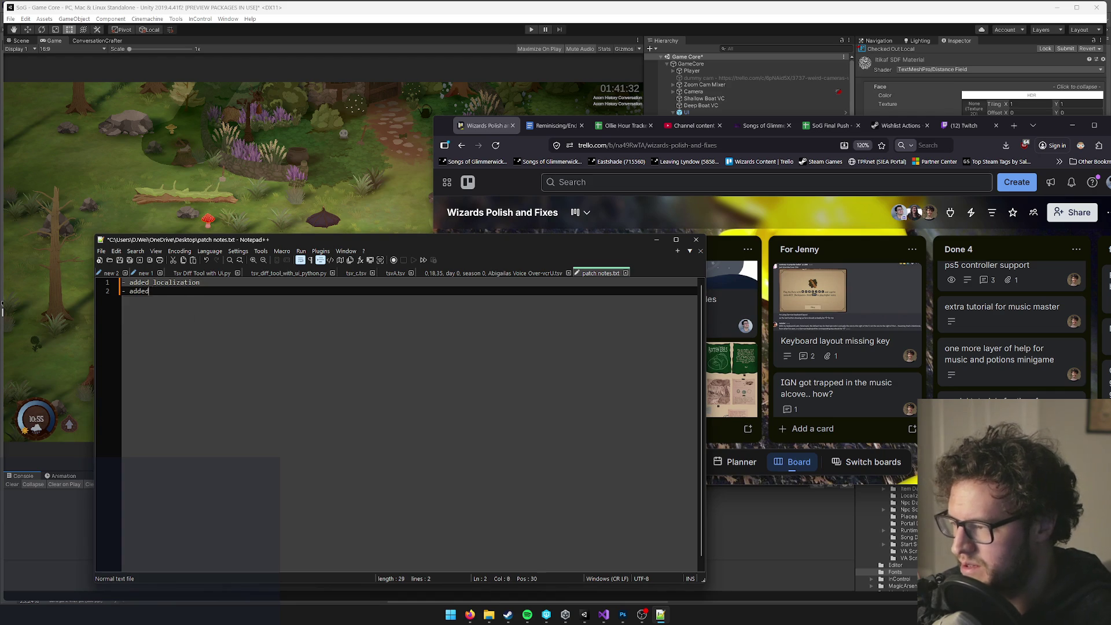
type(" missing sprites ")
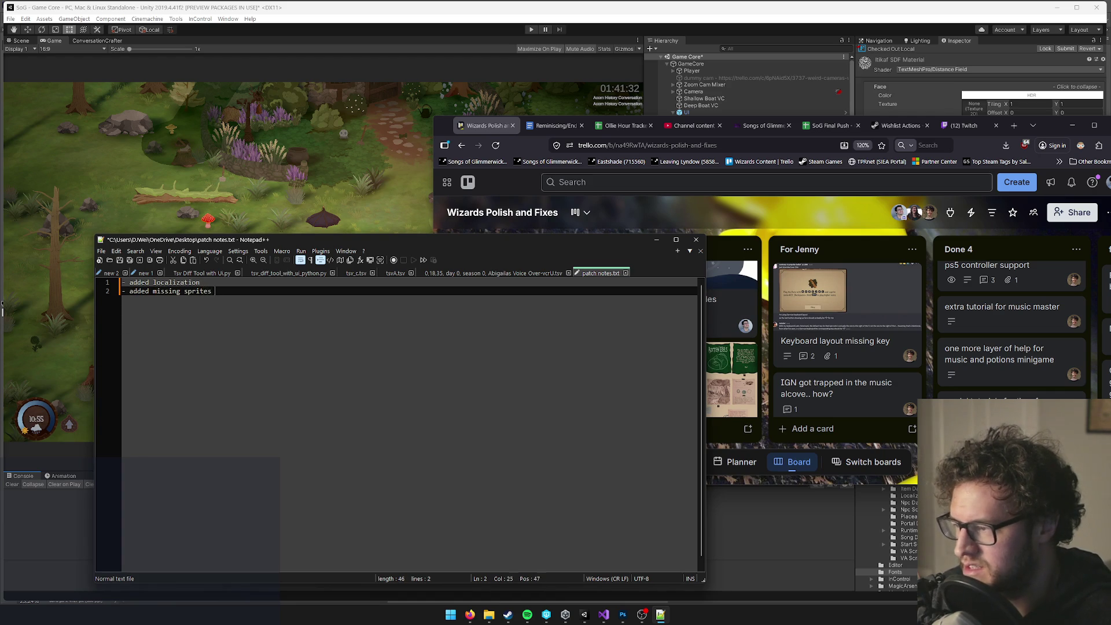
type("for certain international keyboards")
key("Return")
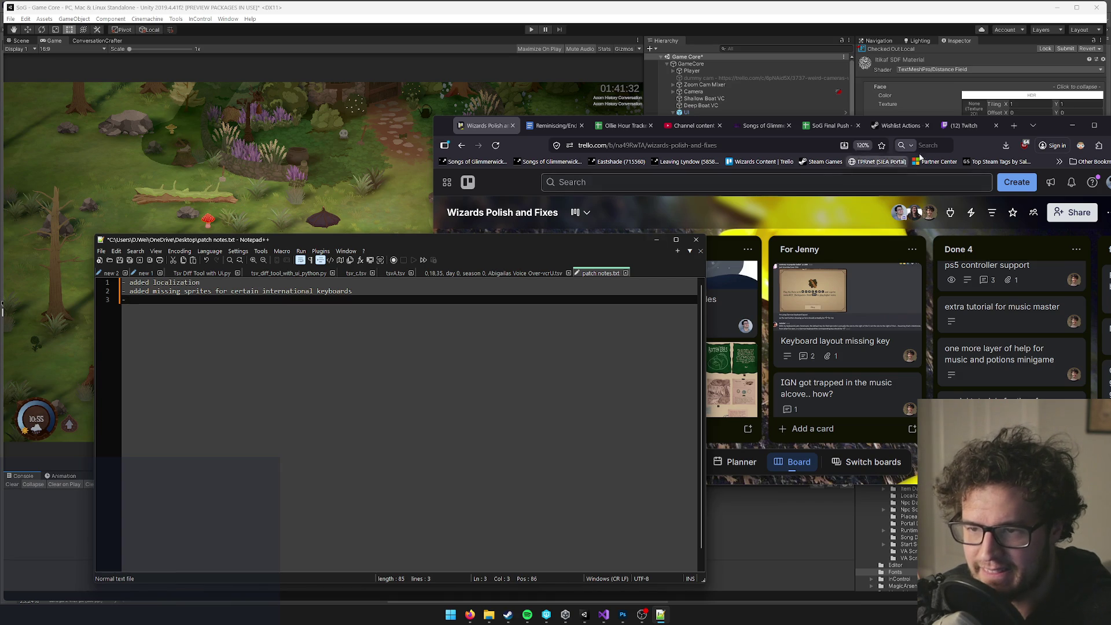
left_click(1051, 139)
scroll(1003, 335, "down", 3)
scroll(1003, 335, "up", 2)
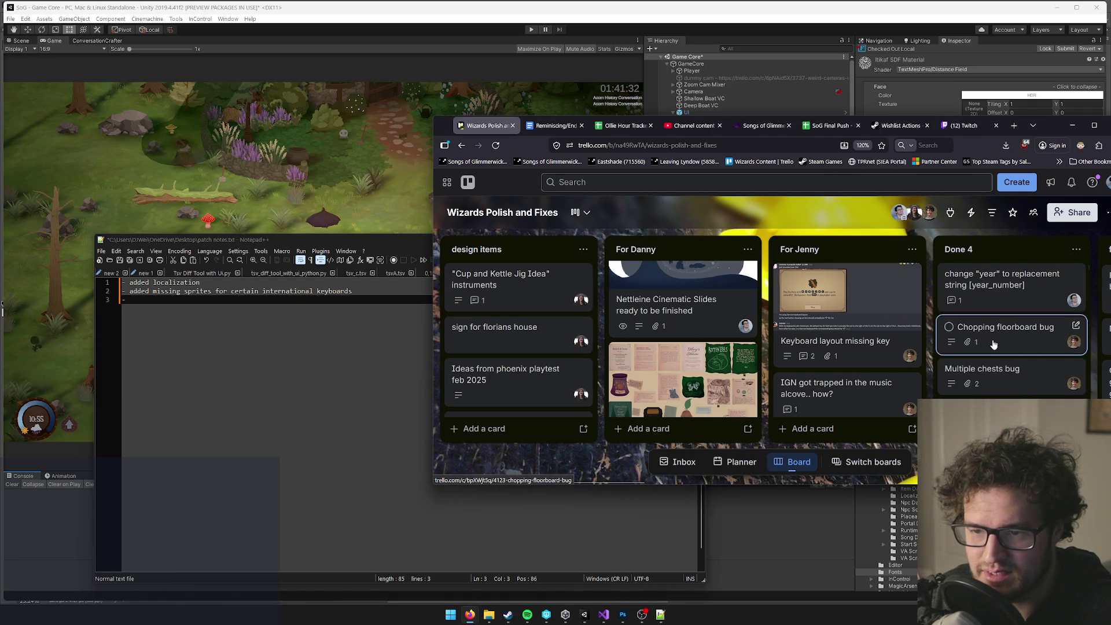
left_click(177, 302)
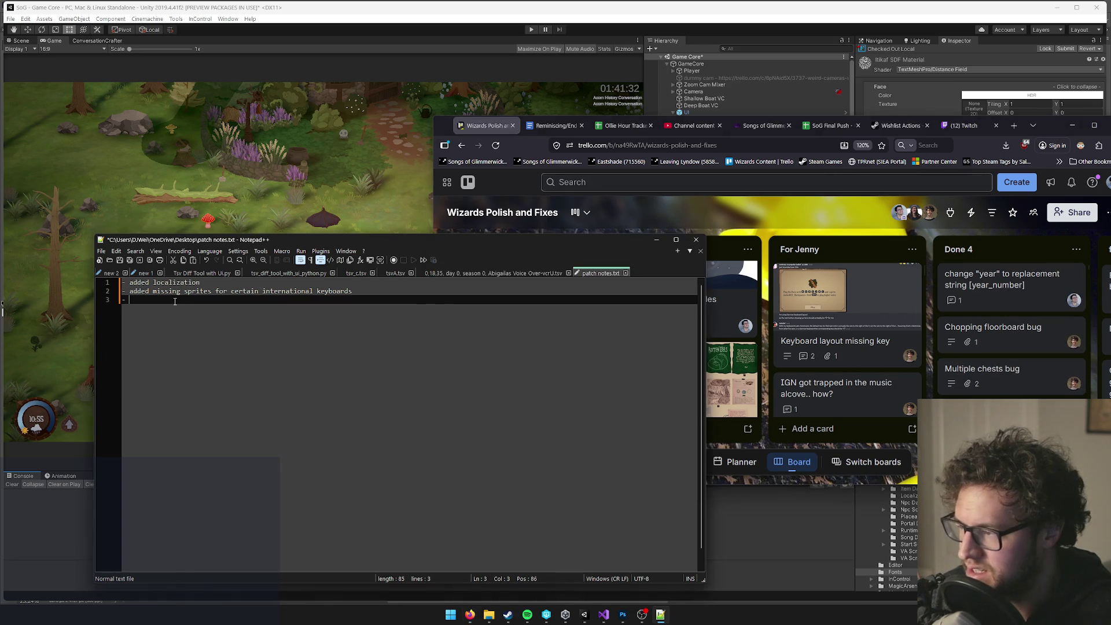
type("fixed\"")
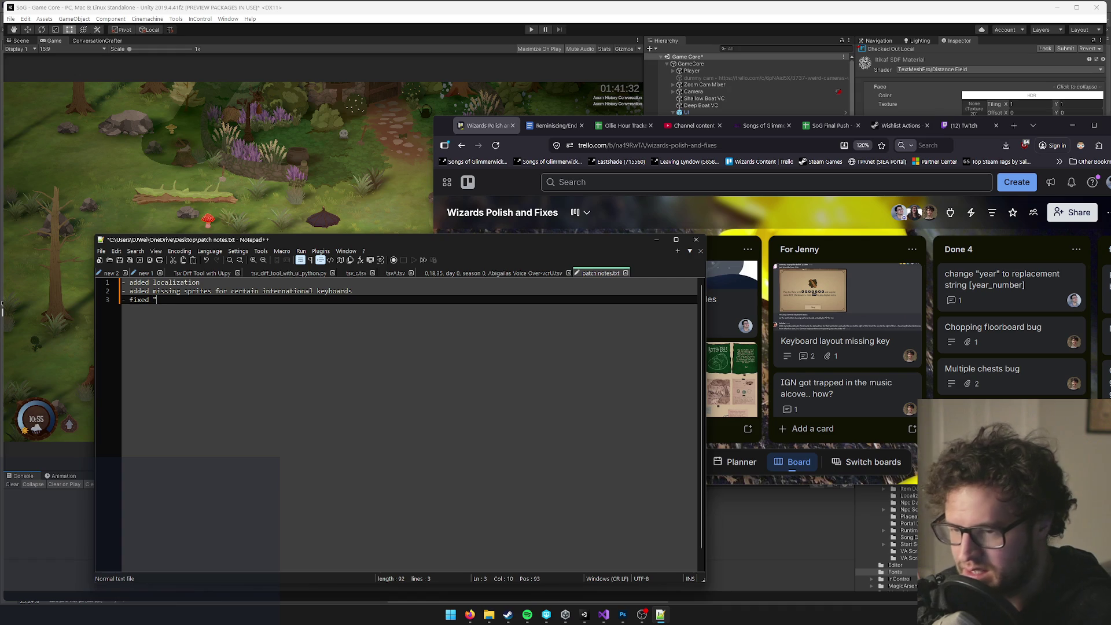
type("[]year_nu")
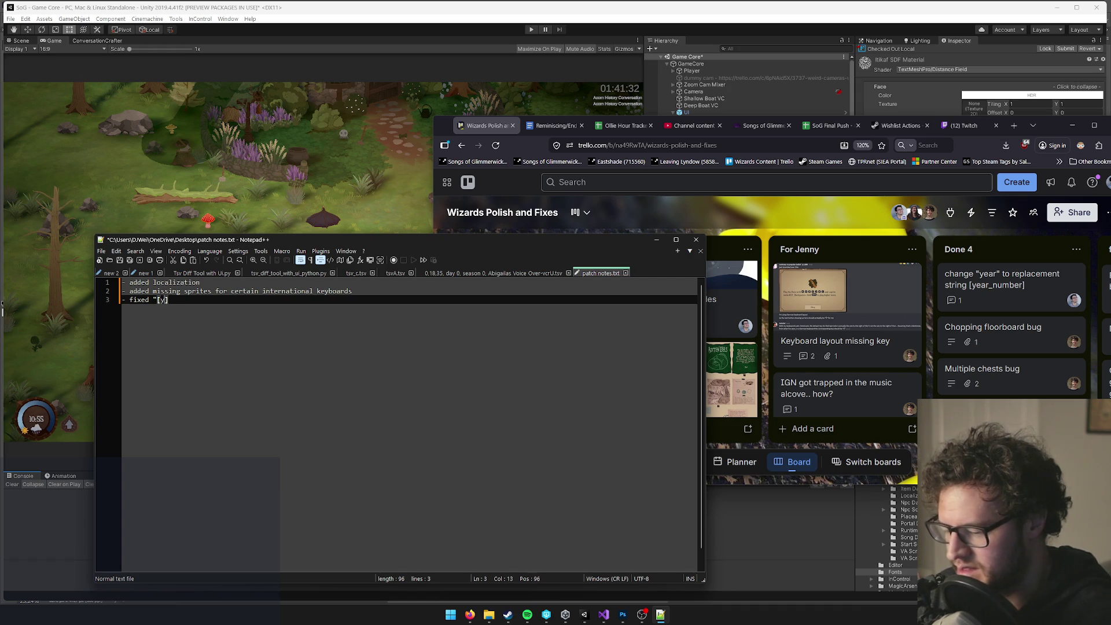
type("mber")
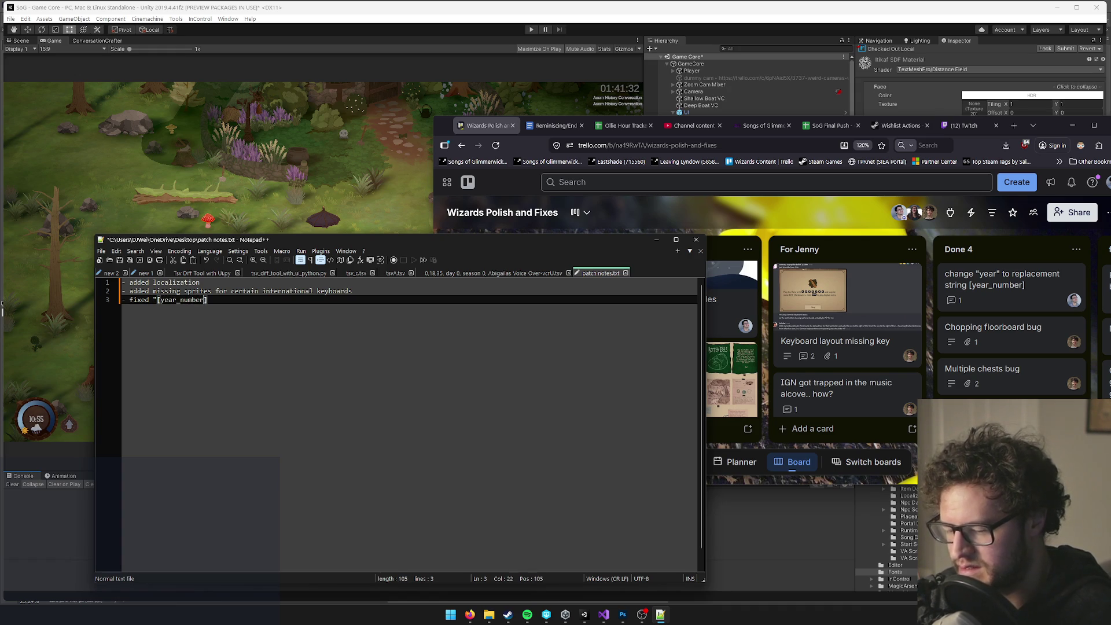
type("\" in d")
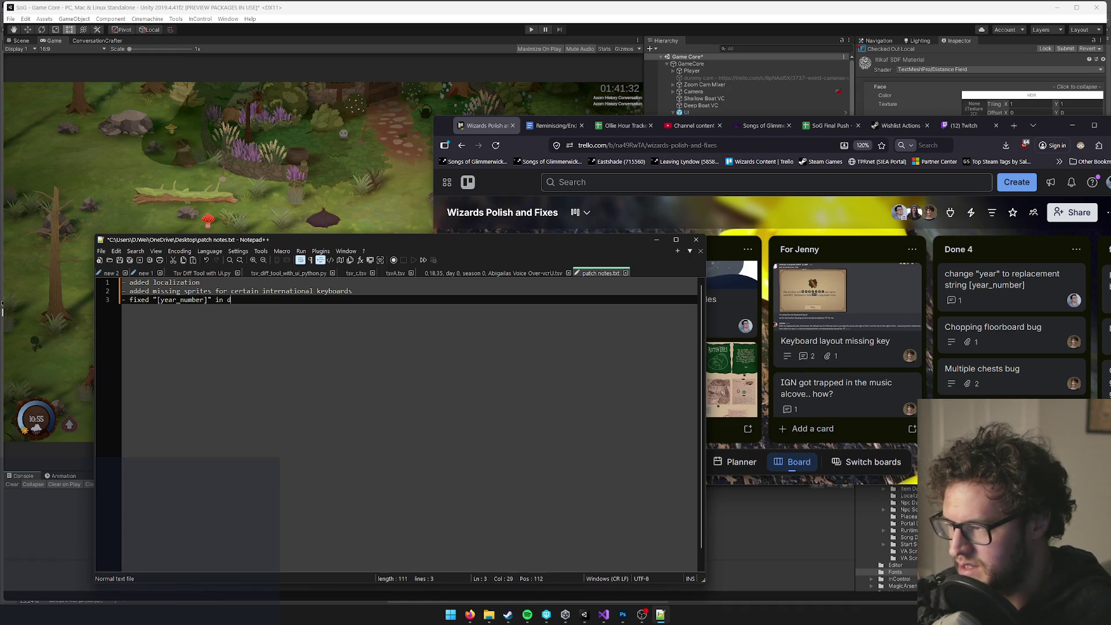
type("ay end UI")
key("Return")
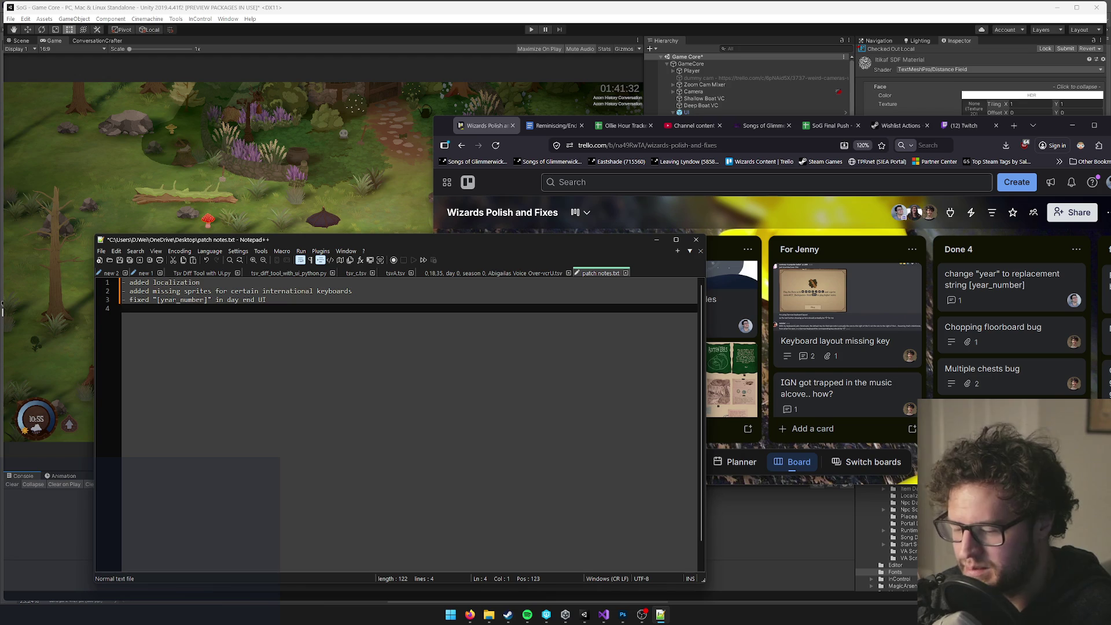
Add fix lines for the clover dorm soft lock, multiple chests bug and inventory pickup bug.
type("-fixed soft lock w")
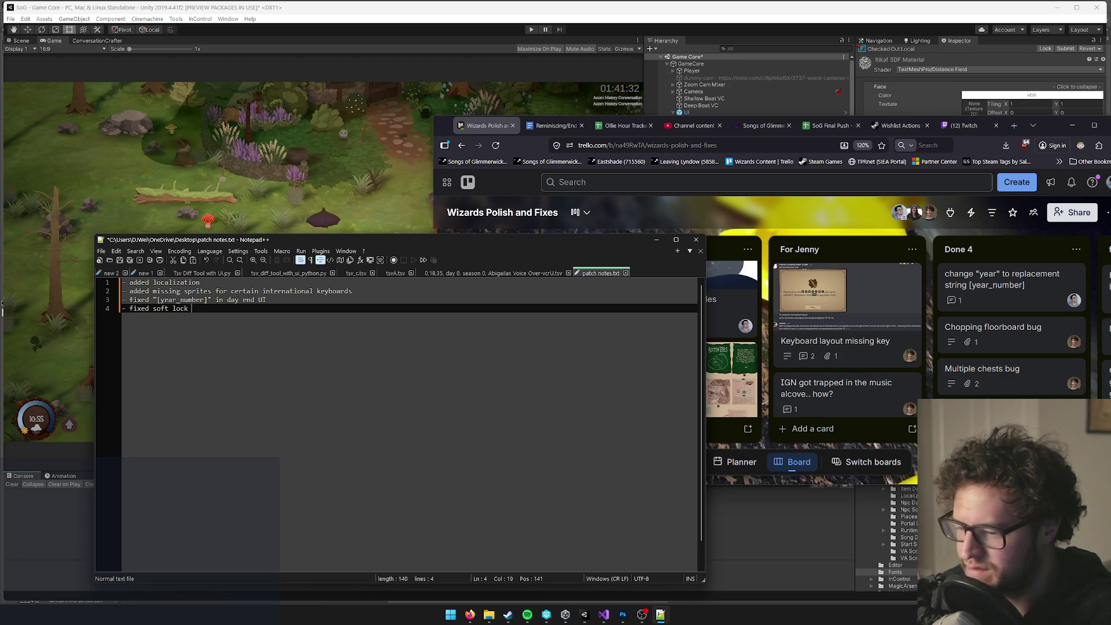
type("hen chopp")
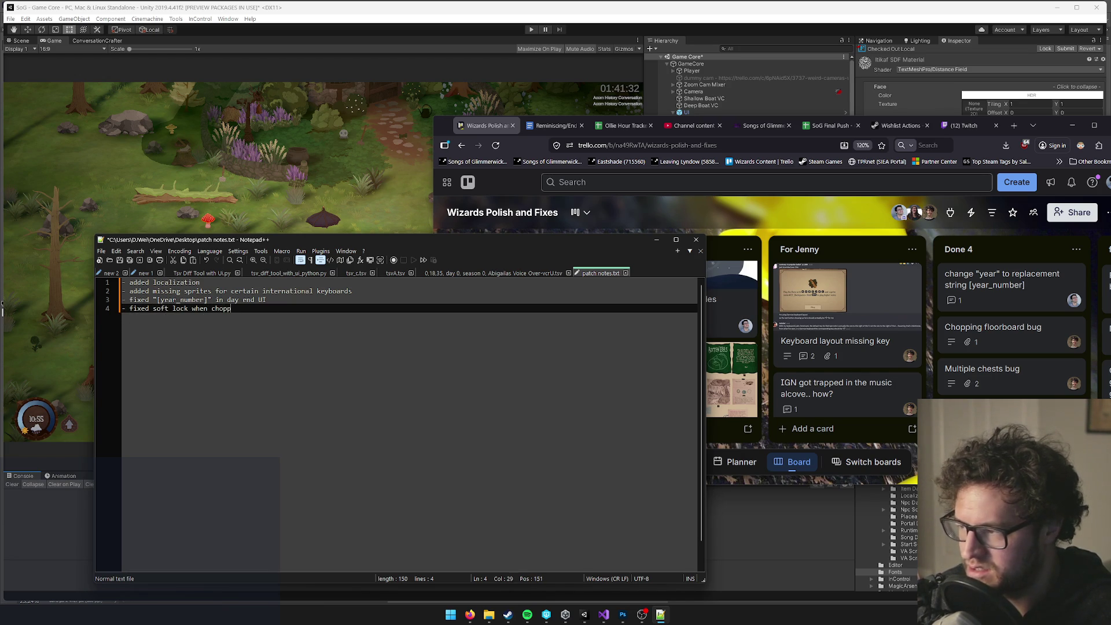
key("ctrl+BackSpace")
key("ctrl+BackSpace")
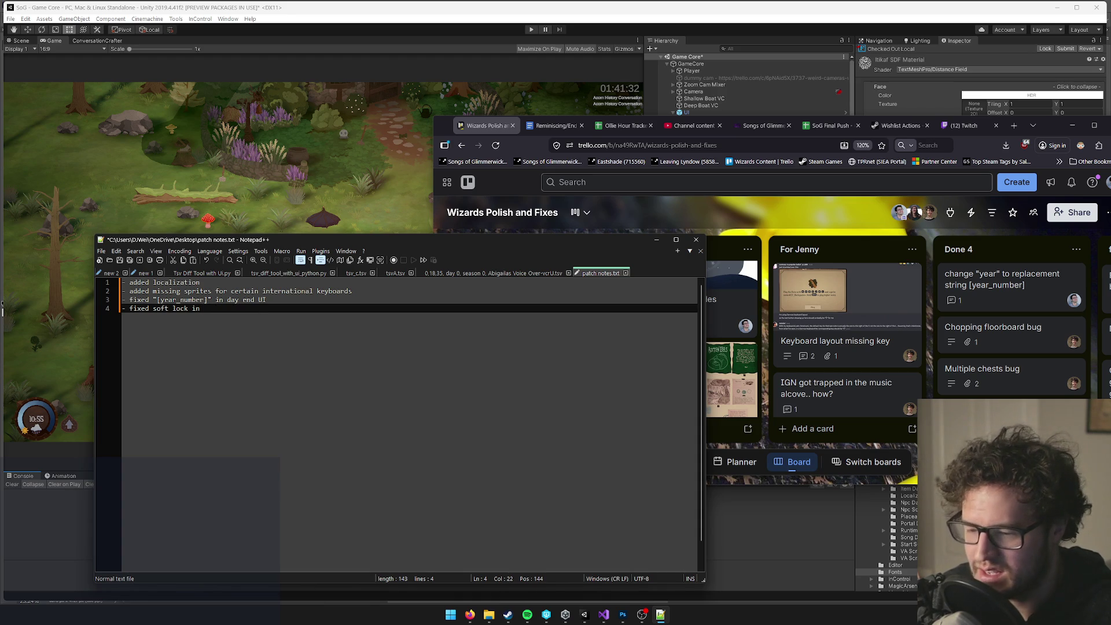
type("yer dorm")
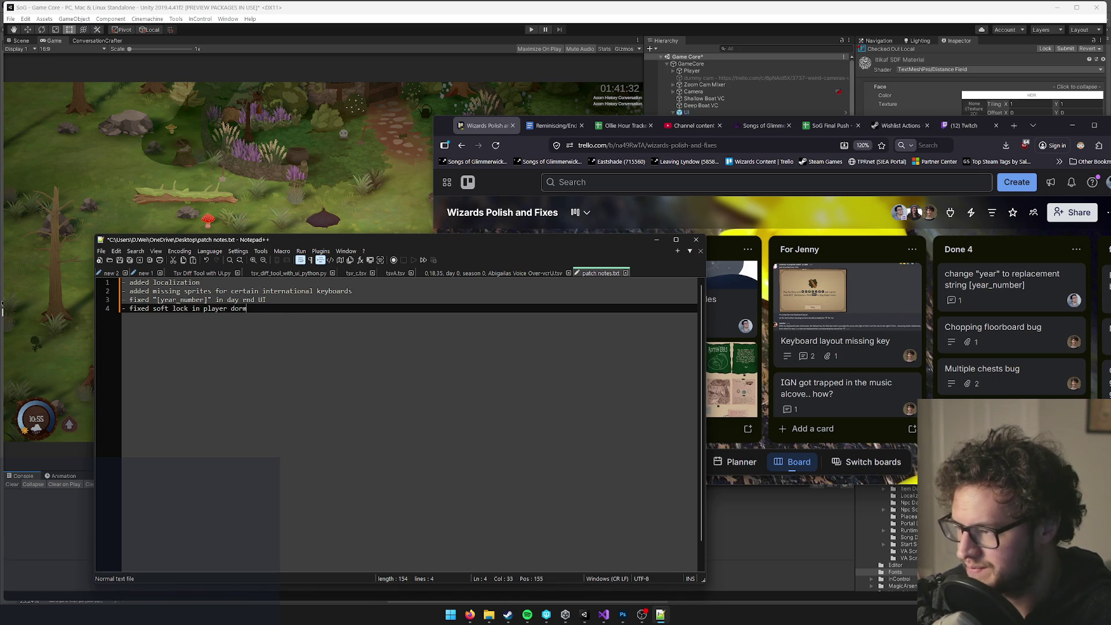
type(" involving")
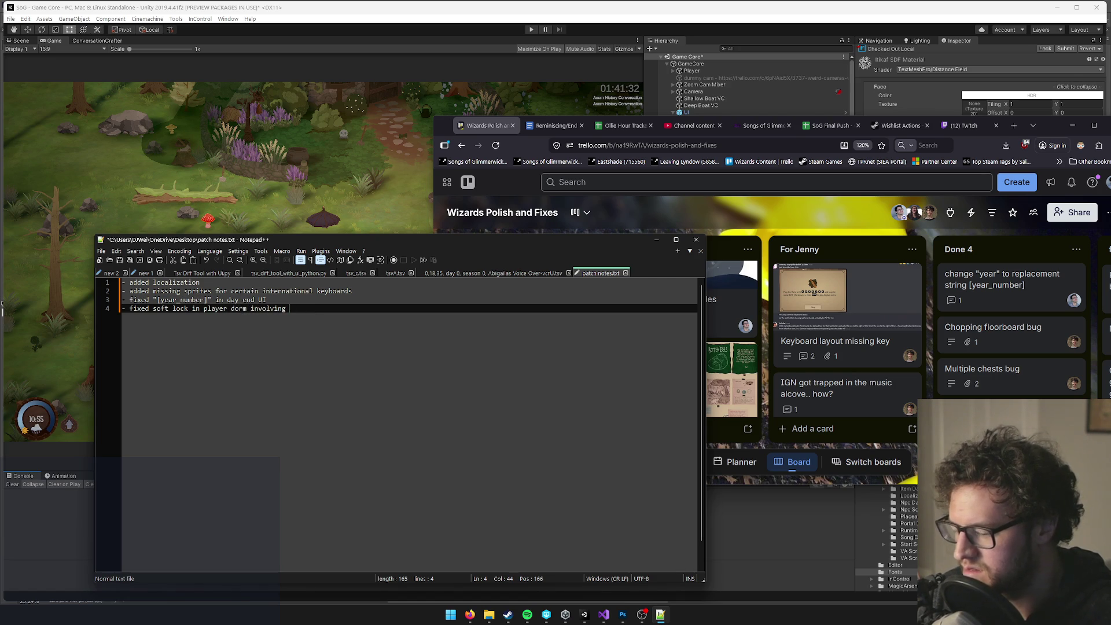
type("c")
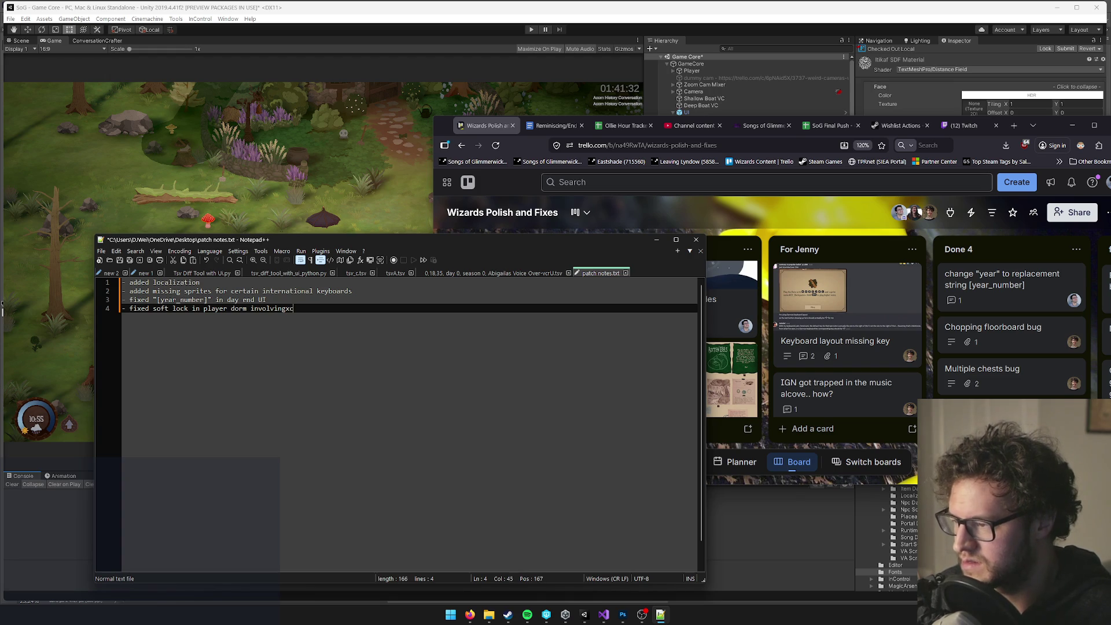
type("clover")
key("Return")
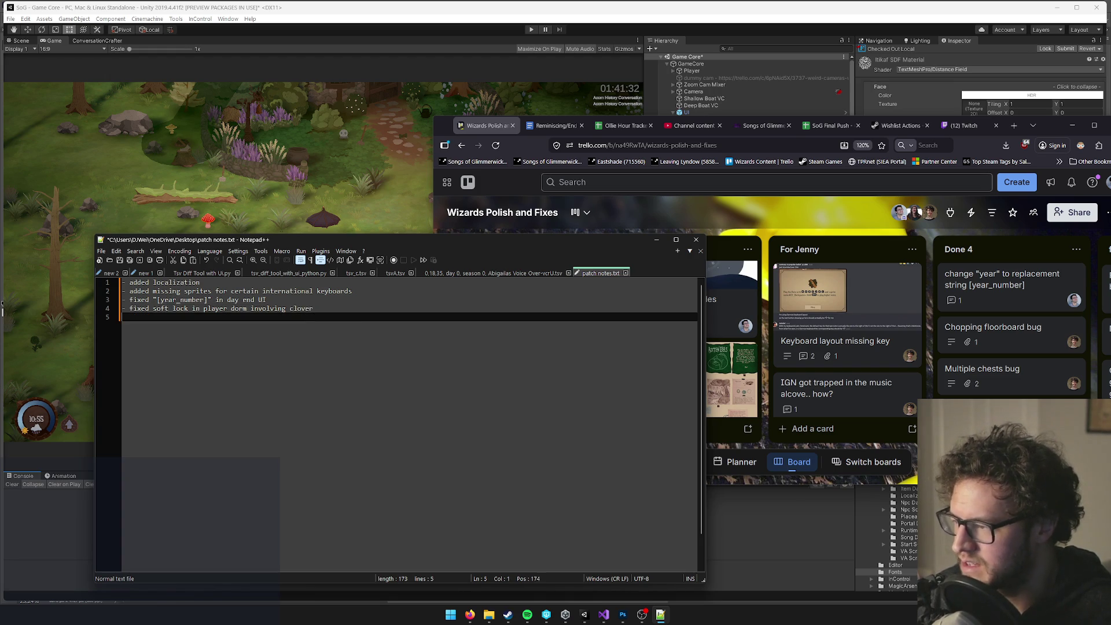
type("- ")
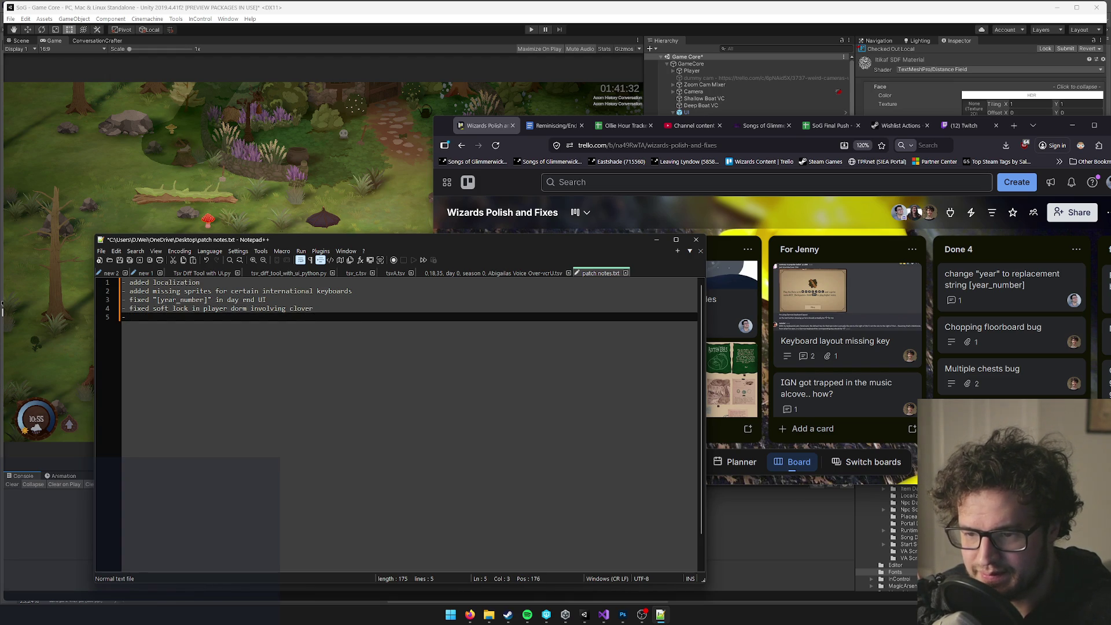
type("fixed mu")
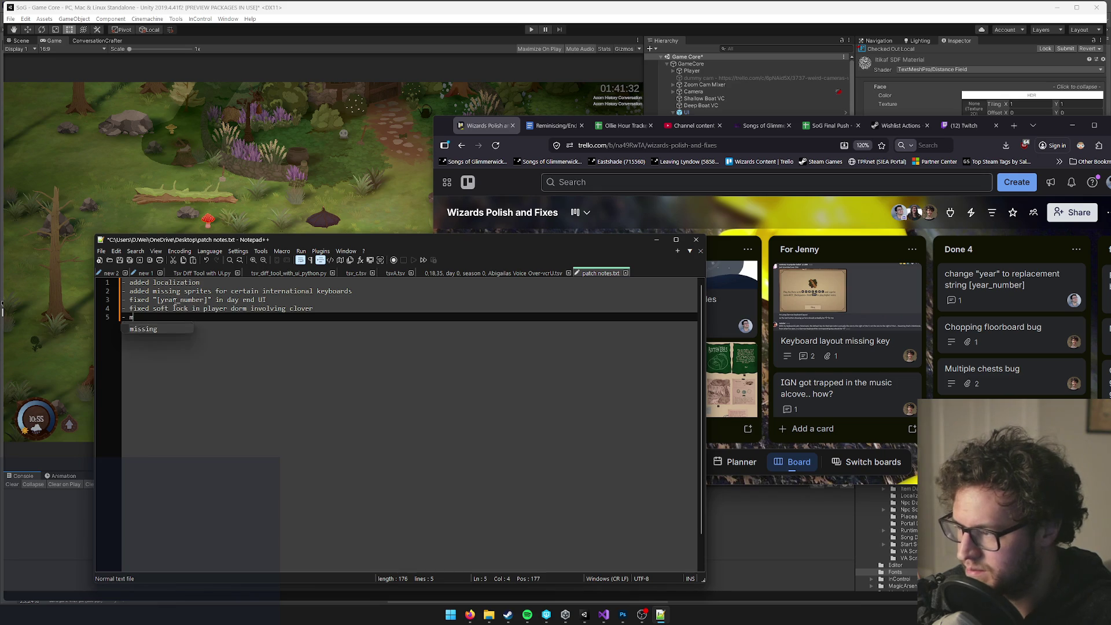
type("lti")
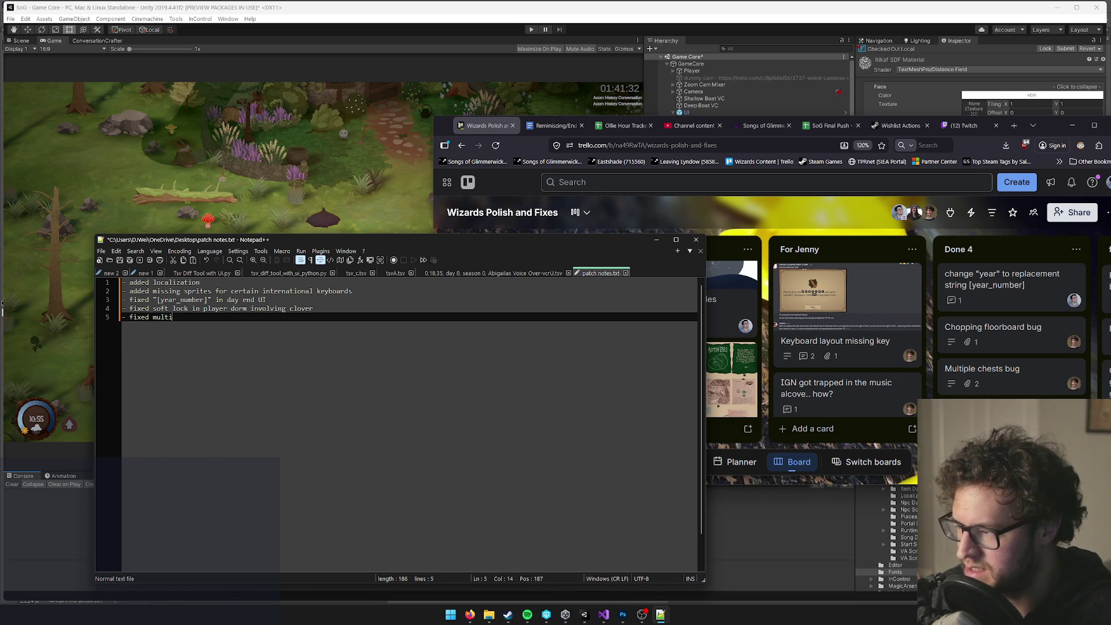
type("ple chests bug")
key("Return")
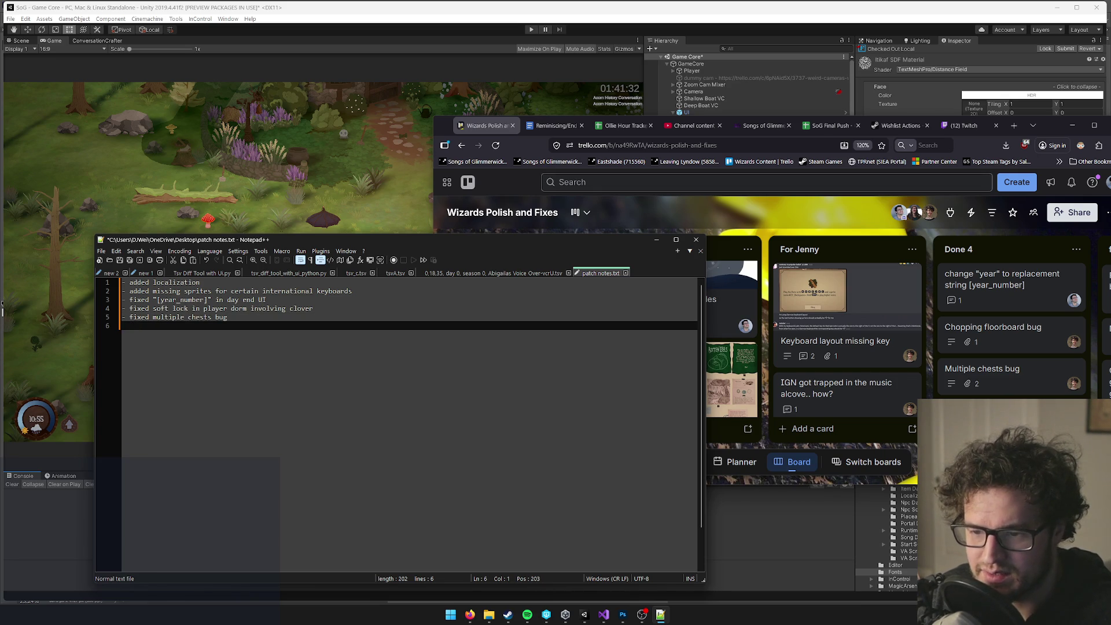
type("- fixed pi")
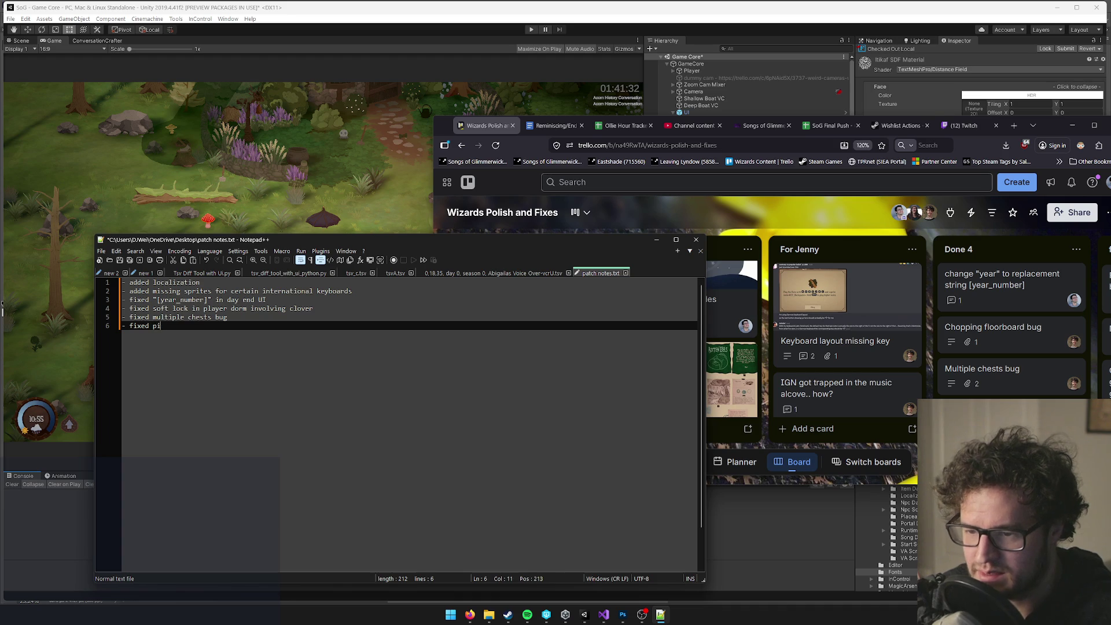
type("ckup in invent")
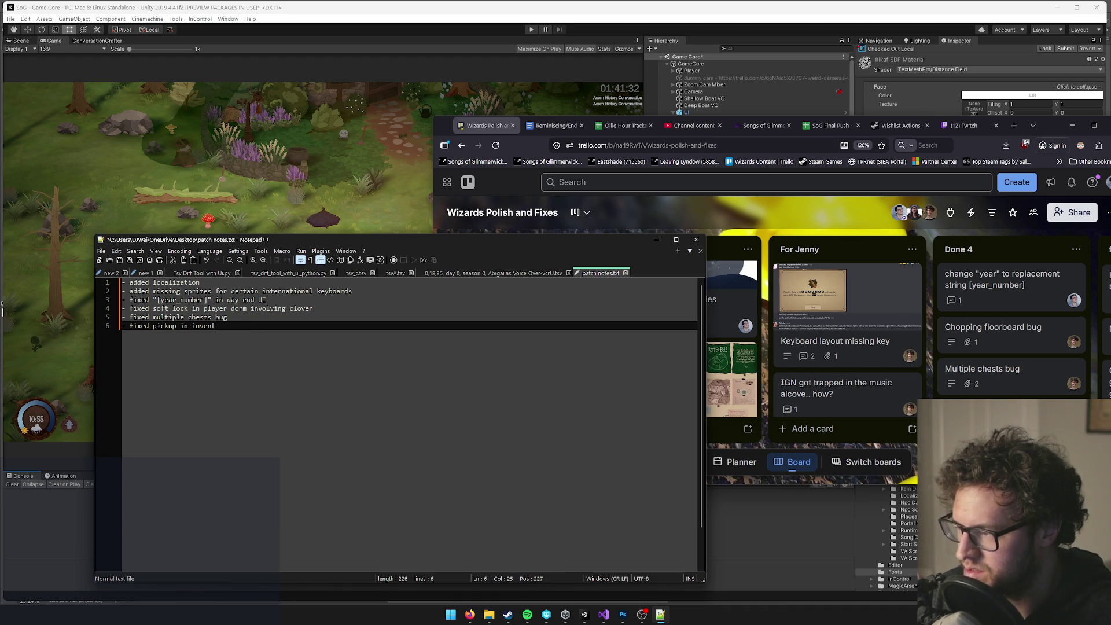
type("ory bug")
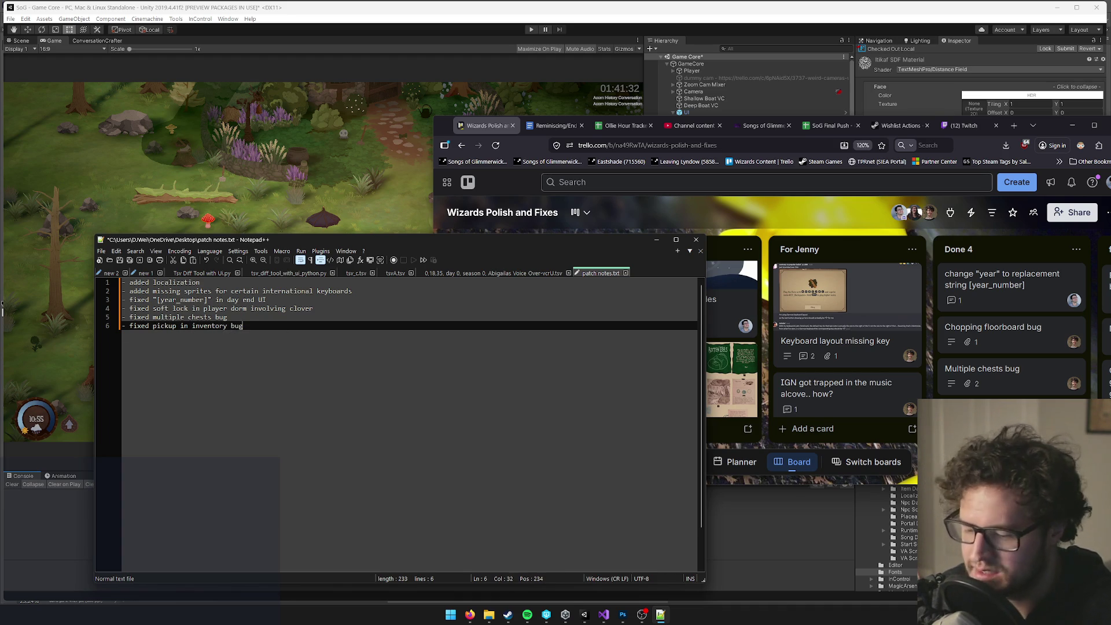
key("Return")
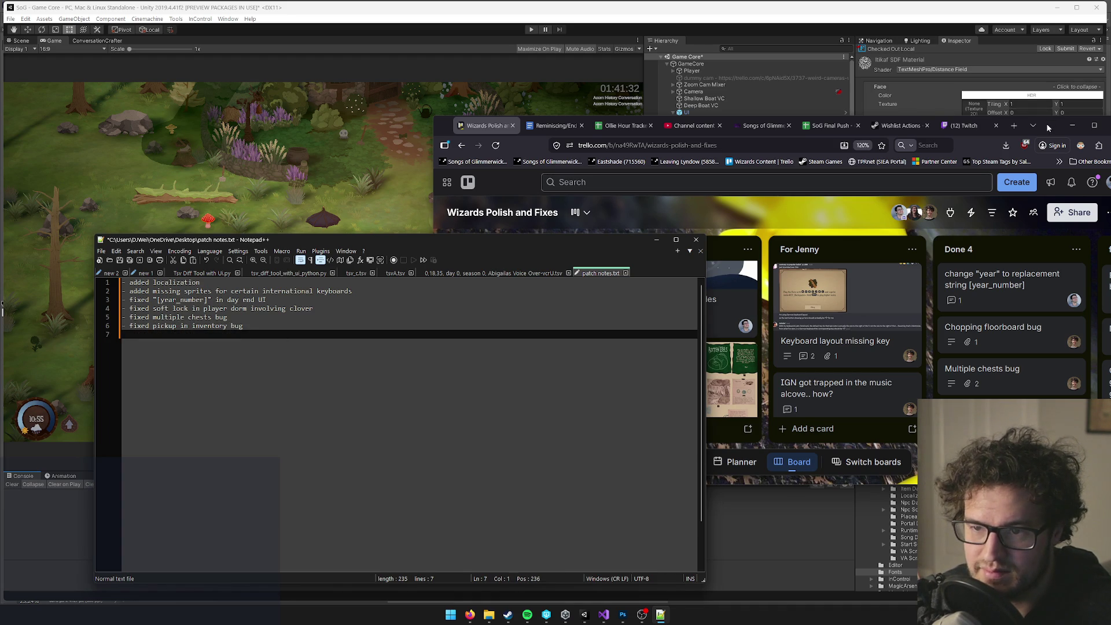
Check Trello's Done list and add the line 'ps5 controller support sprites' to the patch notes.
left_click(1048, 128)
scroll(1012, 348, "down", 3)
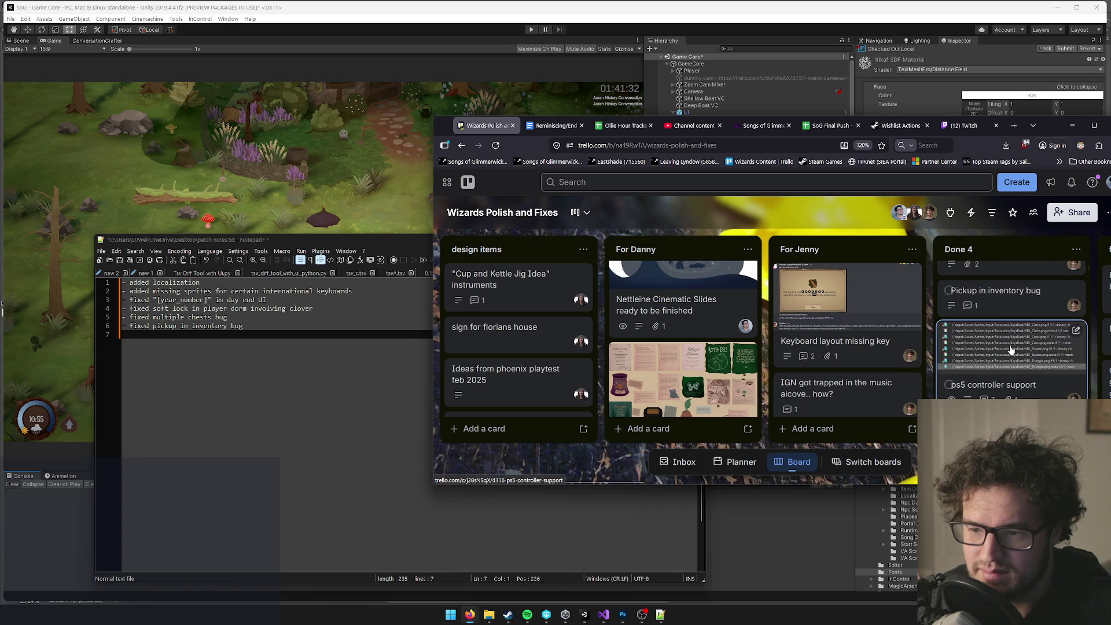
scroll(1012, 349, "down", 2)
left_click(217, 335)
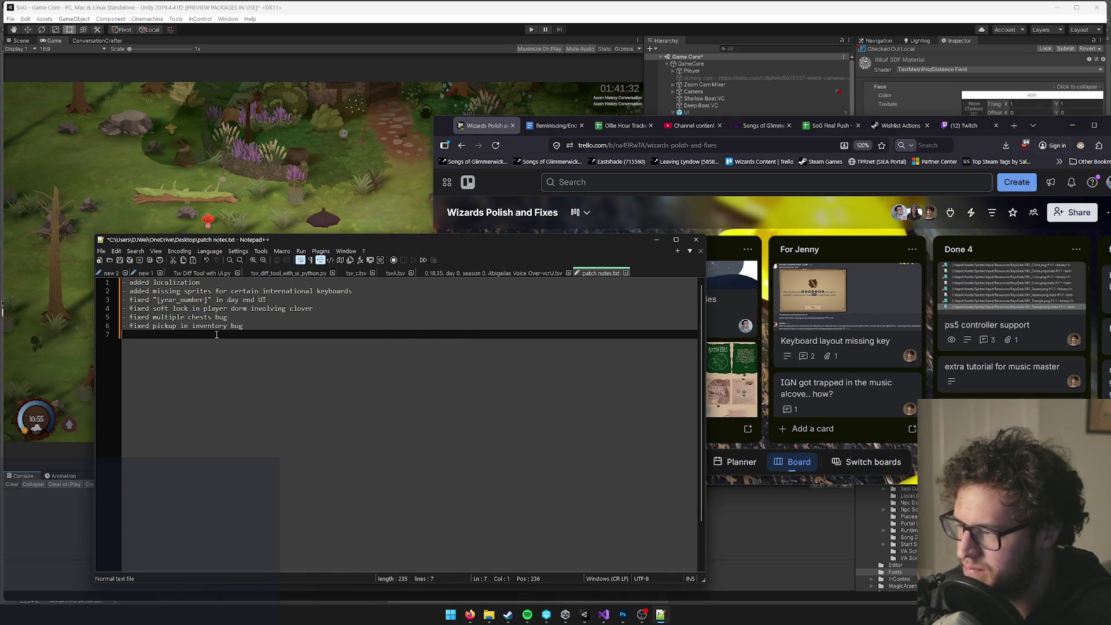
type("-ps5 ")
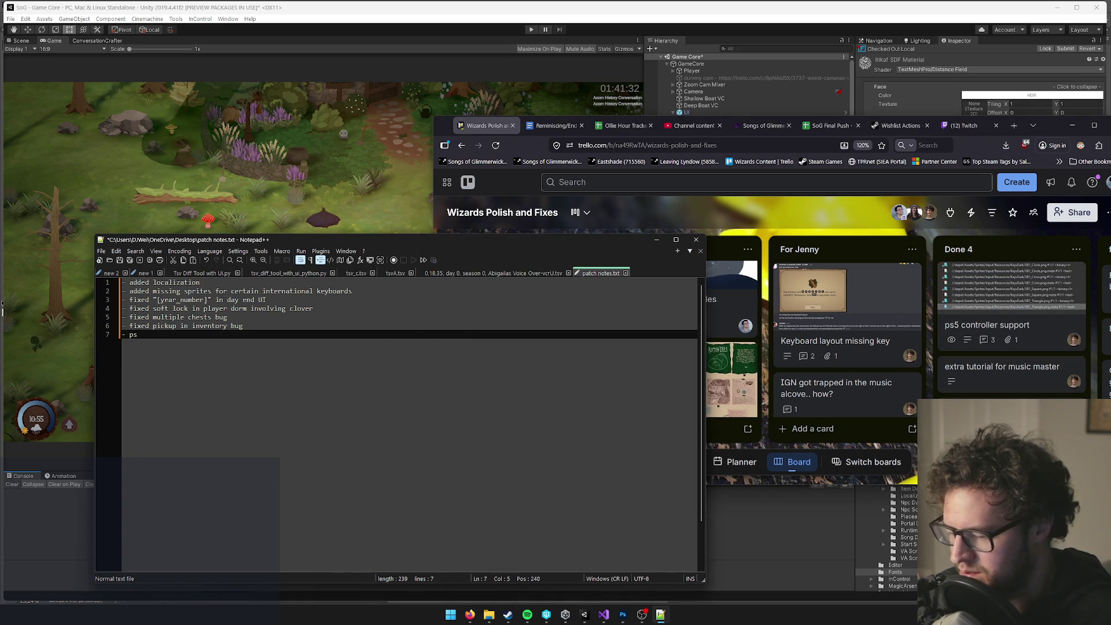
type("controller sup")
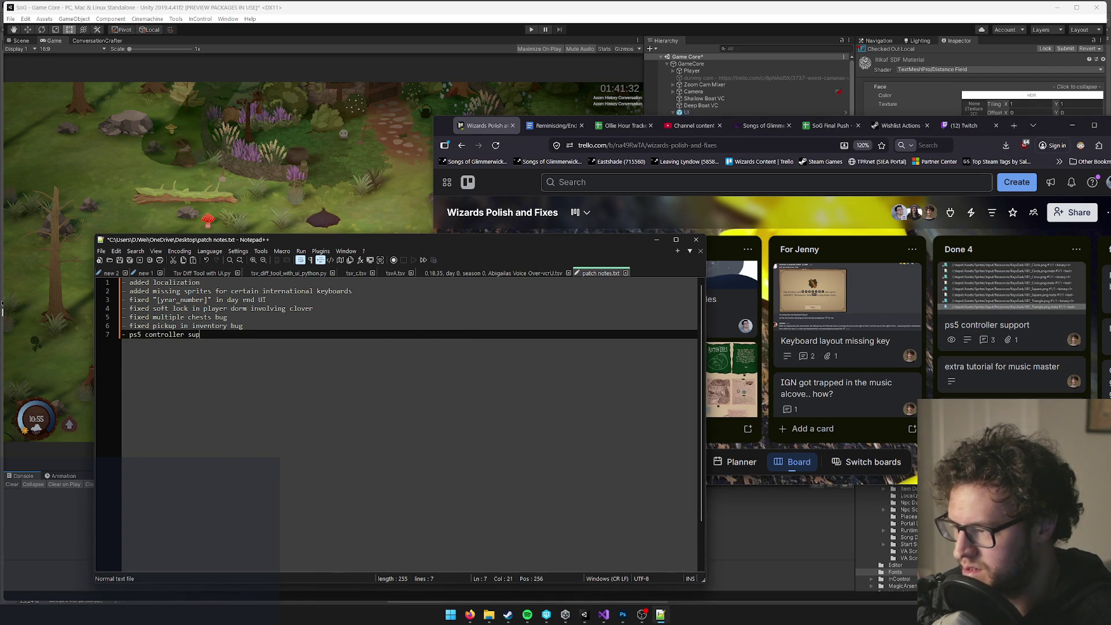
type("port sprites")
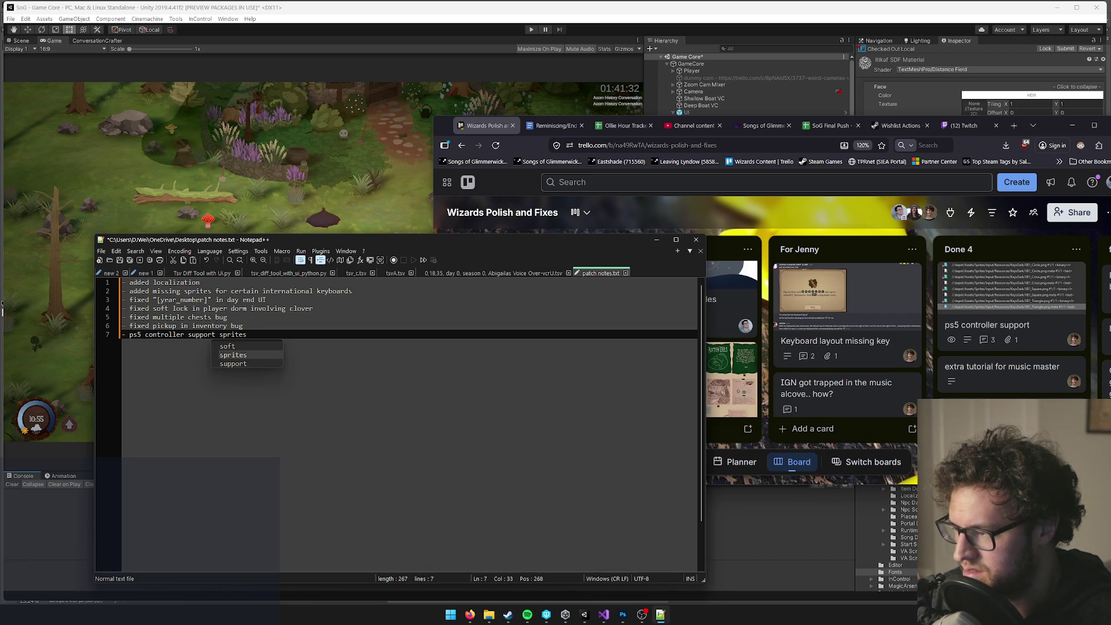
key("Return")
key("Return")
type("-")
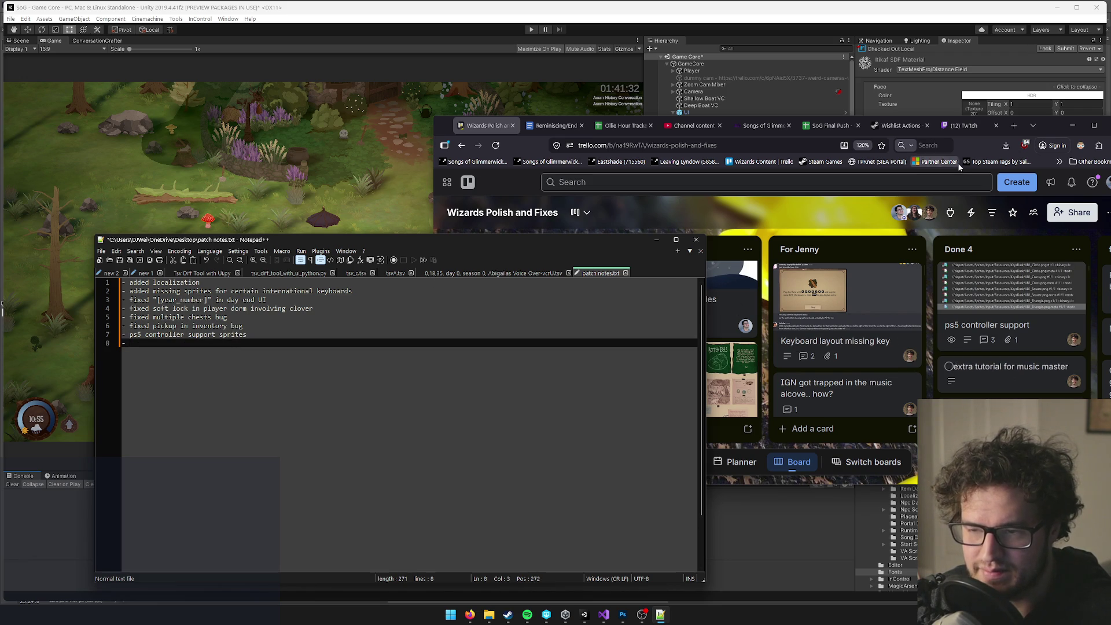
Review the Trello board again, then minimize Notepad++ and Firefox to show Unity.
left_click(1050, 131)
scroll(1031, 350, "up", 5)
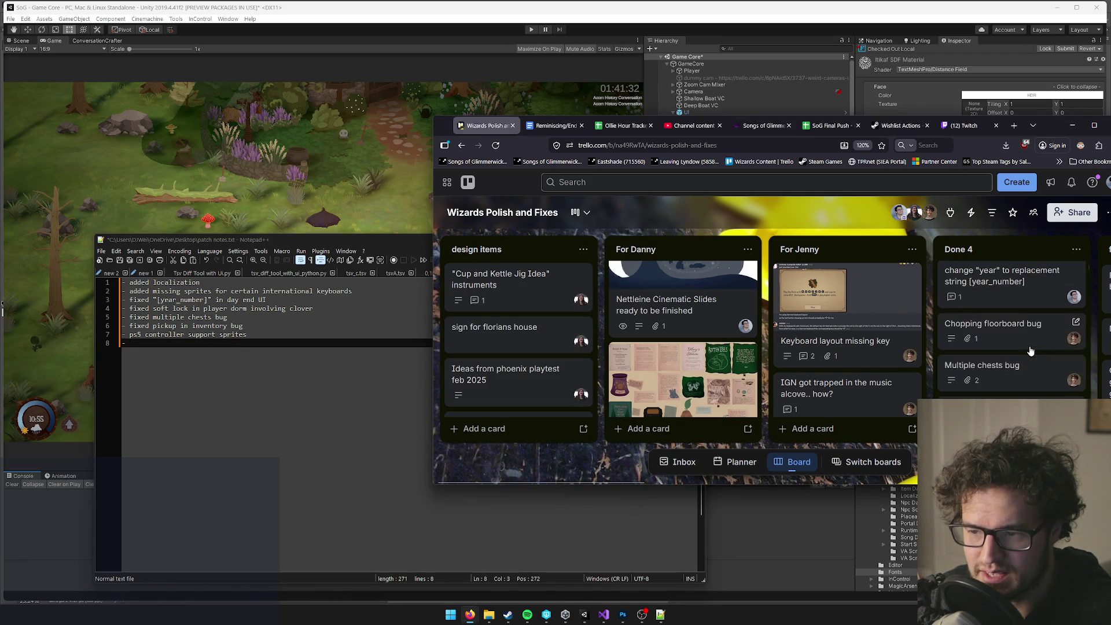
scroll(1031, 351, "down", 2)
scroll(1030, 352, "up", 2)
left_click(178, 352)
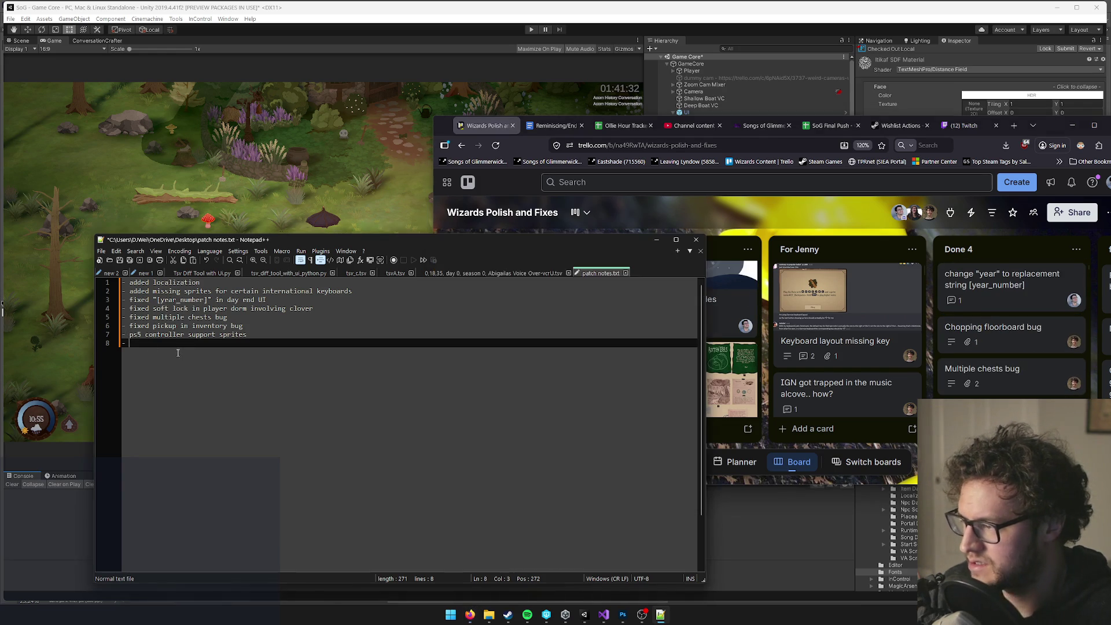
left_click(657, 239)
left_click(1073, 125)
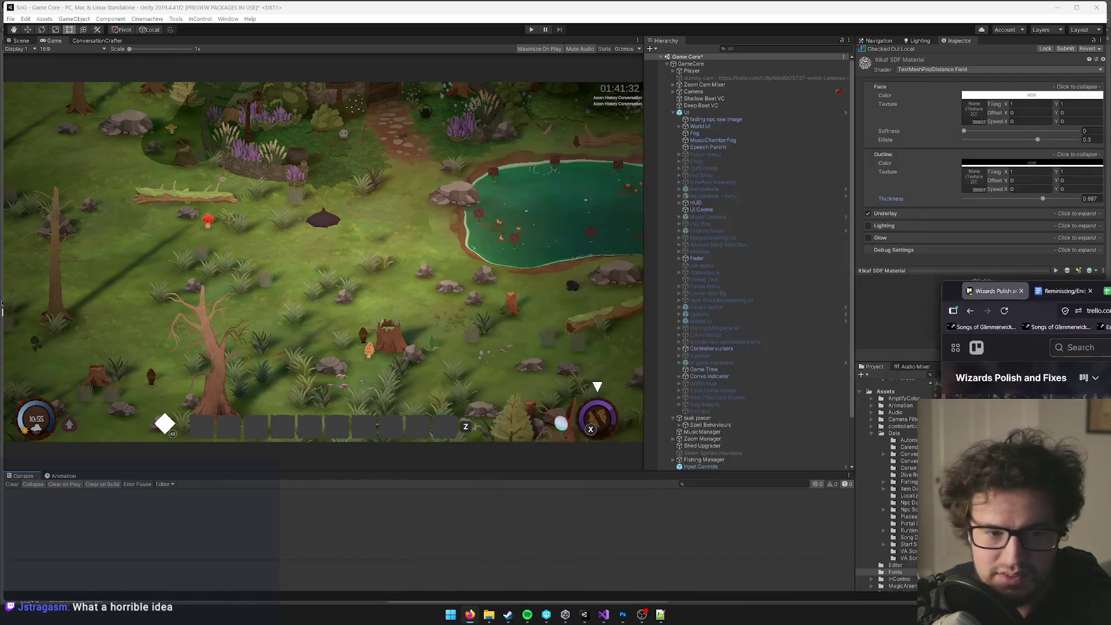
left_click(470, 615)
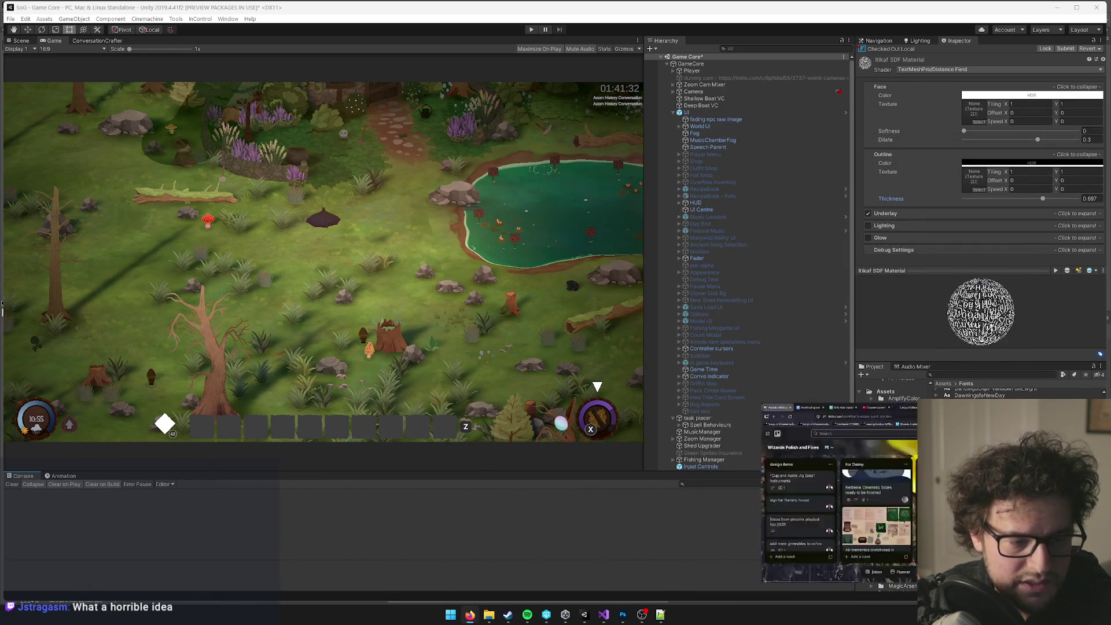
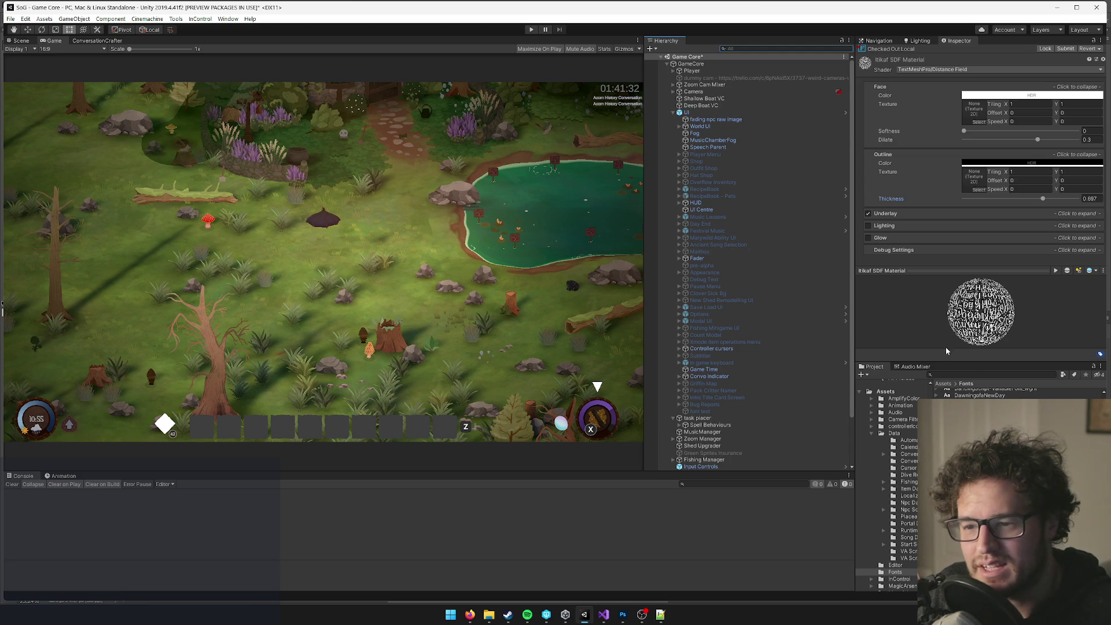
Switch to Perforce P4V and expand the default pending changelist to show its files.
scroll(1100, 392, "up", 10)
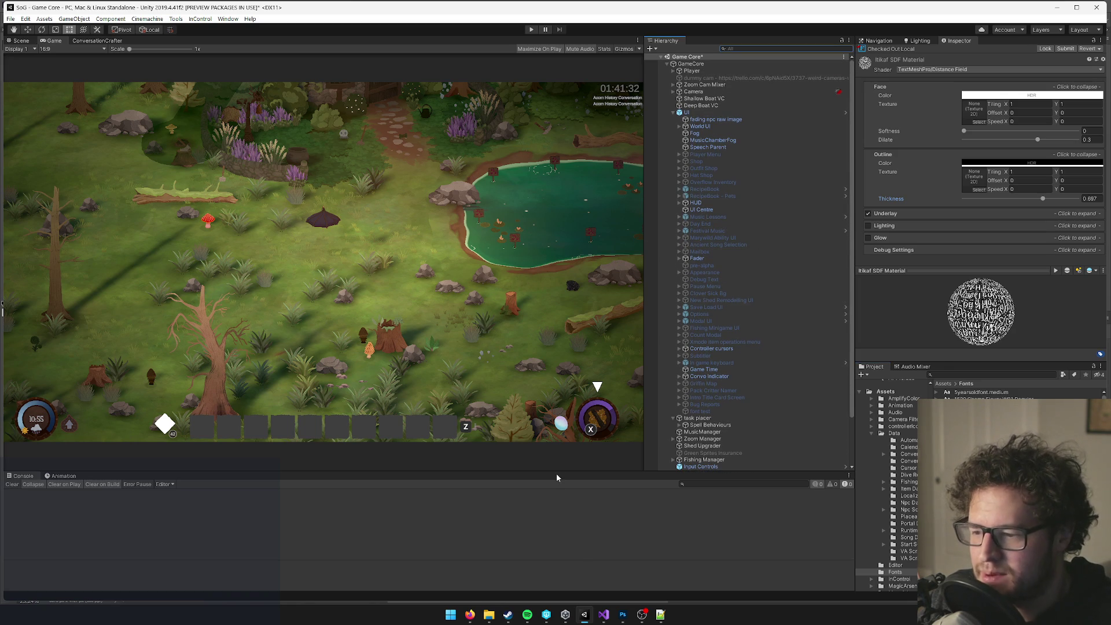
left_click(623, 615)
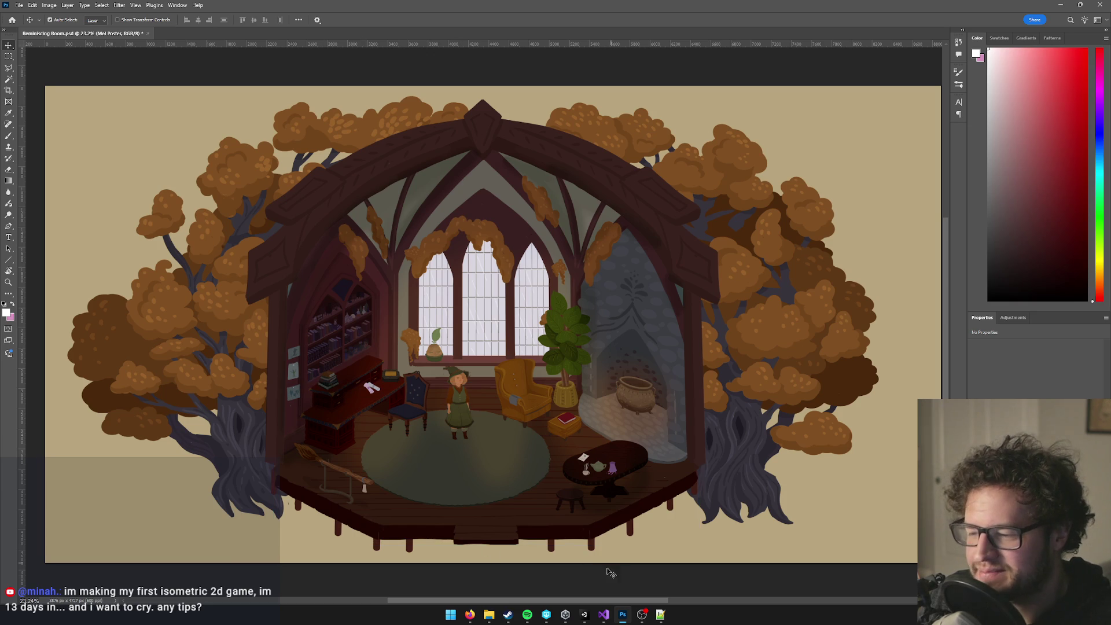
left_click(585, 615)
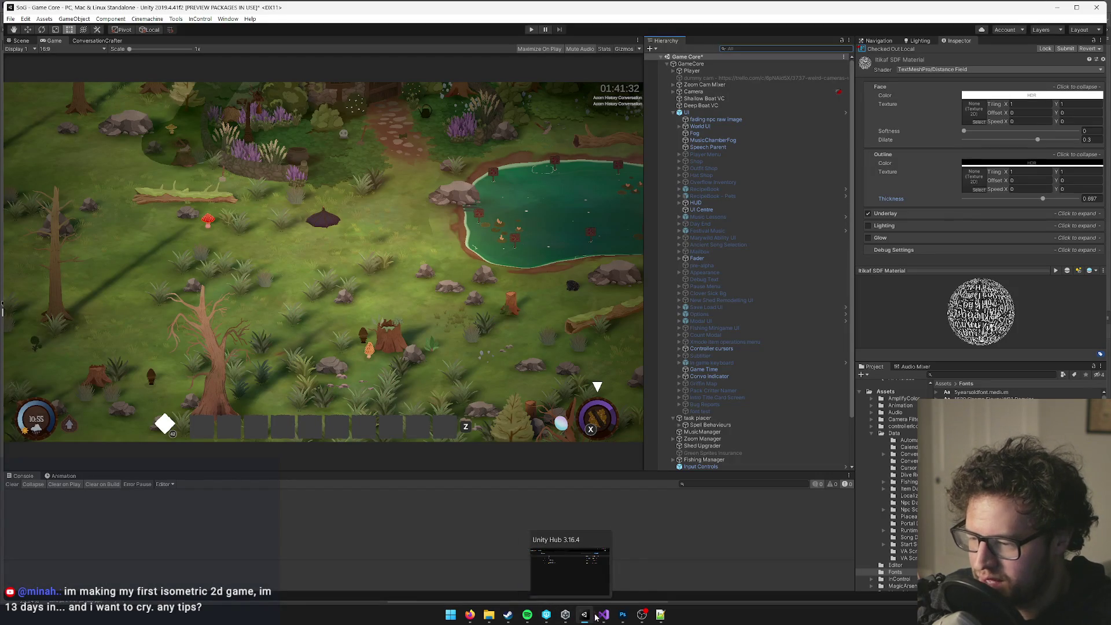
mouse_move(603, 615)
left_click(547, 615)
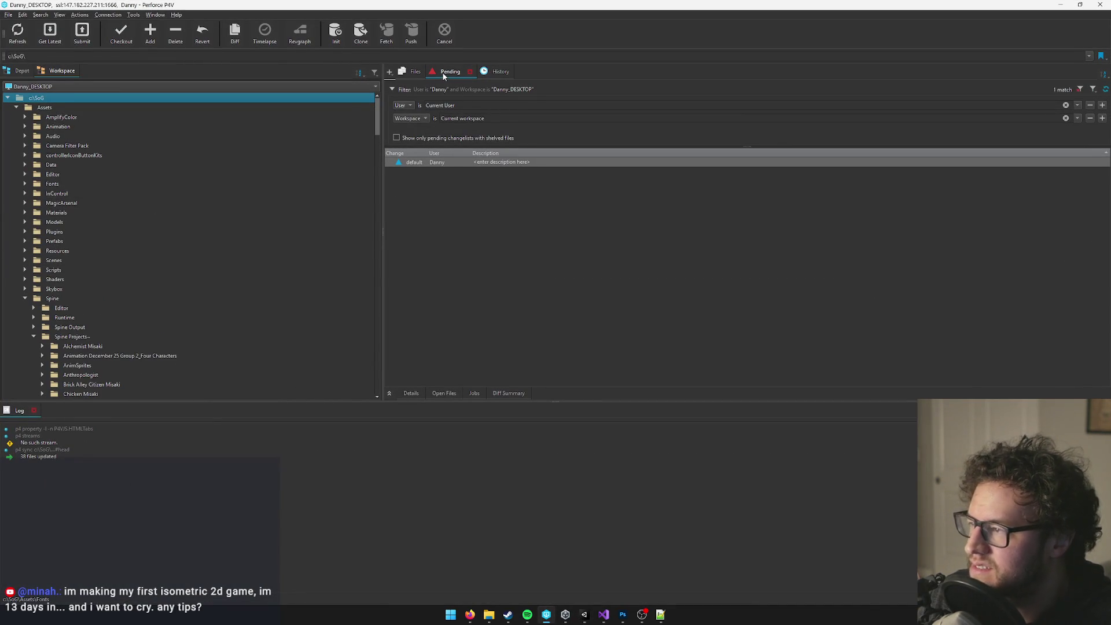
left_click(389, 162)
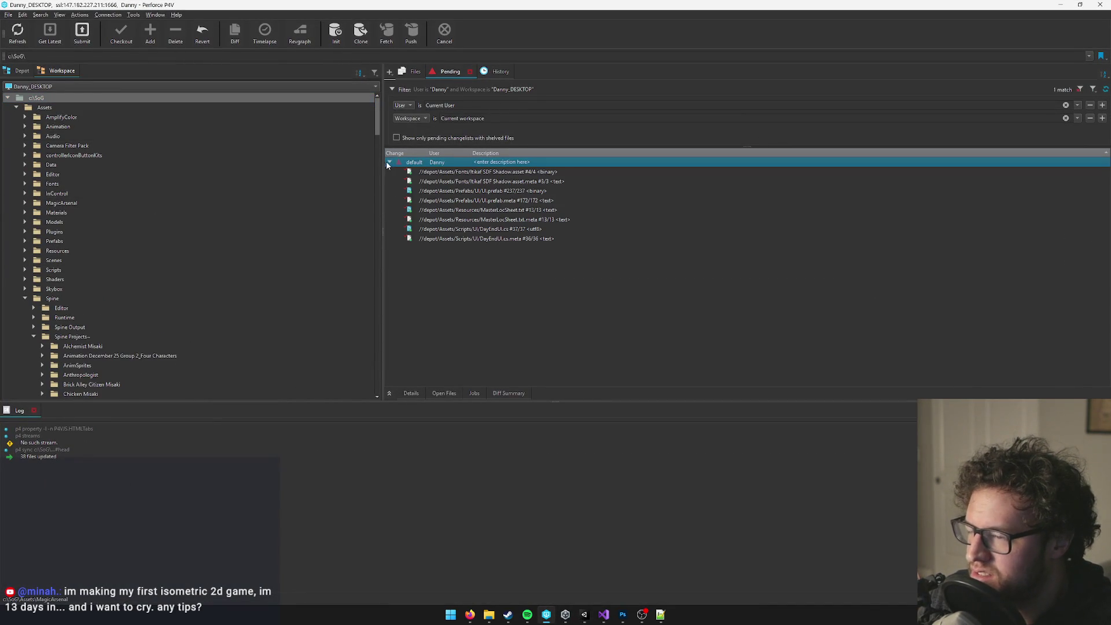
Submit the changelist described as fixing the day-end year number, restoring language options, updating master loc sheet.
key("ctrl+s")
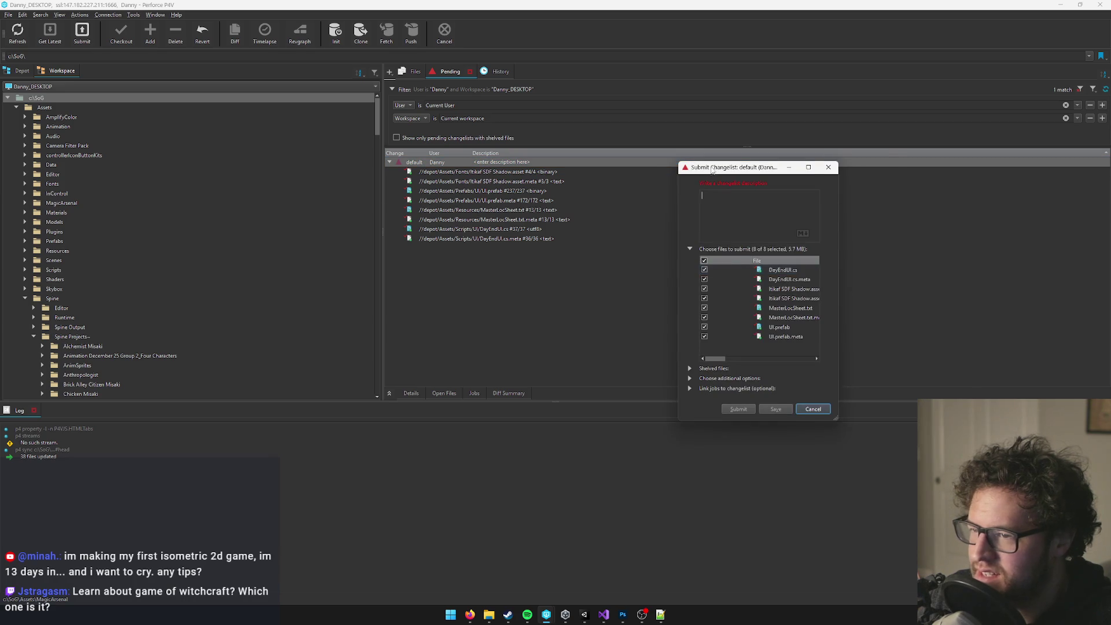
left_click_drag(712, 168, 767, 165)
type("fixing U")
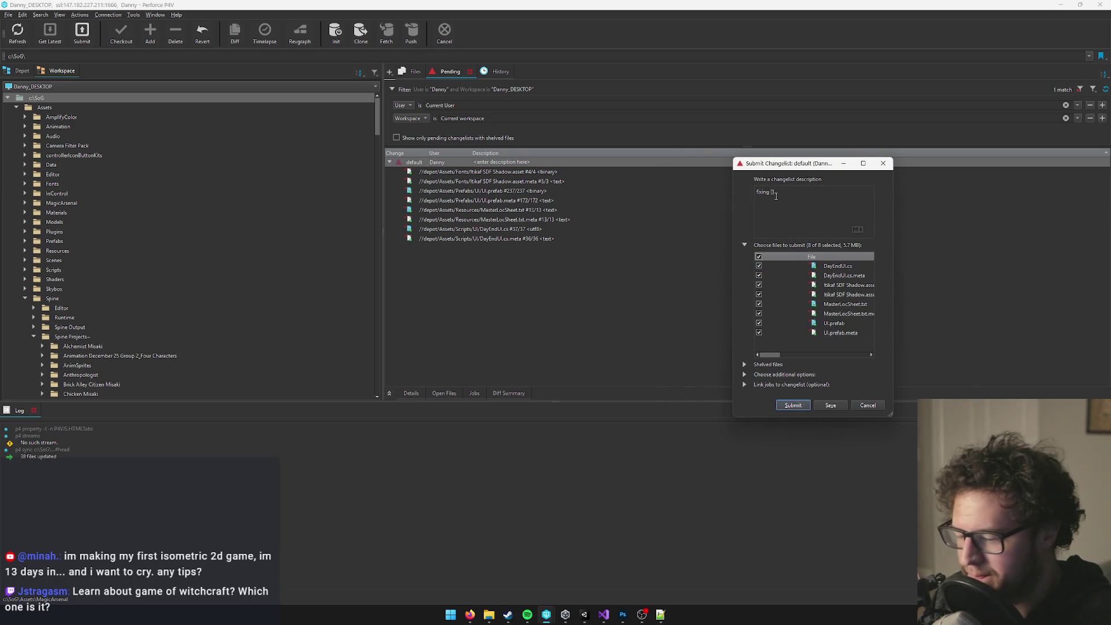
type("year]")
type("number]")
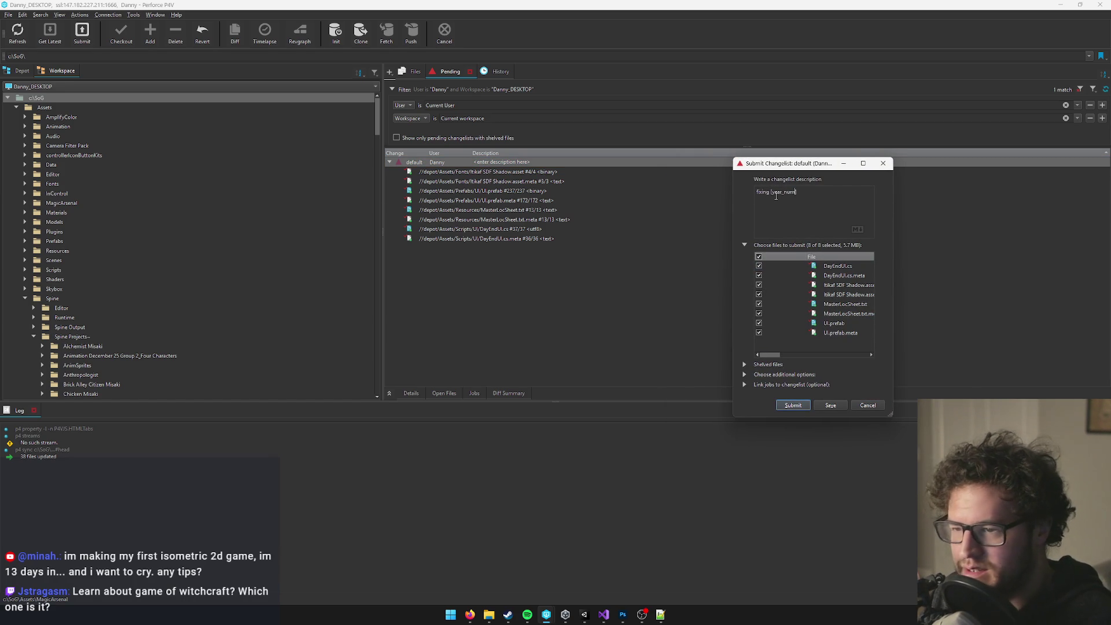
type("in day end,")
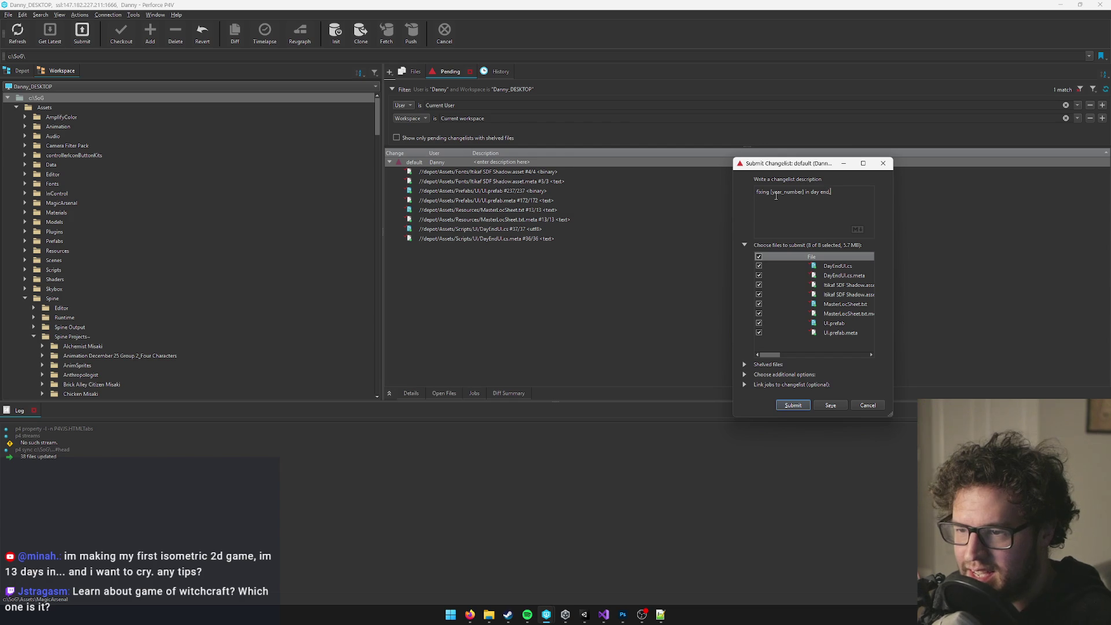
type(" and adding back")
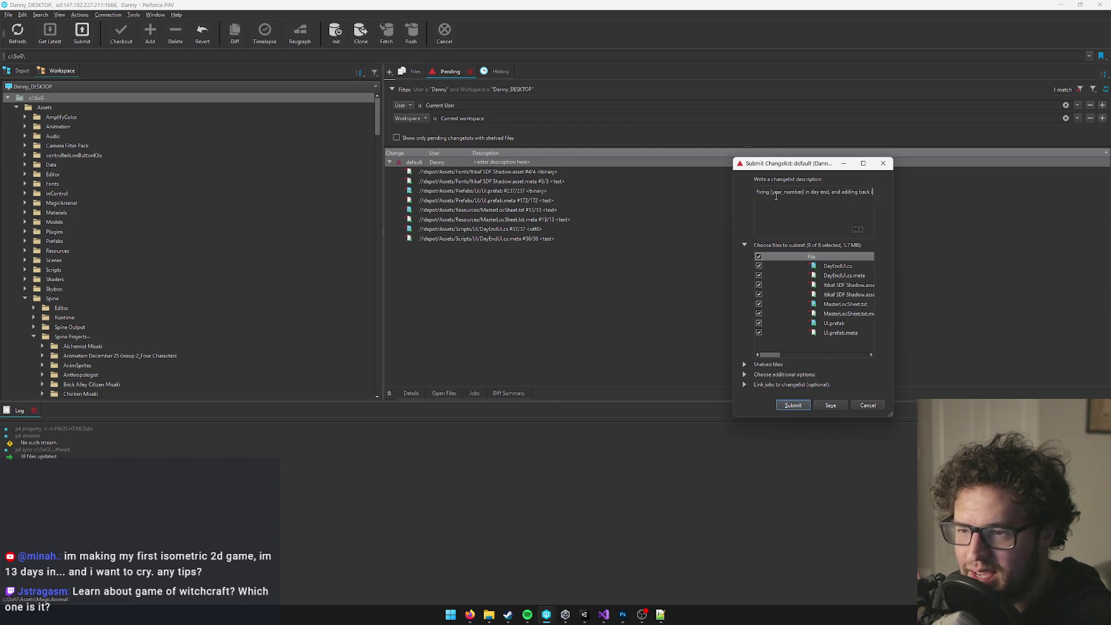
type(" in language options")
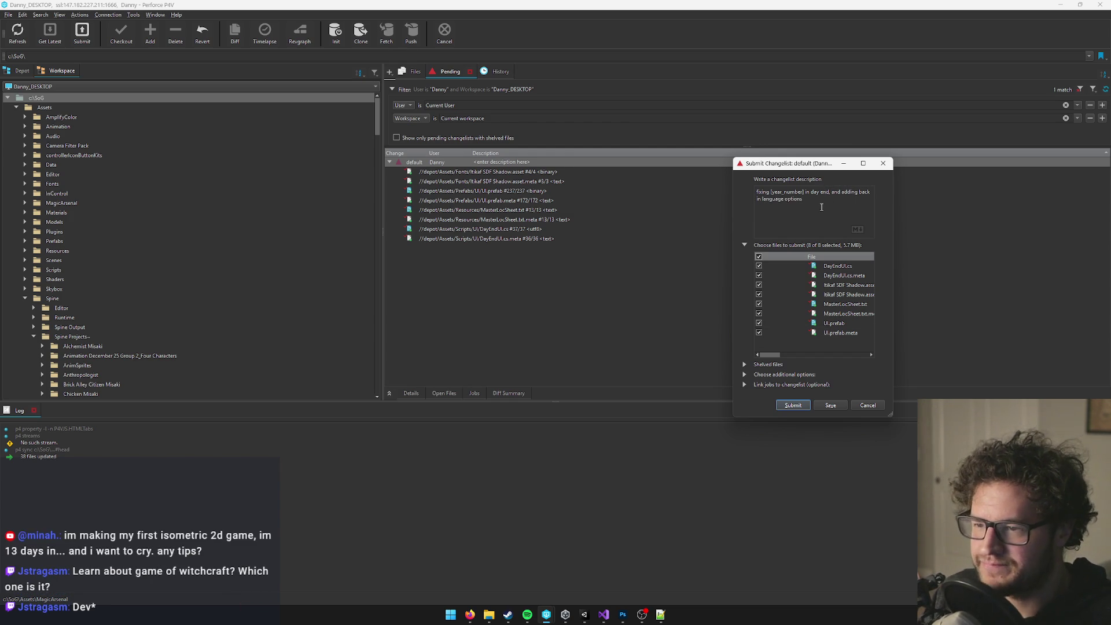
type(", updating loc")
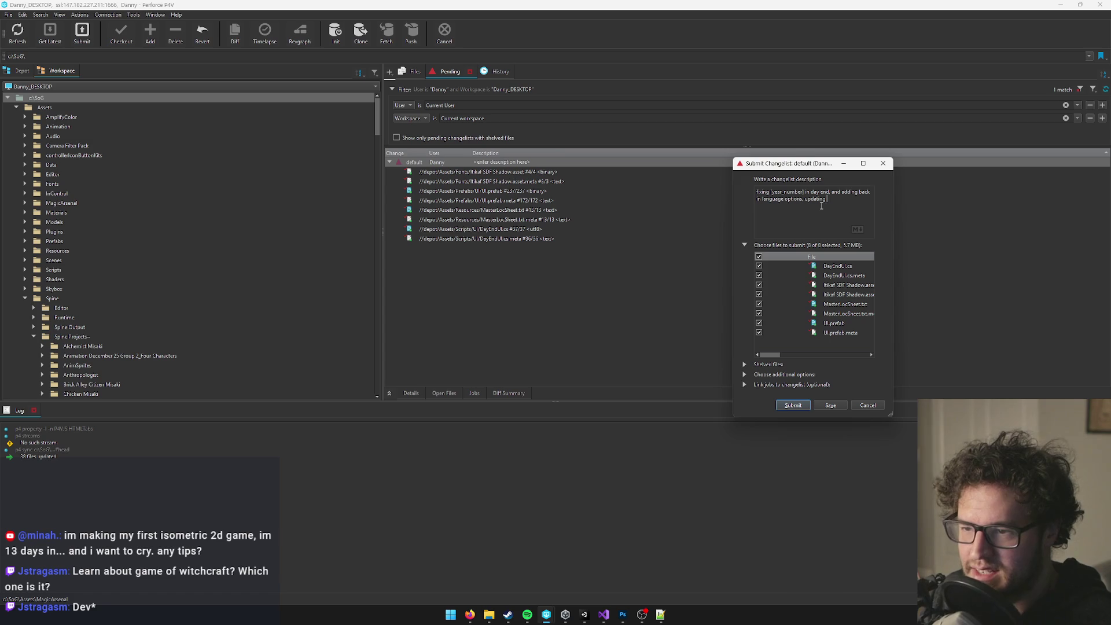
key("BackSpace")
key("BackSpace")
key("BackSpace")
type("master loc sheet to first pass")
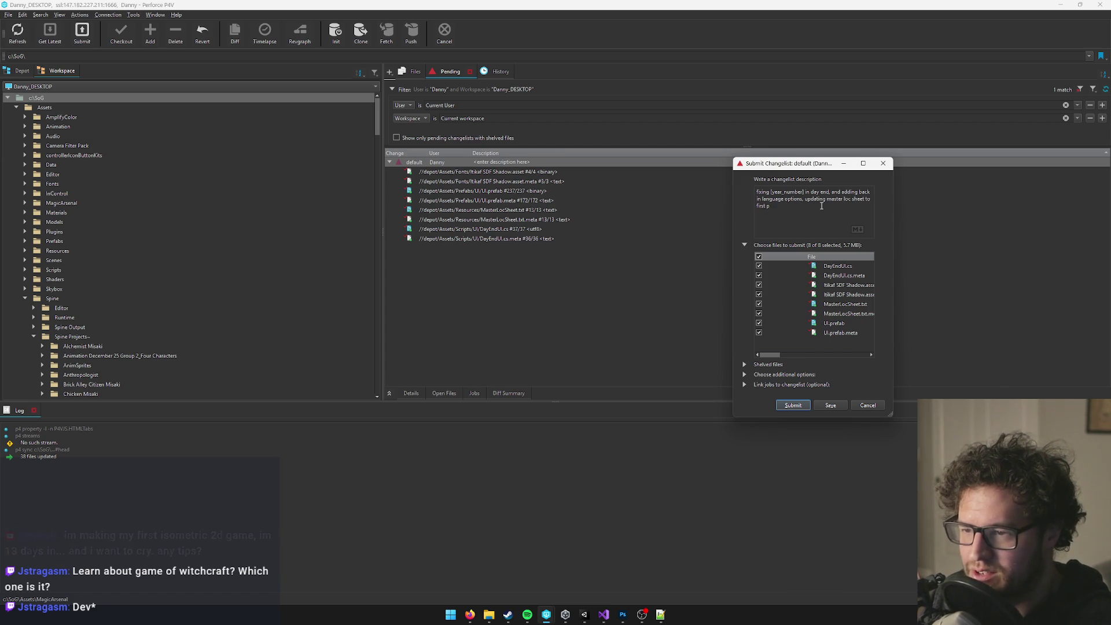
type(" of real tr")
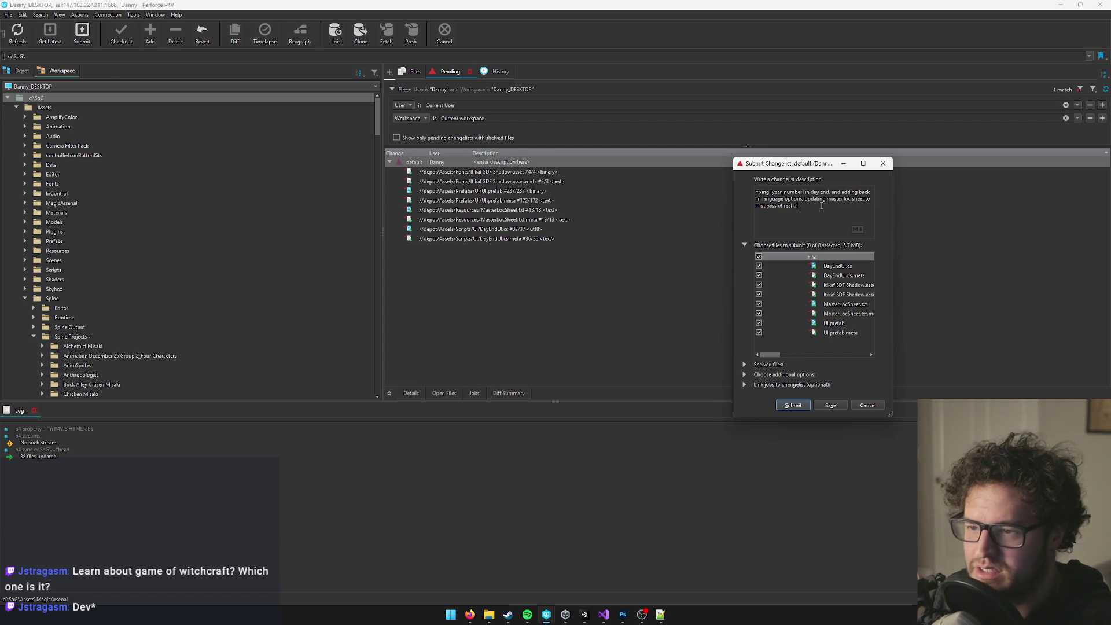
type("anslations")
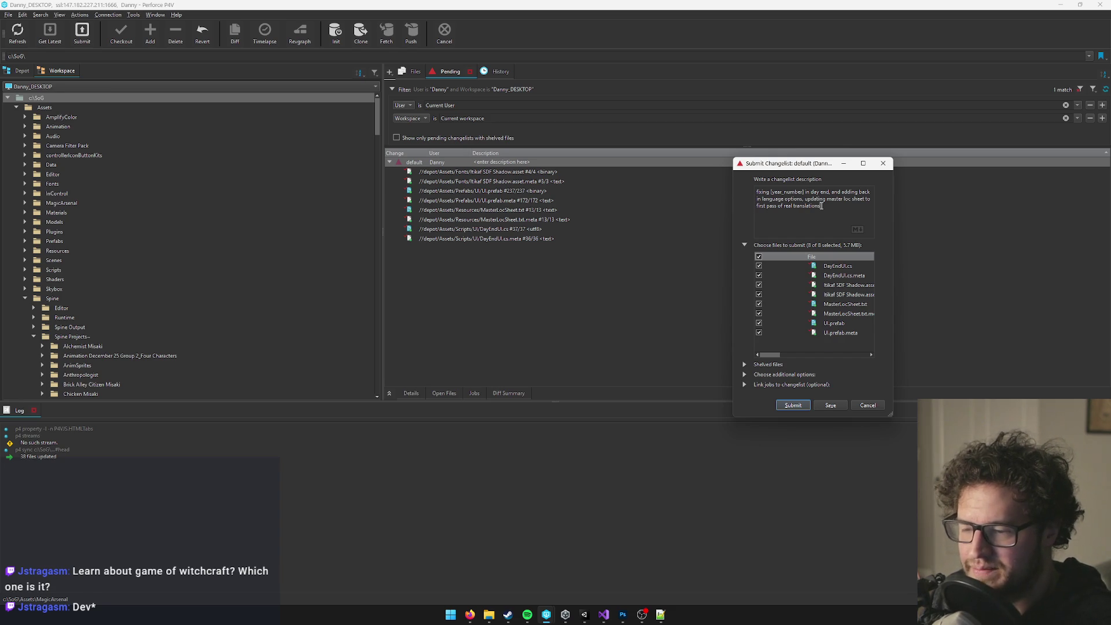
left_click(804, 405)
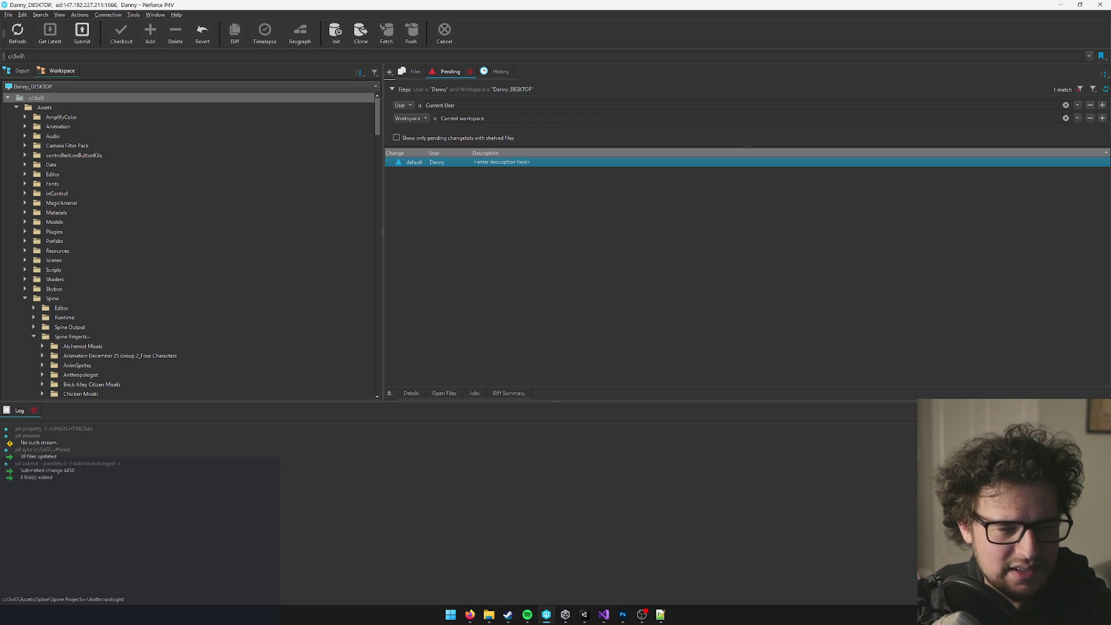
Let the submit finish, then collapse the Spine Projects~ folder in the workspace tree.
key("alt+Tab")
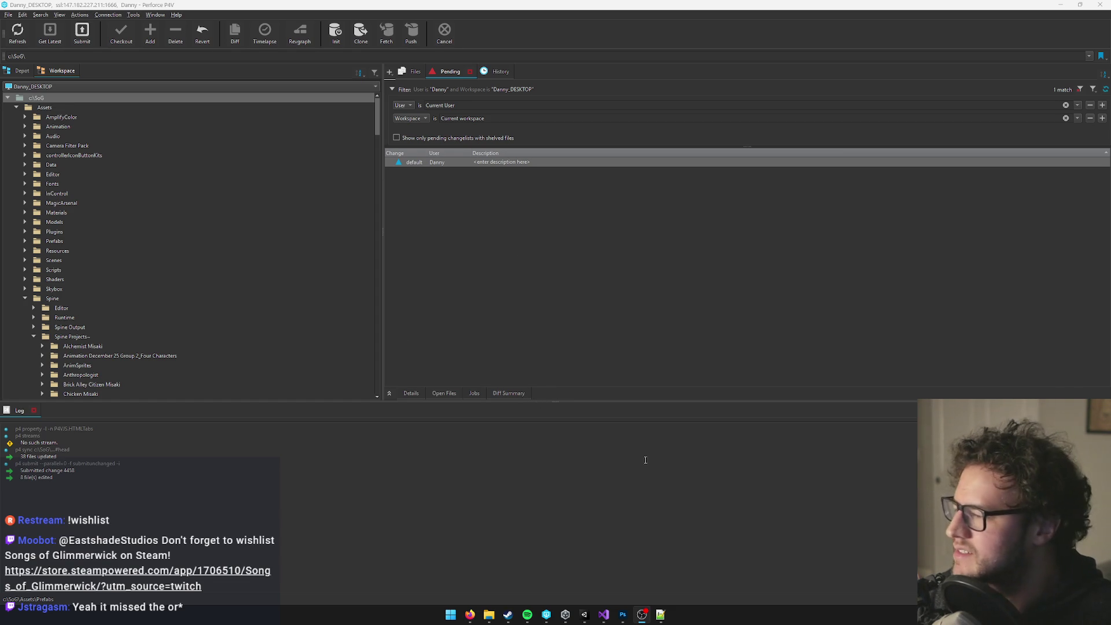
left_click(33, 337)
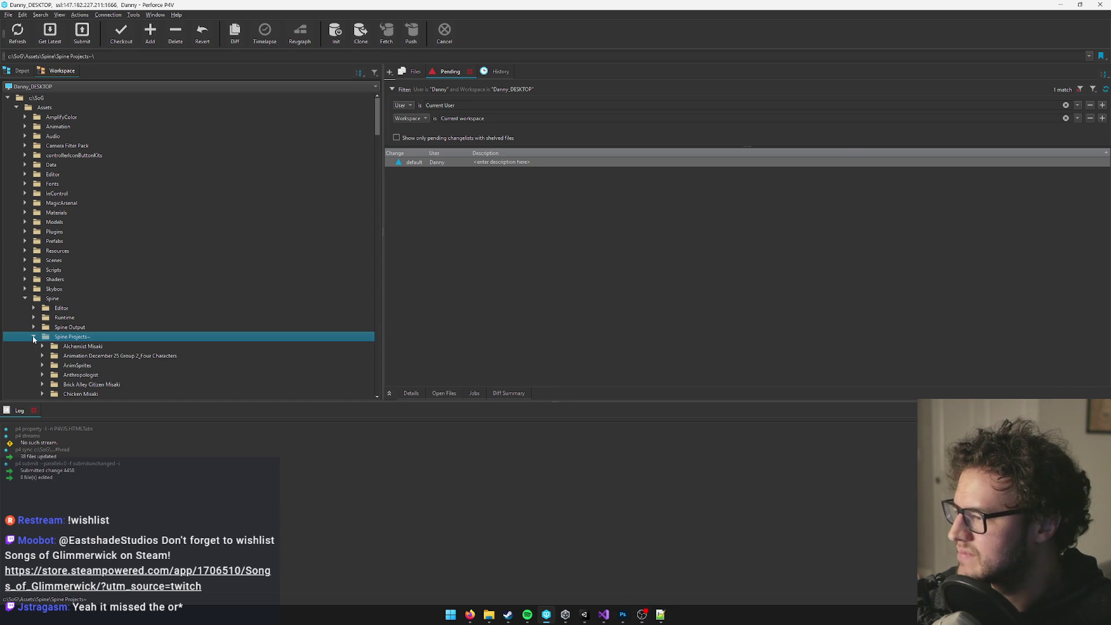
Expand the Models folder and its blends~ subfolder in the P4V workspace tree.
left_click(82, 229)
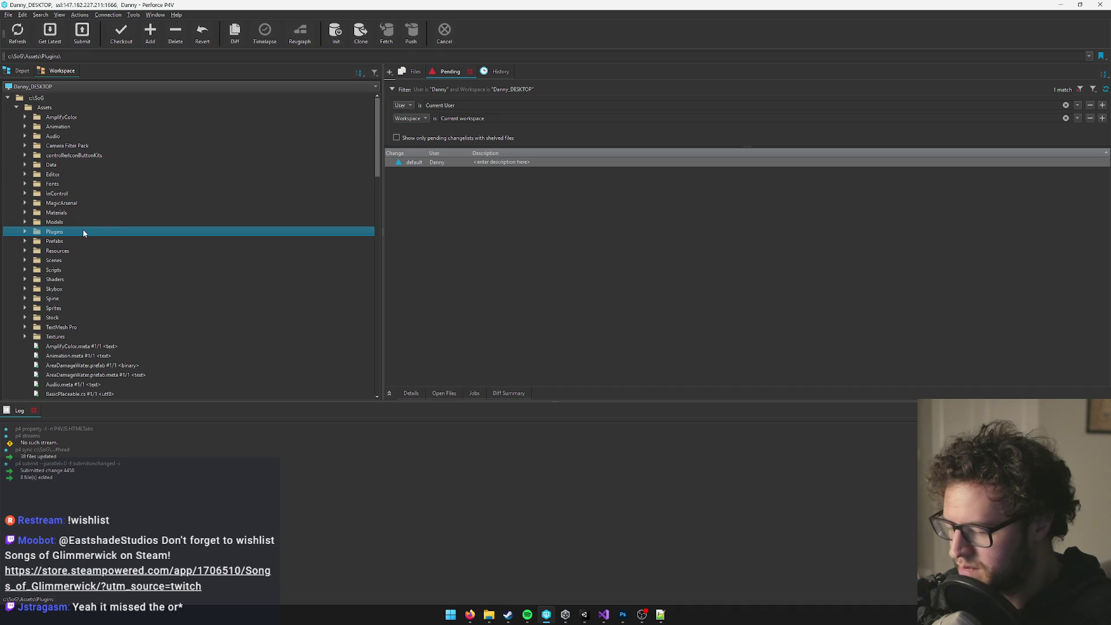
scroll(86, 226, "up", 8)
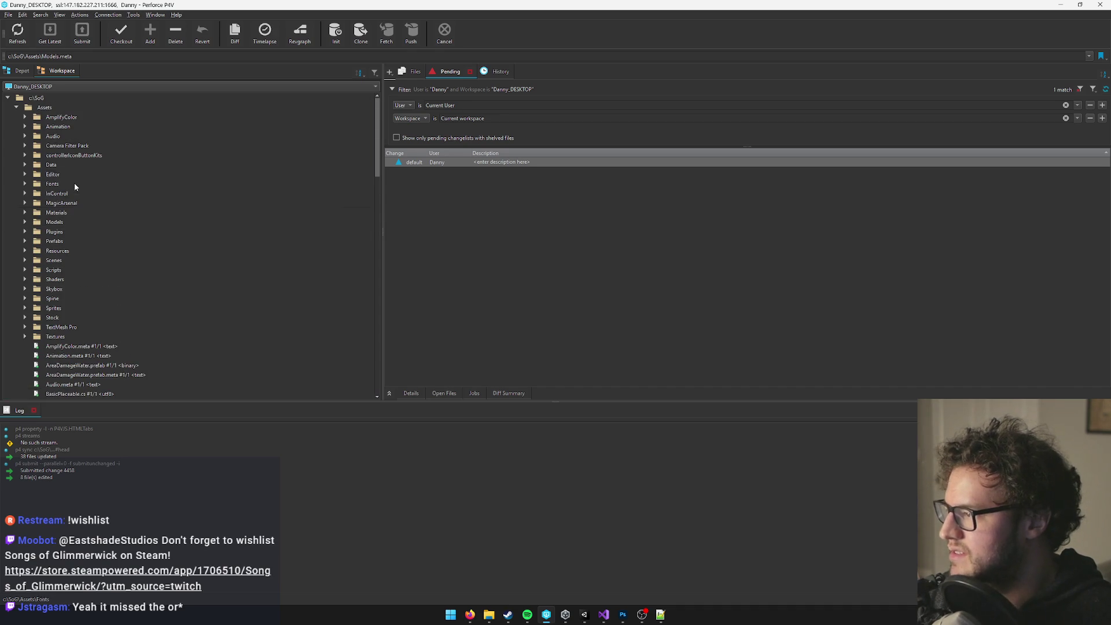
left_click(72, 137)
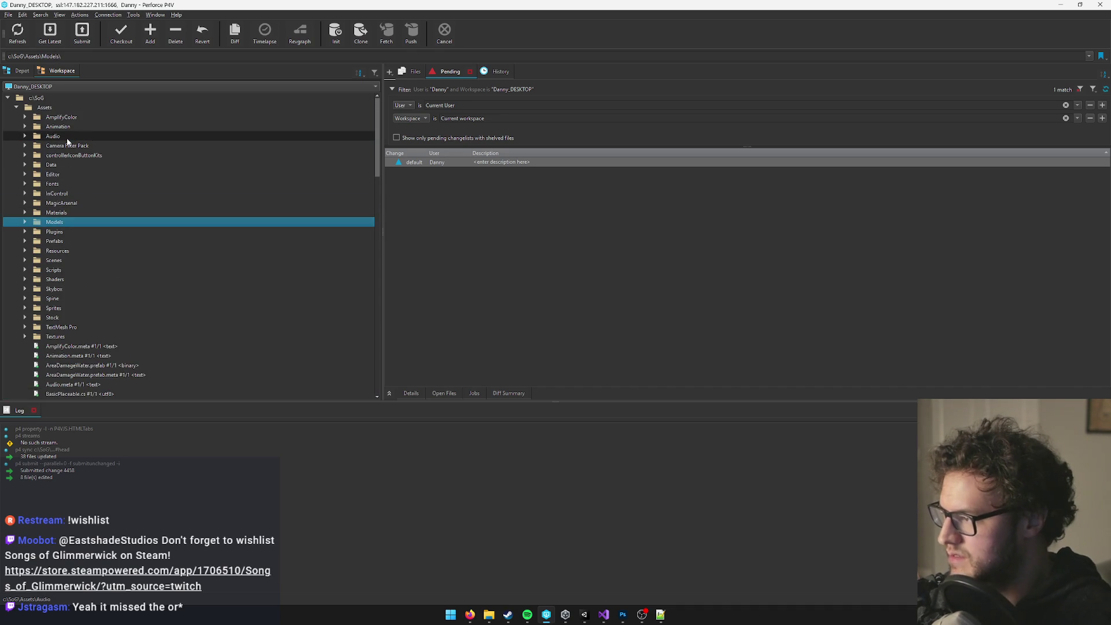
left_click(25, 222)
left_click(33, 232)
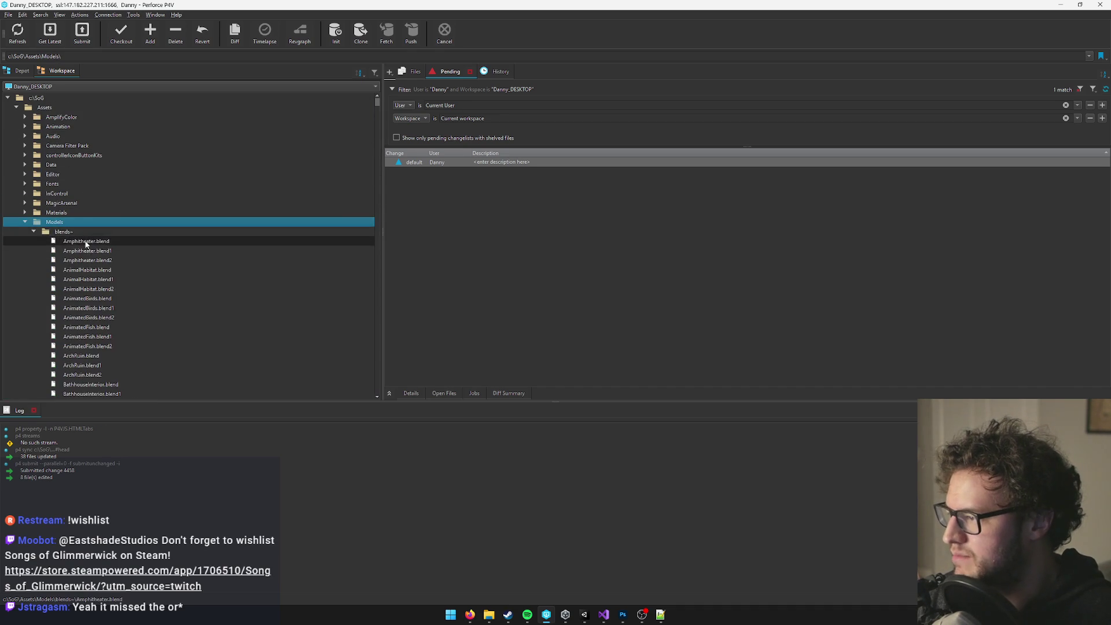
left_click(87, 242)
Find HeadmistressOfficeInterior.blend in the blends~ list and open it in Blender.
scroll(153, 256, "down", 4)
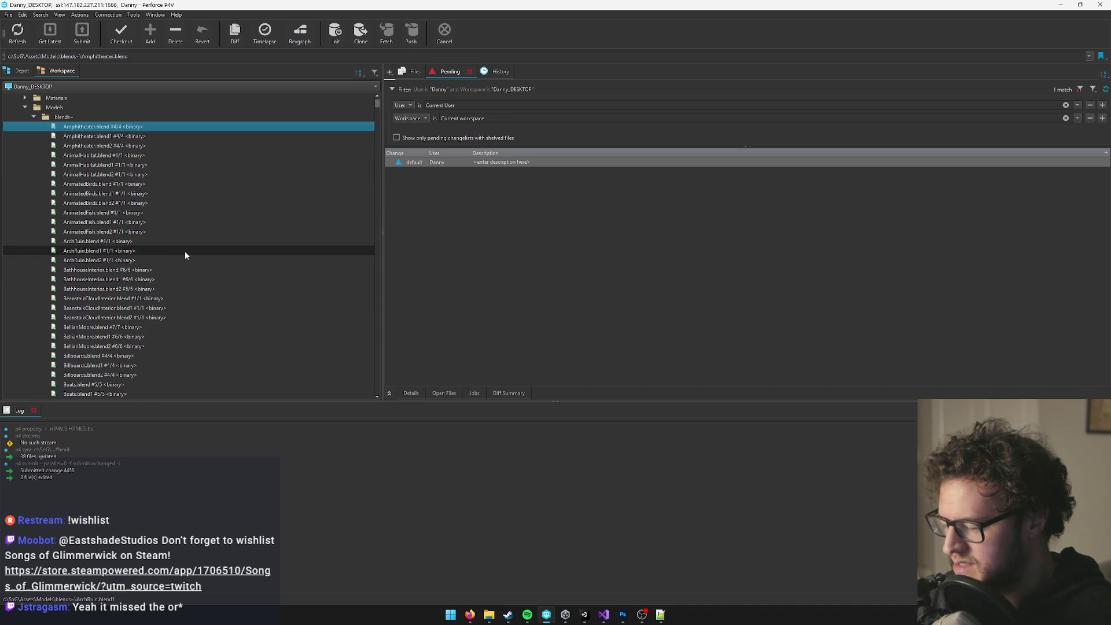
scroll(185, 251, "down", 12)
scroll(181, 249, "down", 3)
scroll(215, 258, "up", 7)
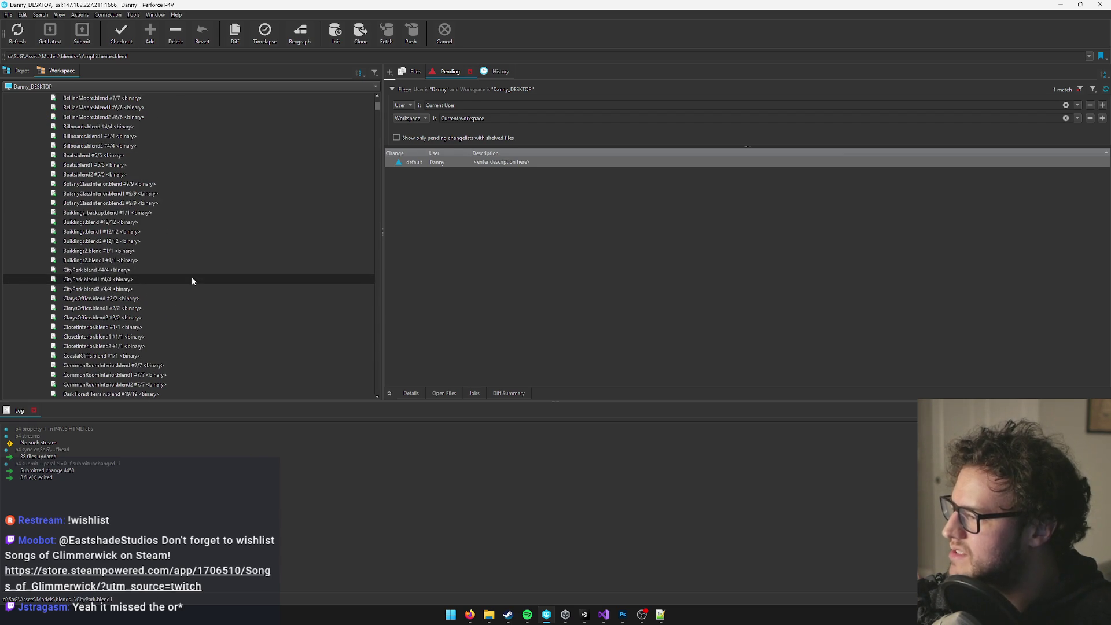
left_click(180, 184)
scroll(204, 207, "up", 1)
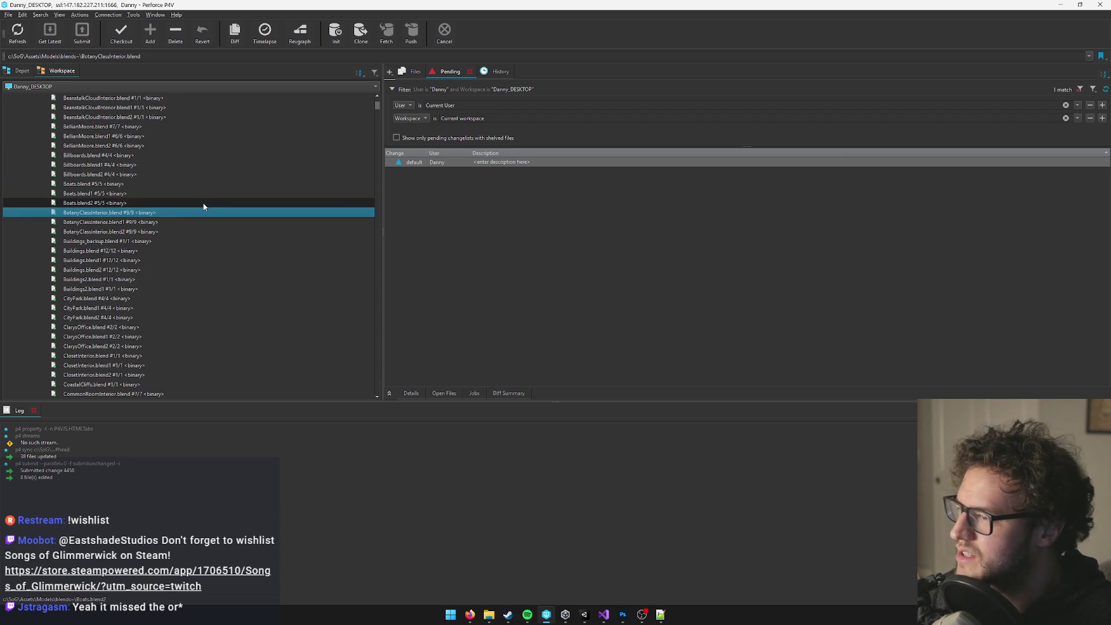
scroll(204, 206, "down", 20)
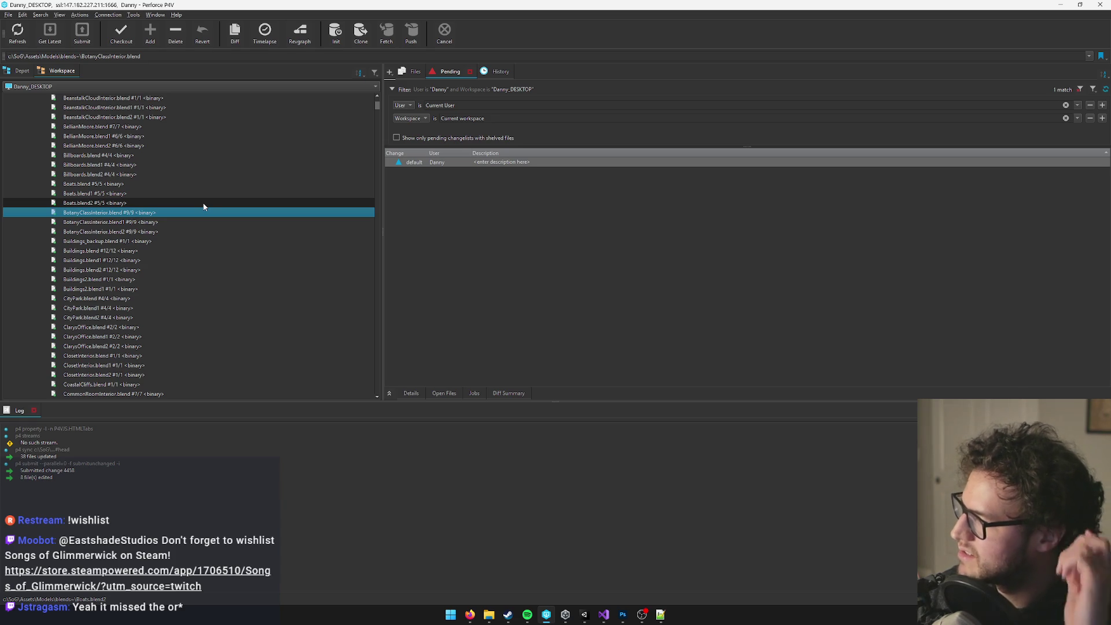
left_click(190, 177)
key("h")
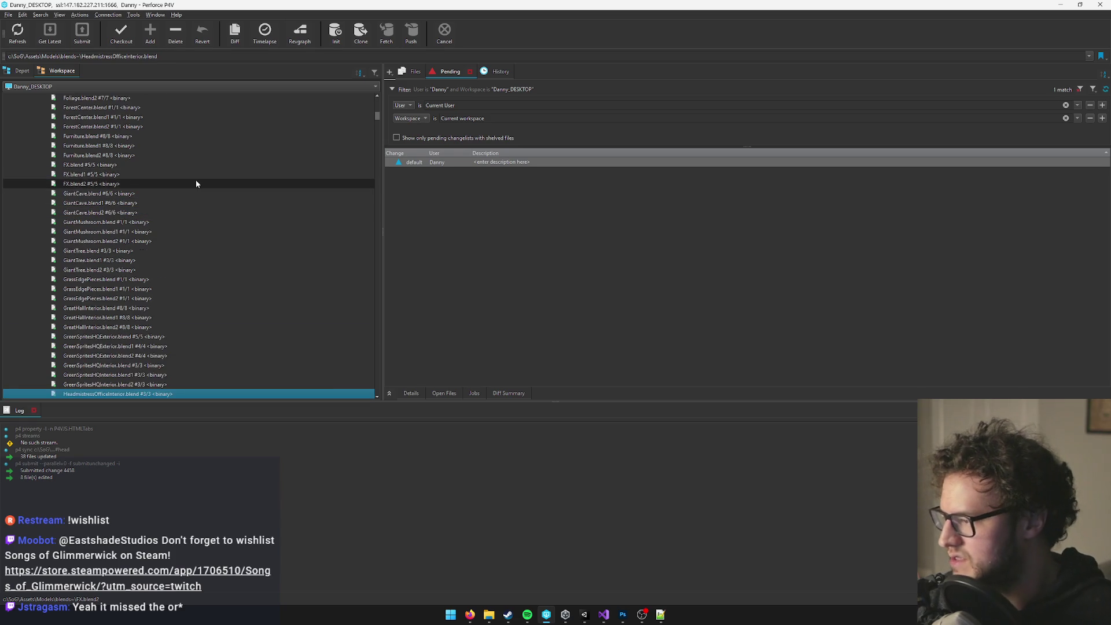
scroll(195, 179, "down", 3)
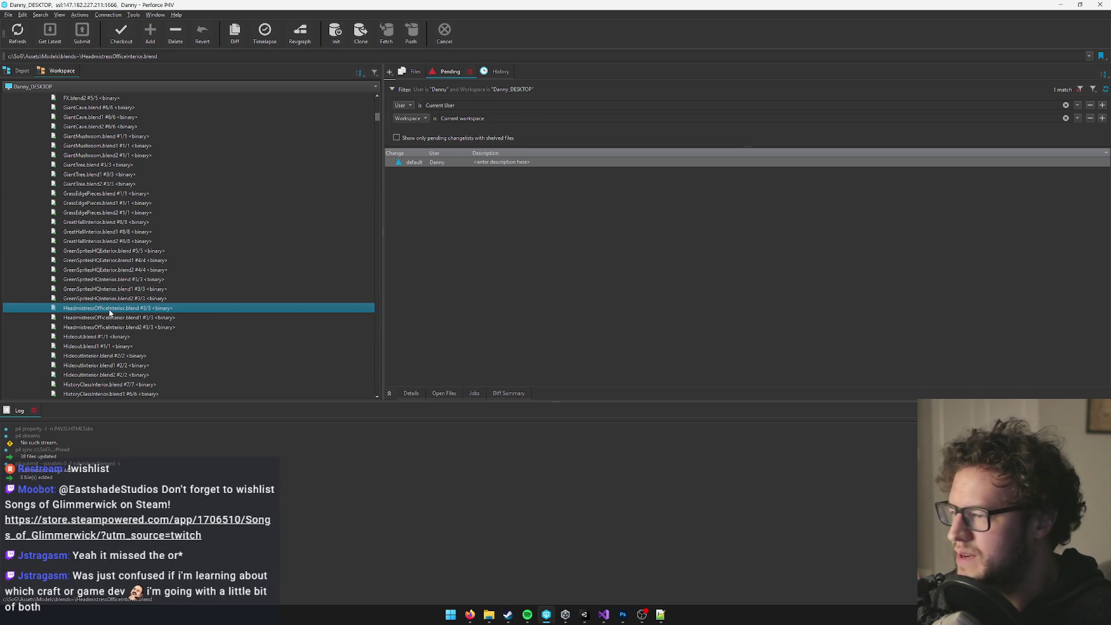
double_click(110, 312)
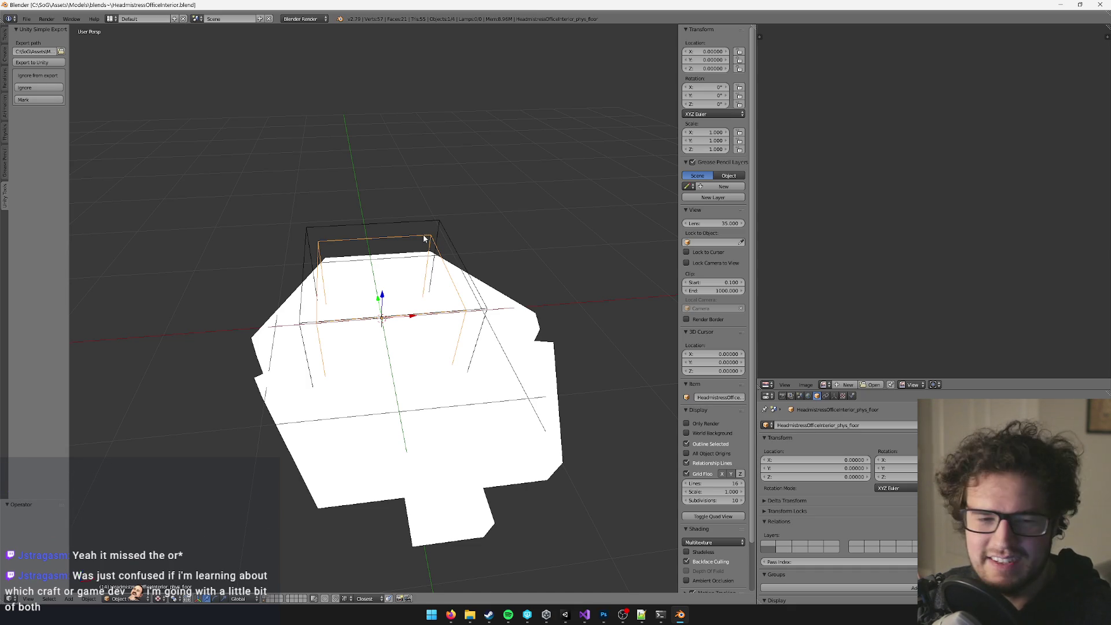
View the office floor from a lower angle, then bring up File > Save As.
key("KP_8")
key("KP_8")
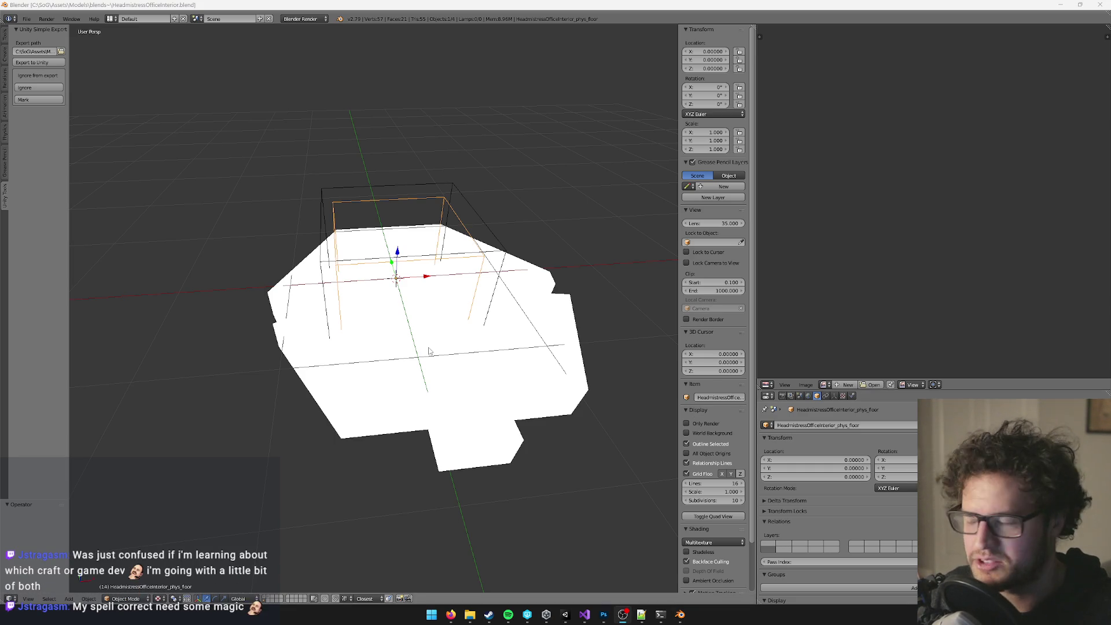
scroll(430, 304, "up", 4)
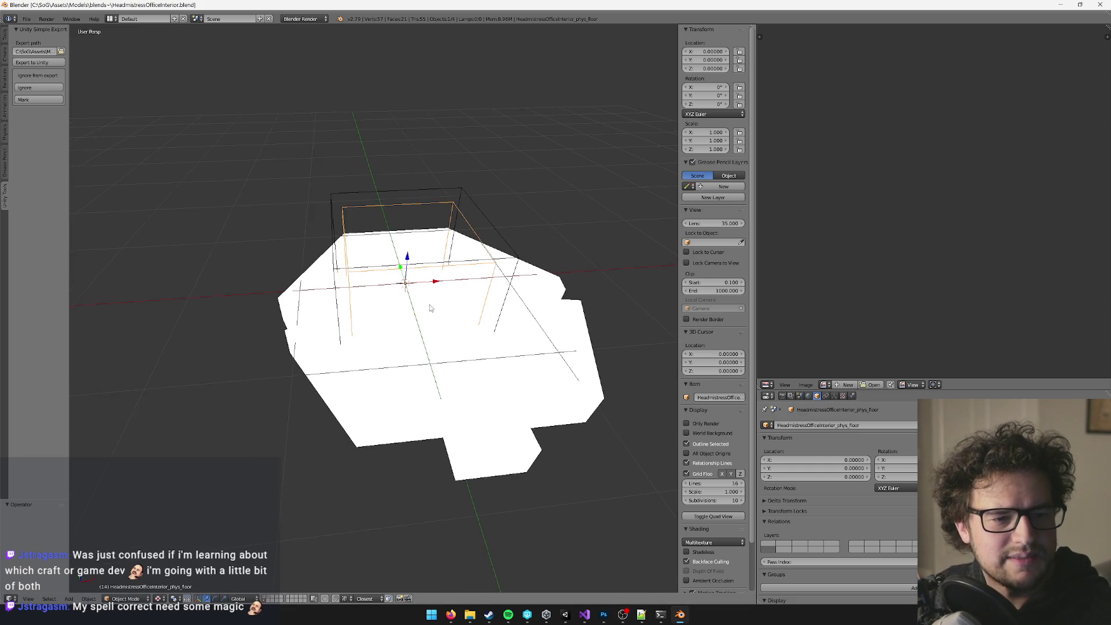
scroll(421, 246, "down", 3)
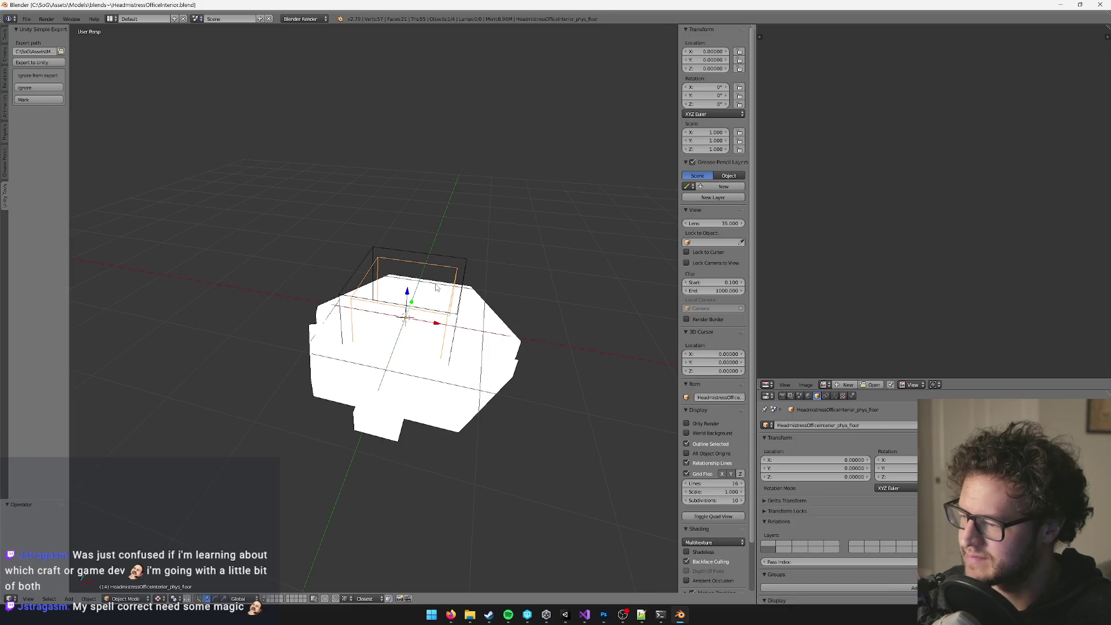
left_click(27, 19)
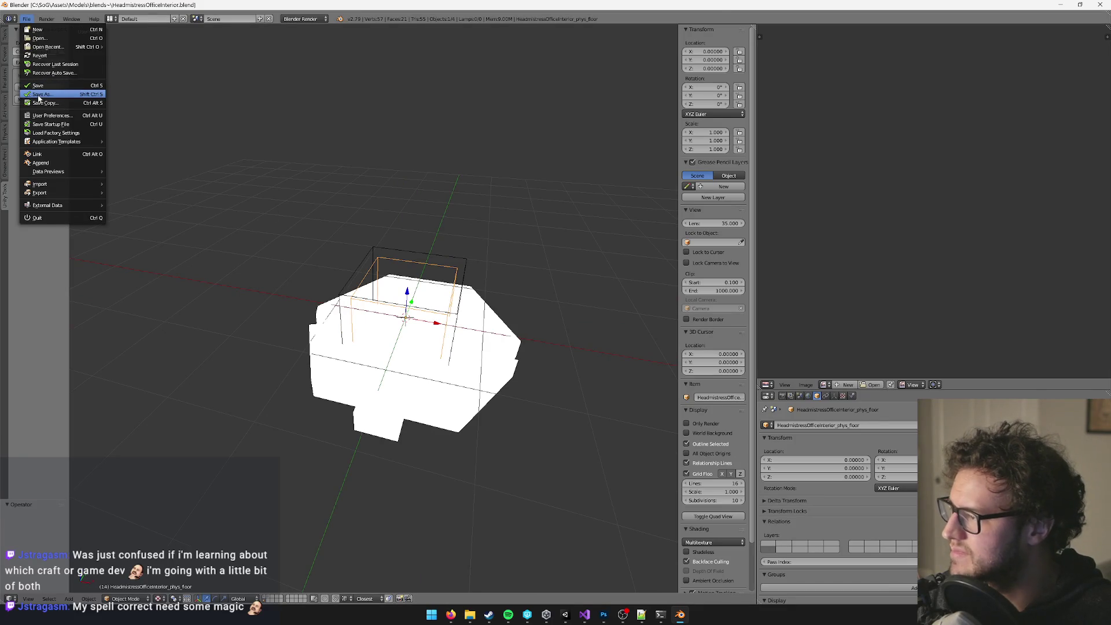
left_click(40, 95)
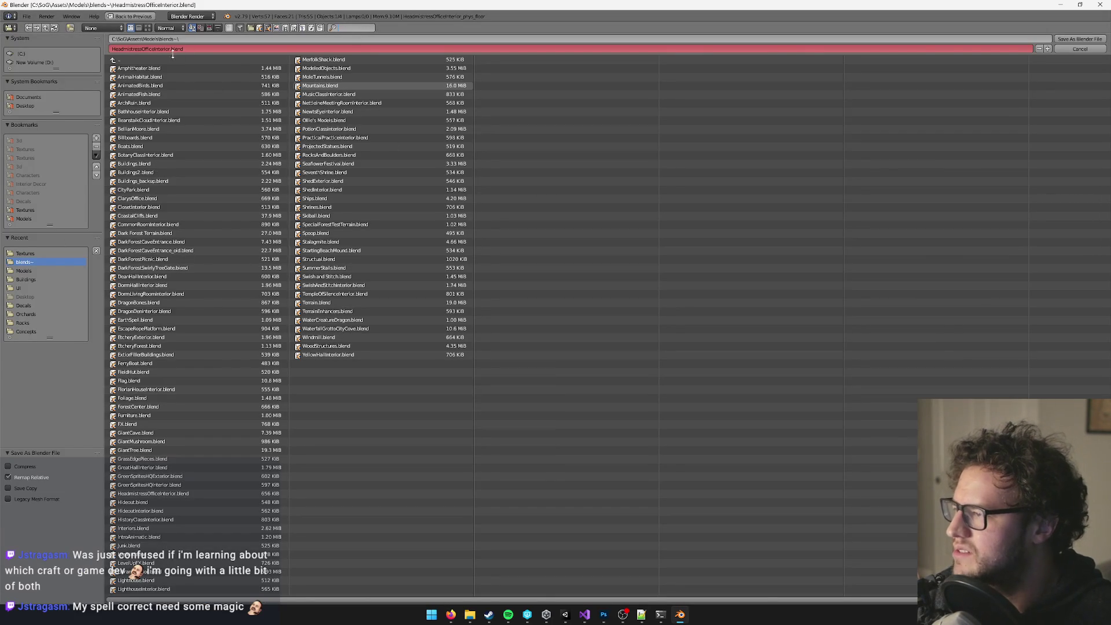
Save the scene as ReminiscingRoomInterior.blend in the blends~ folder.
key("BackSpace")
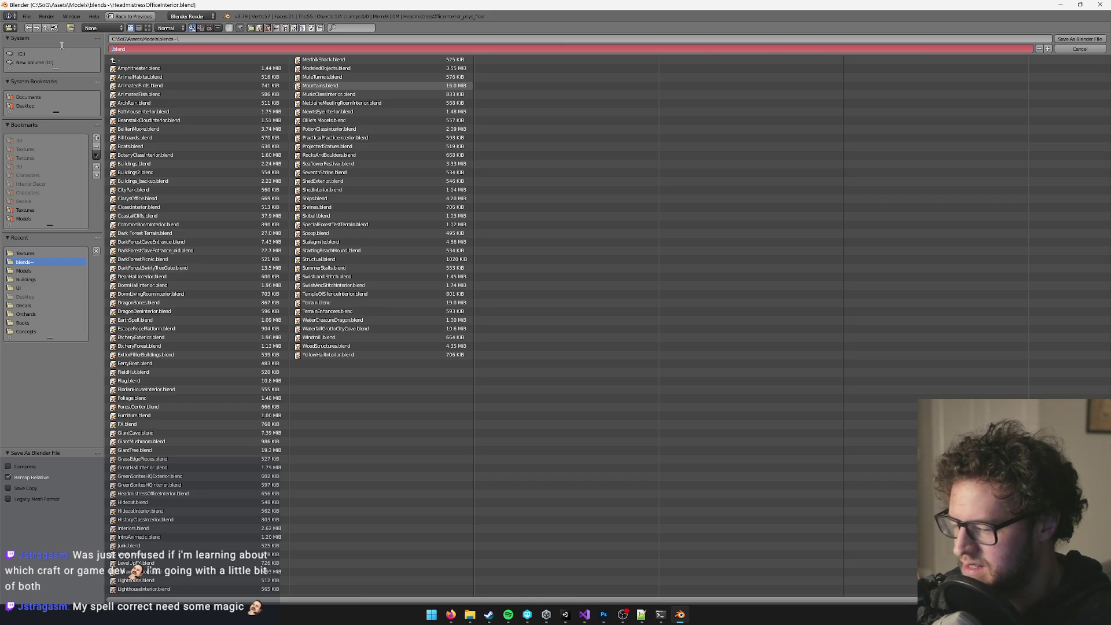
type("Rem")
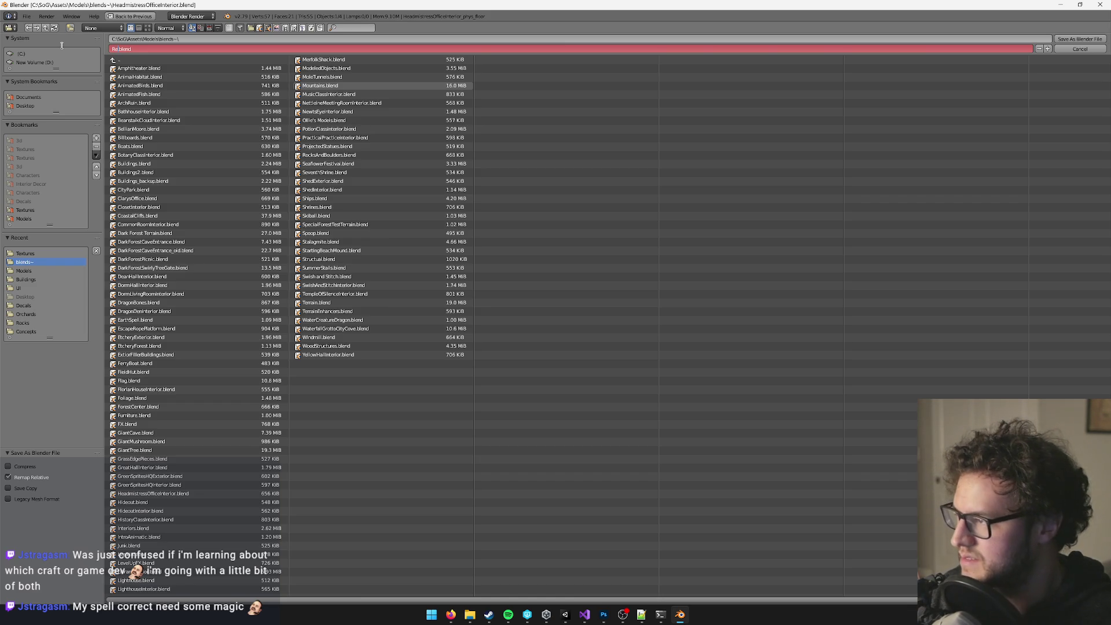
type("iniscingRoom")
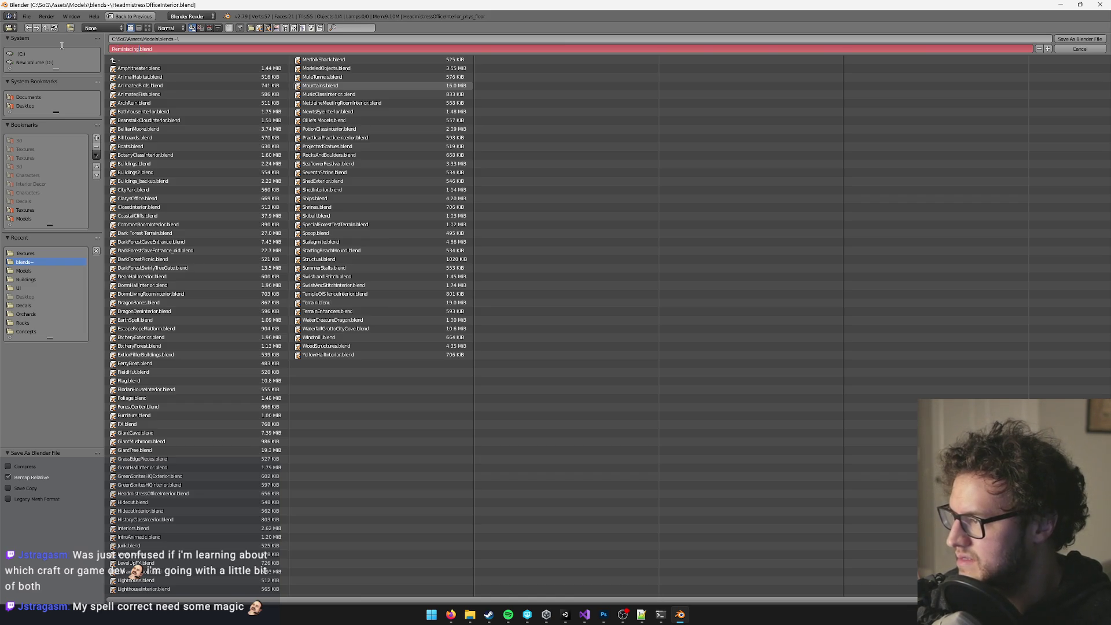
type("Interior")
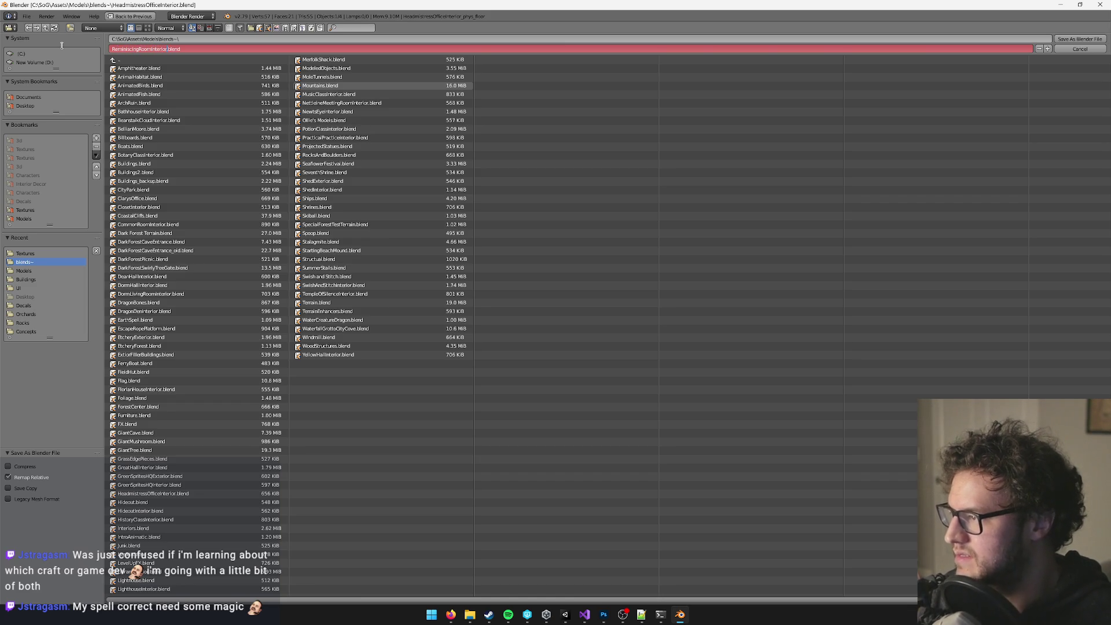
left_click(451, 614)
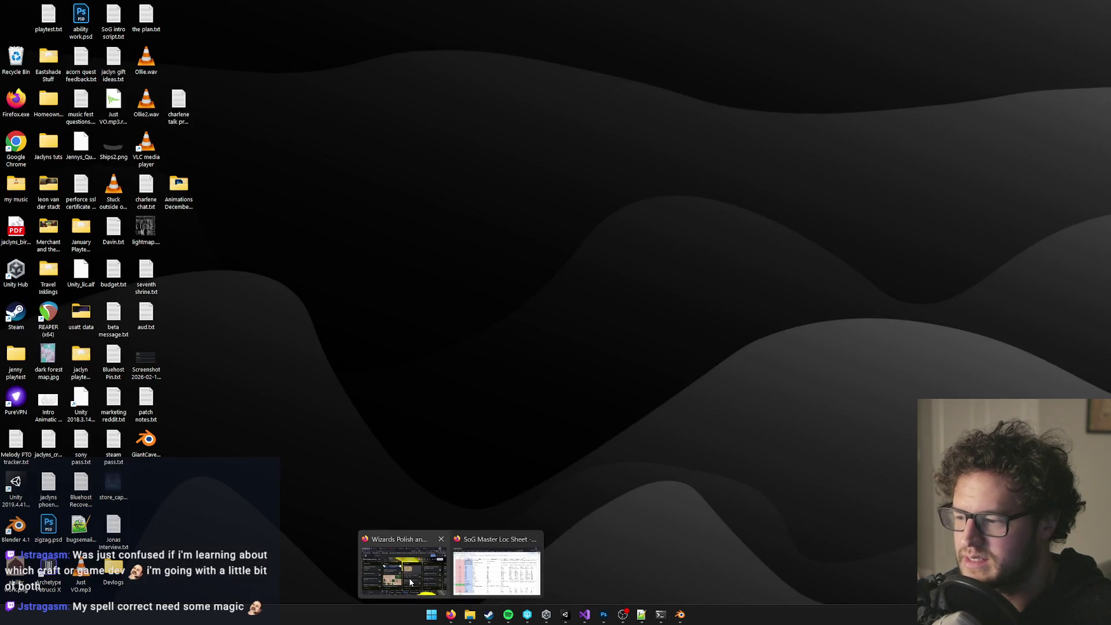
left_click(496, 570)
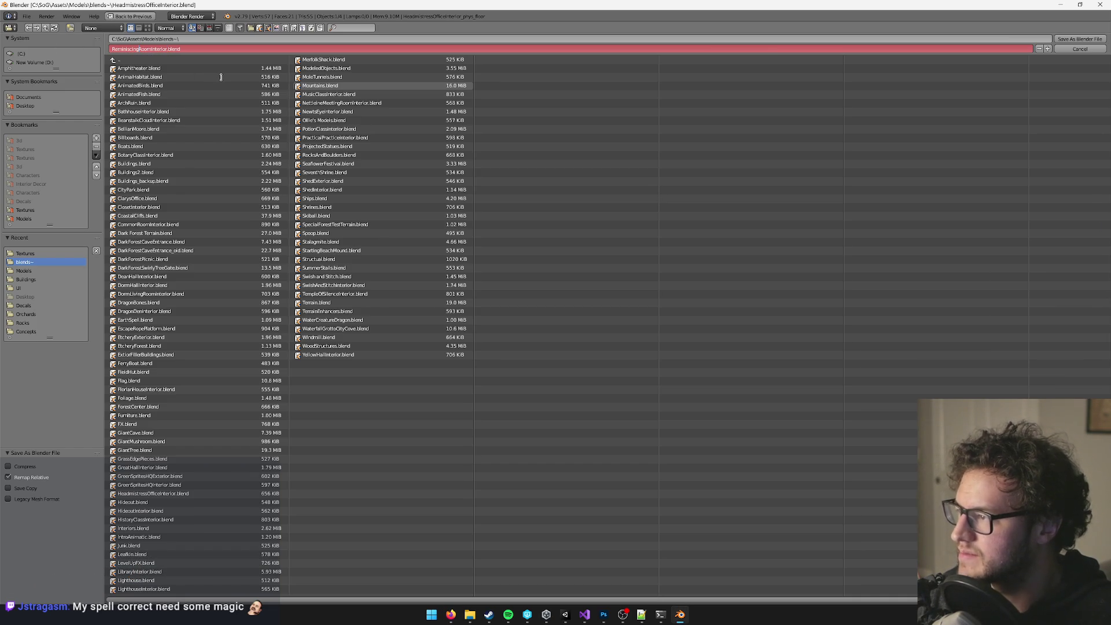
left_click(198, 49)
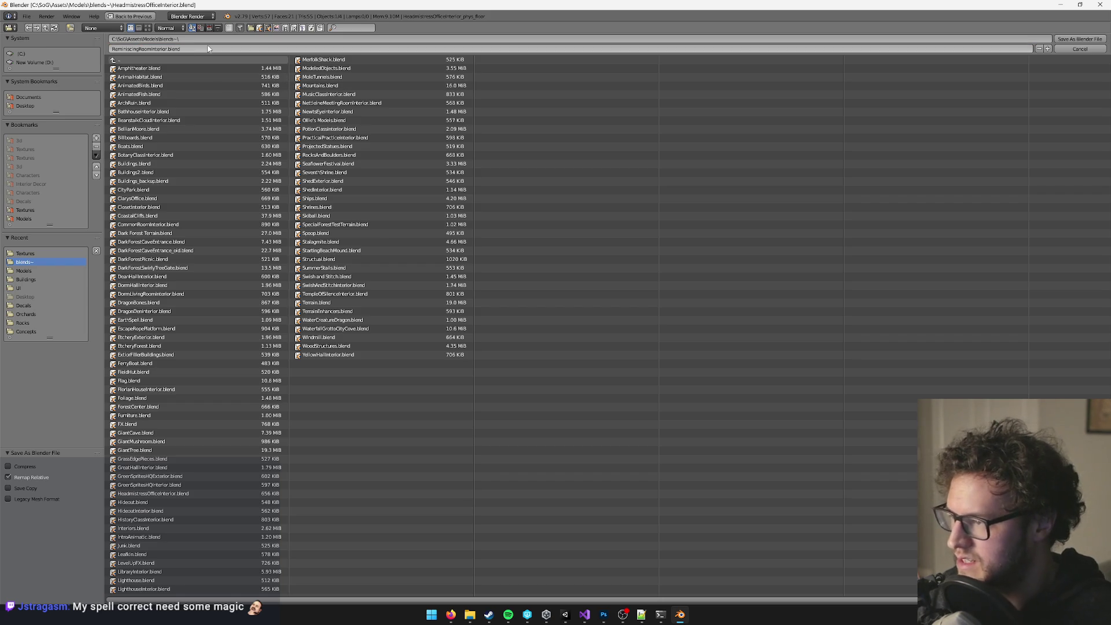
key("Escape")
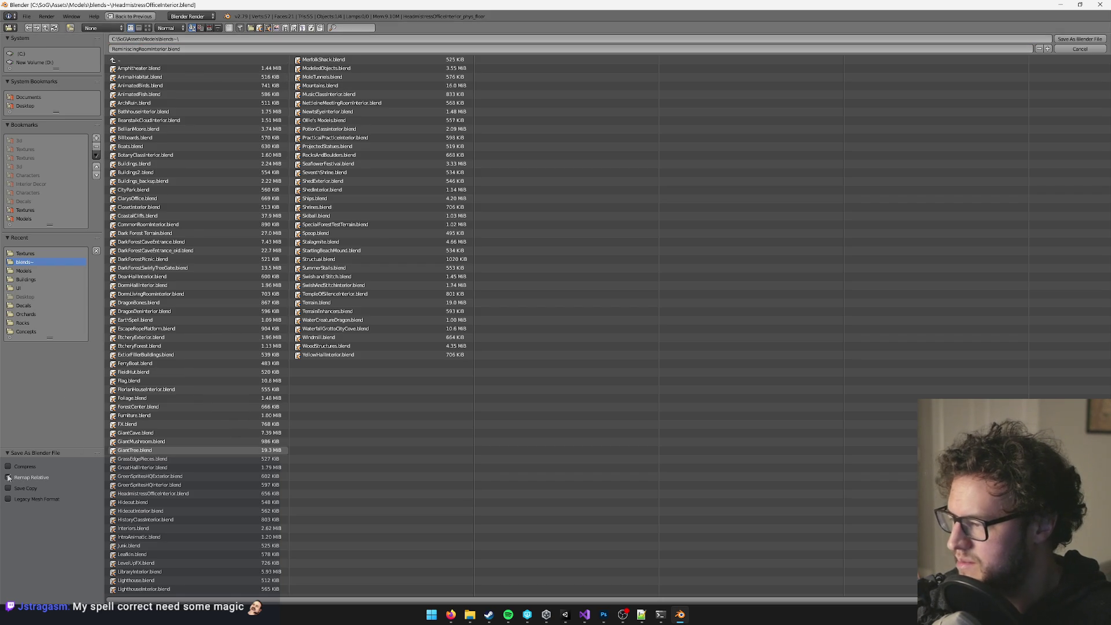
left_click(1080, 39)
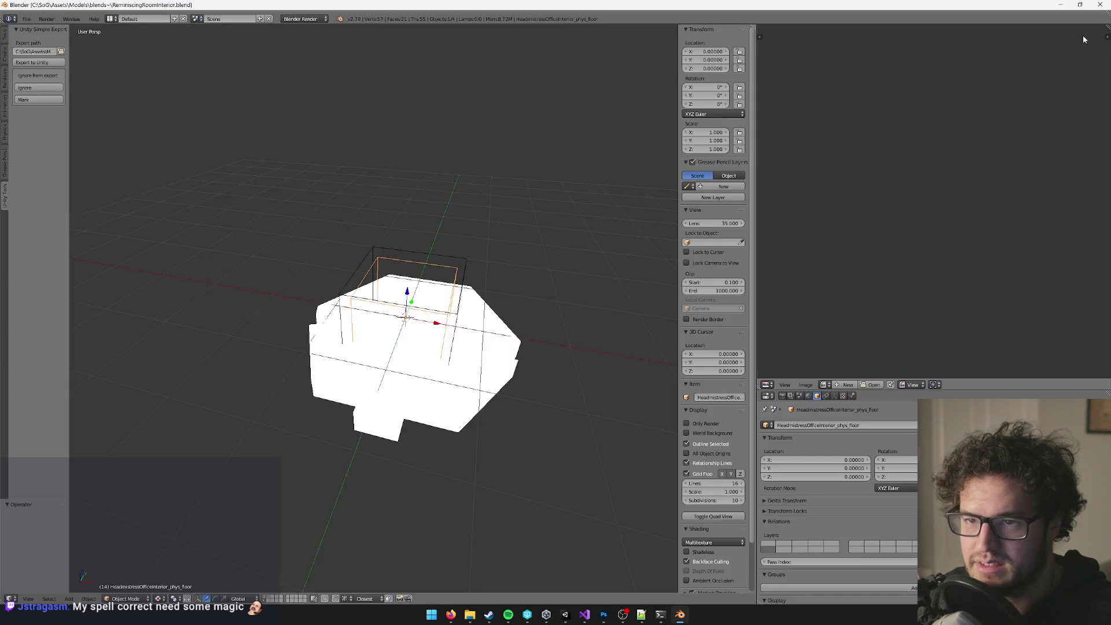
mouse_move(372, 253)
left_mouse_down()
mouse_move(336, 272)
mouse_move(347, 272)
left_mouse_up()
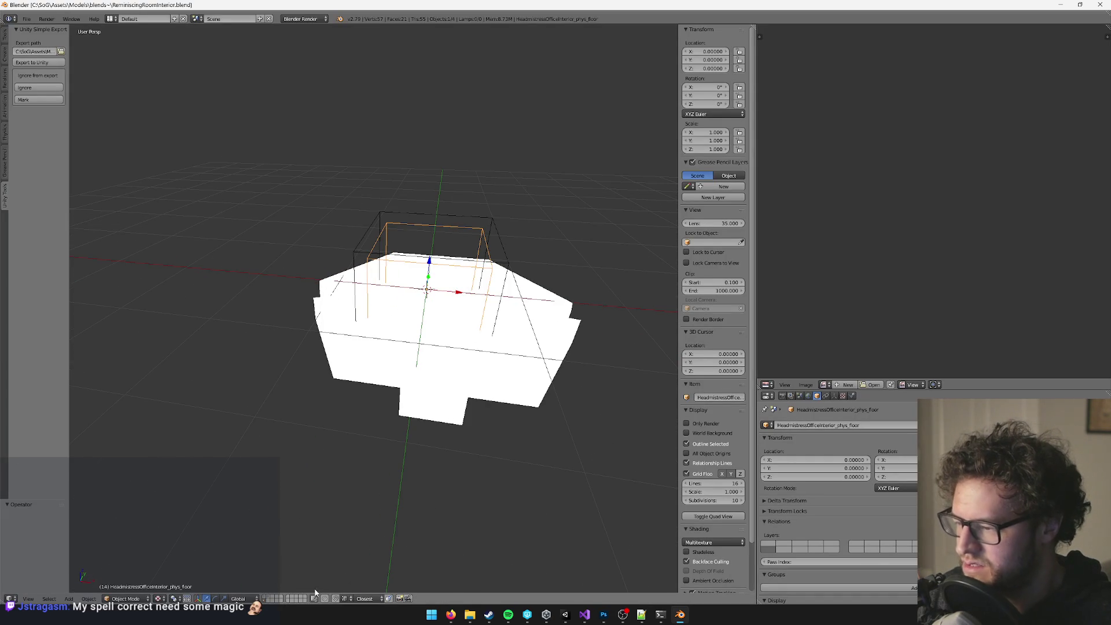
left_click(267, 601)
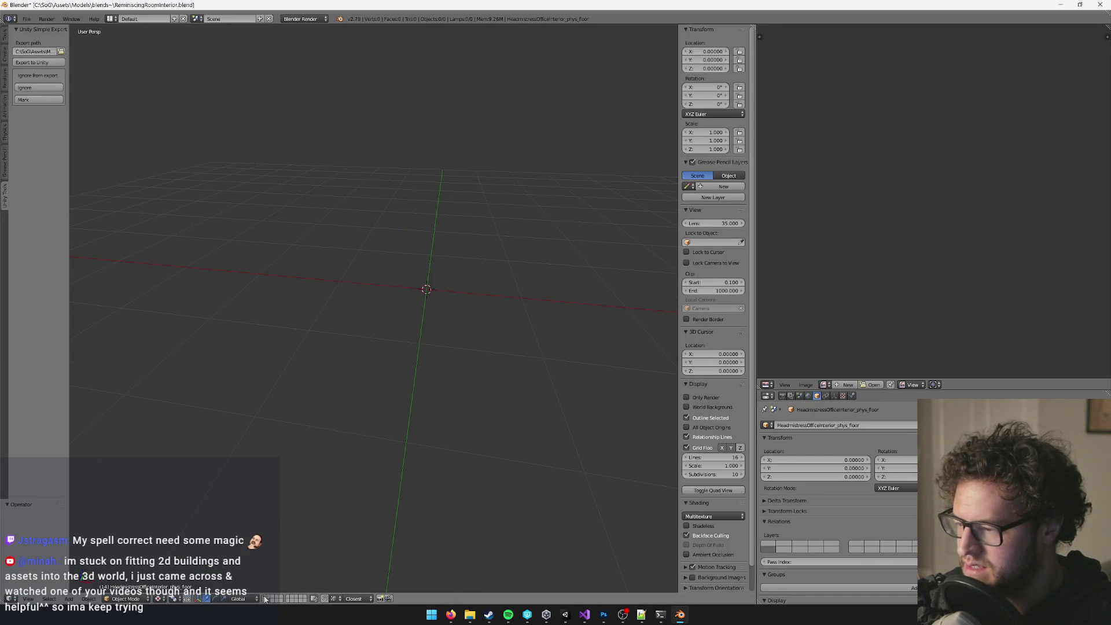
mouse_move(265, 599)
left_mouse_down()
mouse_move(315, 350)
mouse_move(385, 321)
mouse_move(379, 349)
mouse_move(428, 322)
mouse_move(327, 322)
mouse_move(259, 243)
mouse_move(259, 254)
left_mouse_up()
right_click(241, 225)
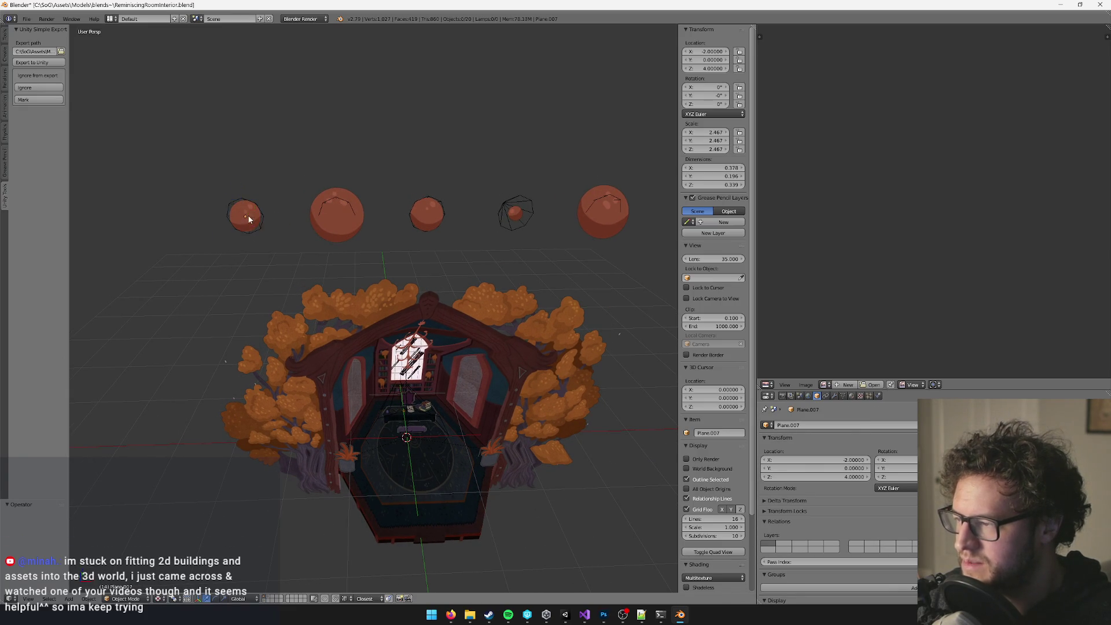
right_click(337, 215, "shift")
right_click(425, 218, "shift")
mouse_move(509, 218)
left_mouse_down()
mouse_move(384, 216)
mouse_move(495, 207)
mouse_move(419, 269)
mouse_move(485, 270)
left_mouse_up()
right_click(509, 199)
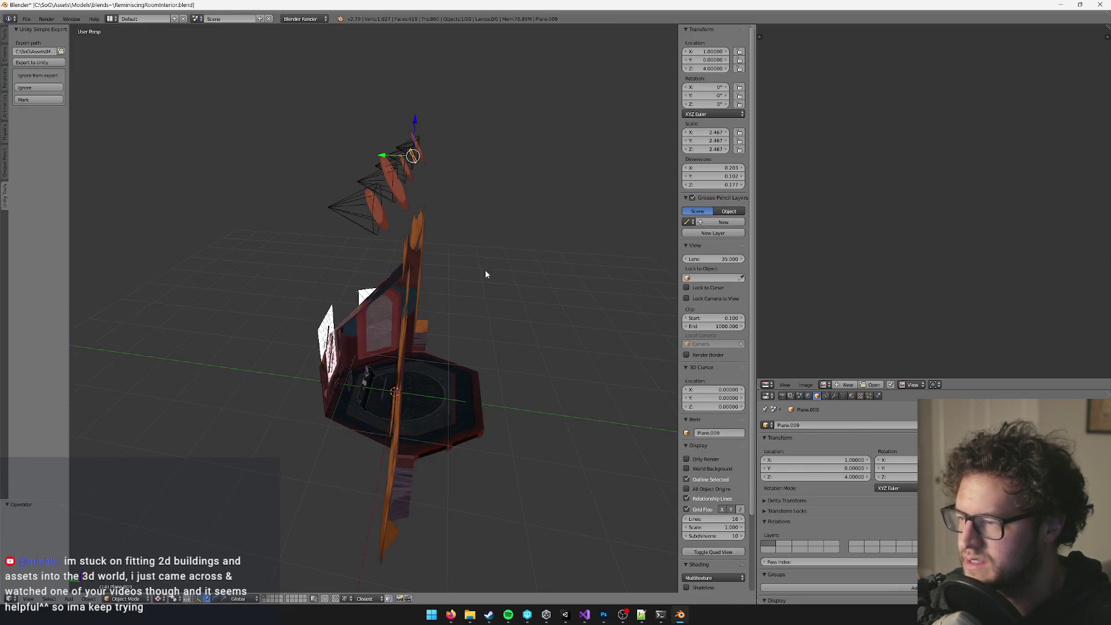
right_click(359, 229)
left_click_drag(359, 230, 442, 291)
scroll(442, 291, "up", 6)
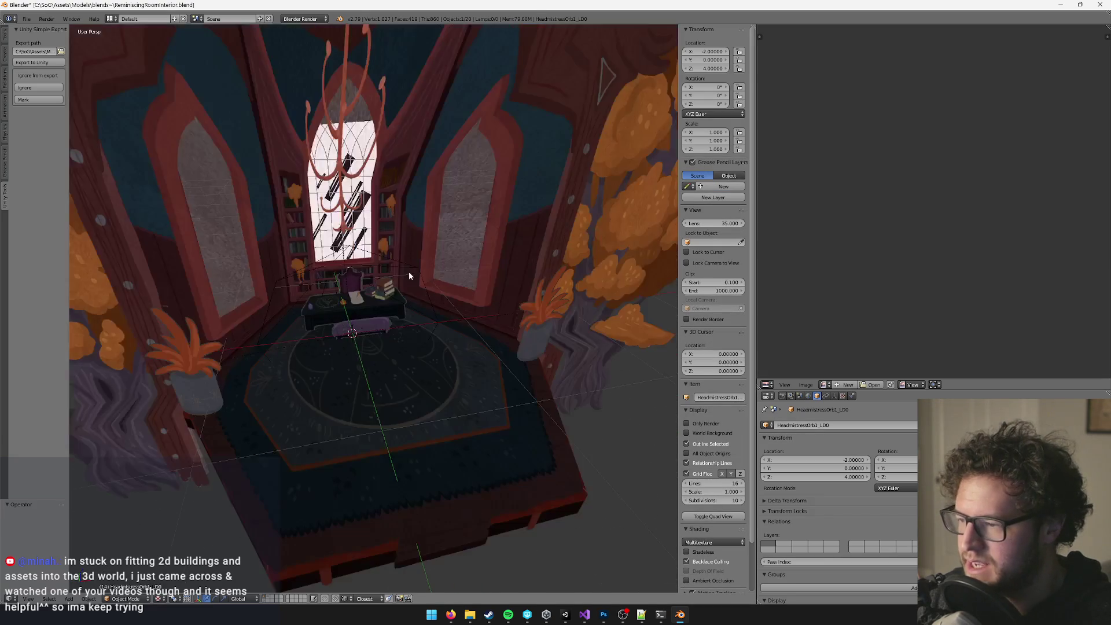
key("alt+h")
key("a")
key("a")
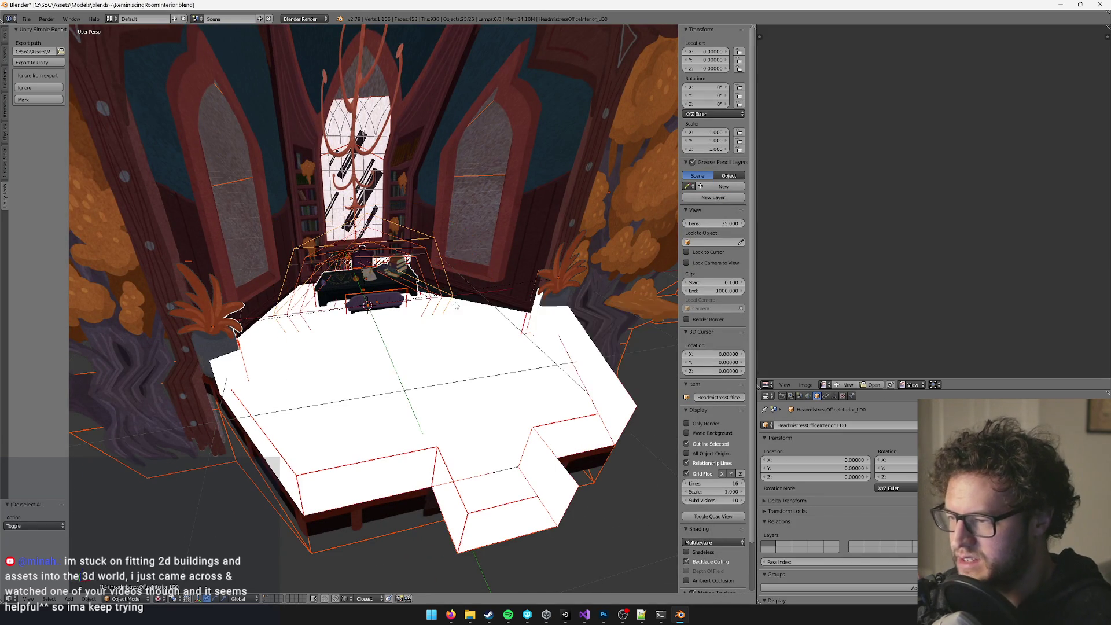
left_click(295, 598)
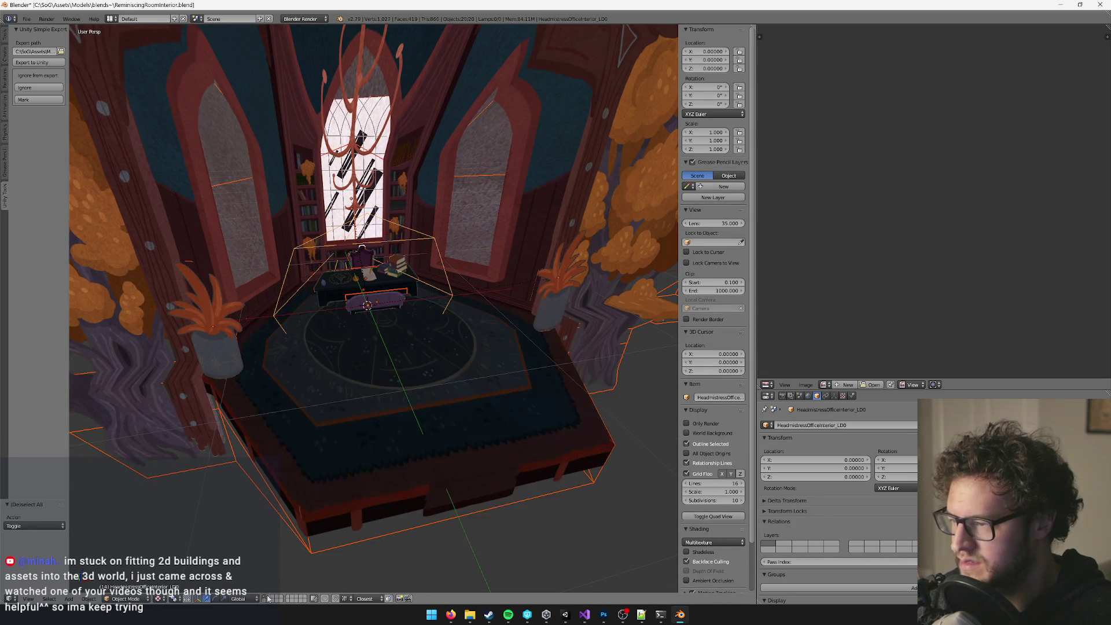
left_click(268, 599)
mouse_move(359, 475)
left_mouse_down()
mouse_move(463, 341)
mouse_move(409, 391)
mouse_move(145, 311)
mouse_move(264, 362)
left_mouse_up()
key("b")
left_click_drag(255, 155, 529, 392)
key("Delete")
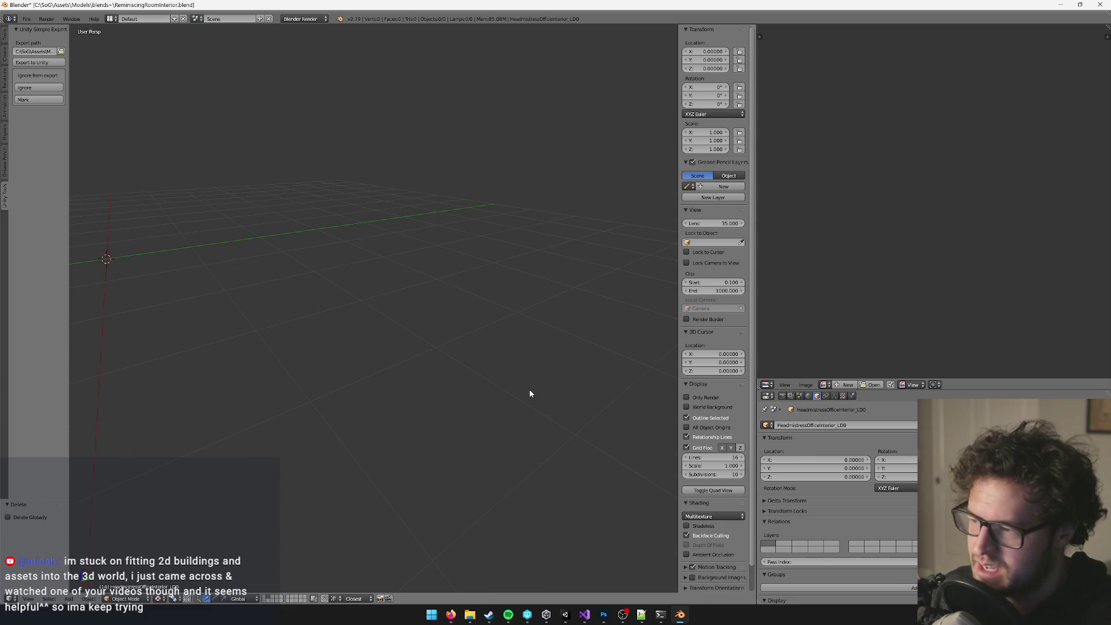
key("ctrl+z")
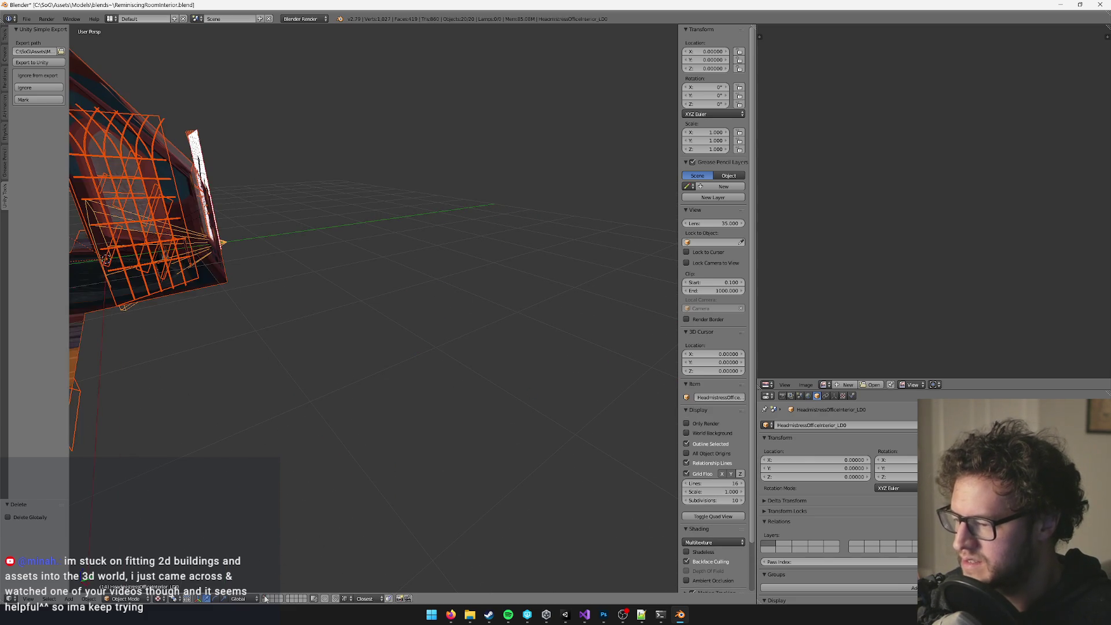
scroll(320, 302, "up", 4)
key("KP_Decimal")
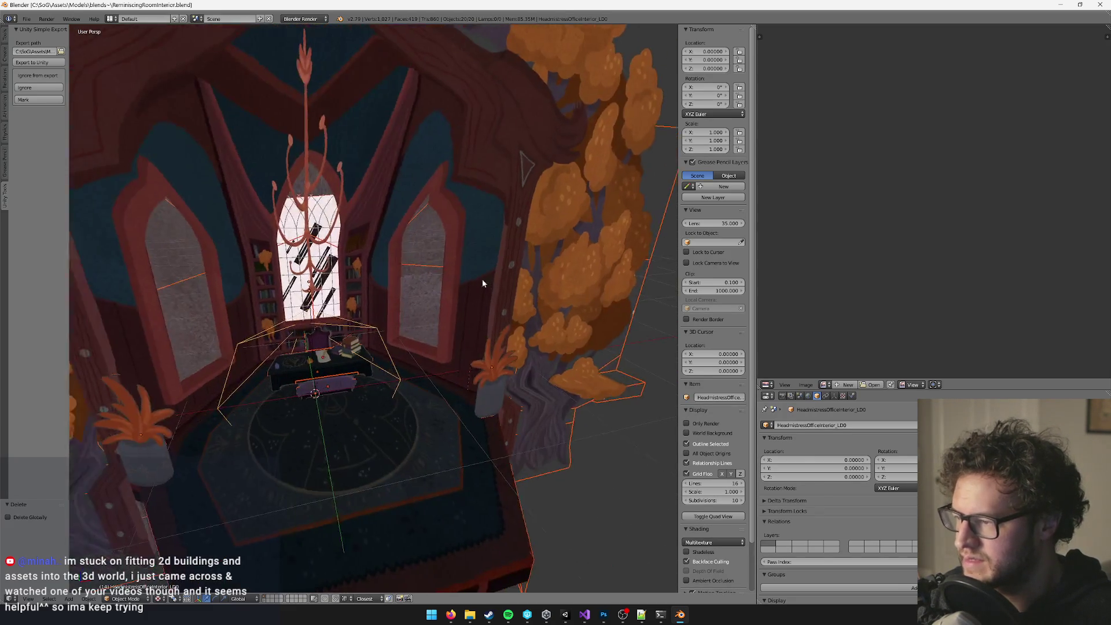
right_click(398, 336)
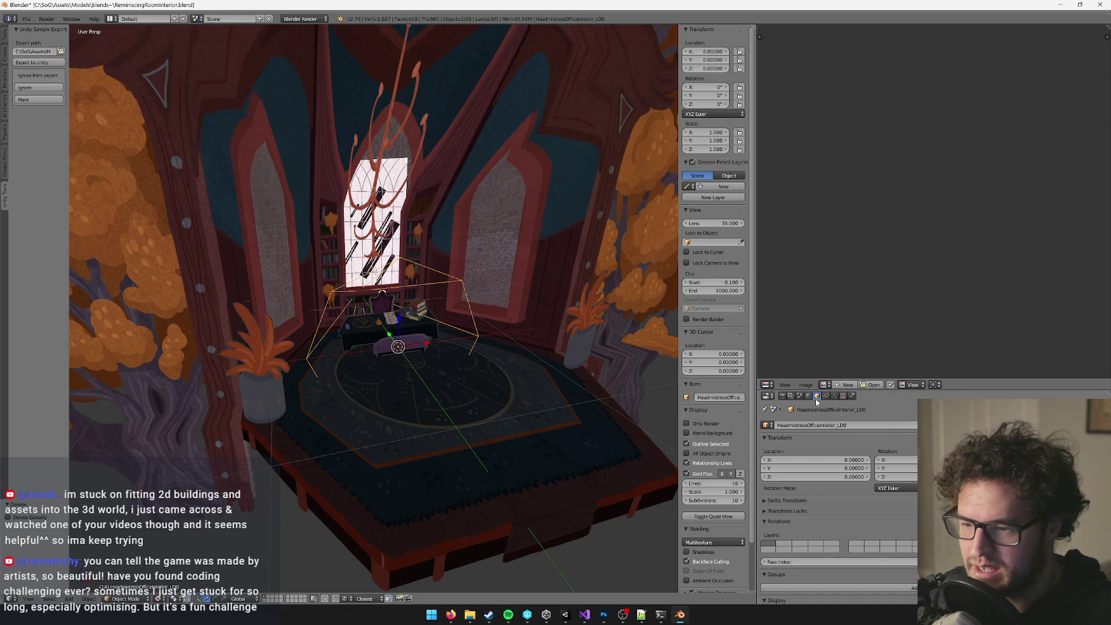
Rename the root object HeadmistressOfficeInterior_LD0 to ReminiscingRoomInterior_LD0.
left_click(818, 426)
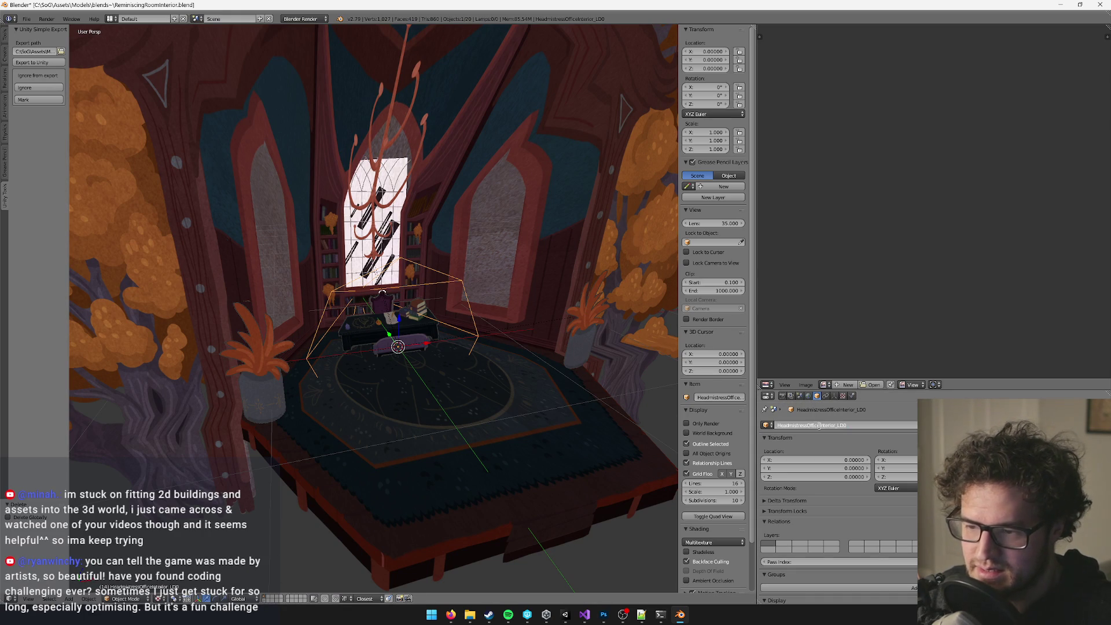
left_click(808, 425)
type("Reminiscing")
key("ctrl+a")
type("Reminiscing_LD0")
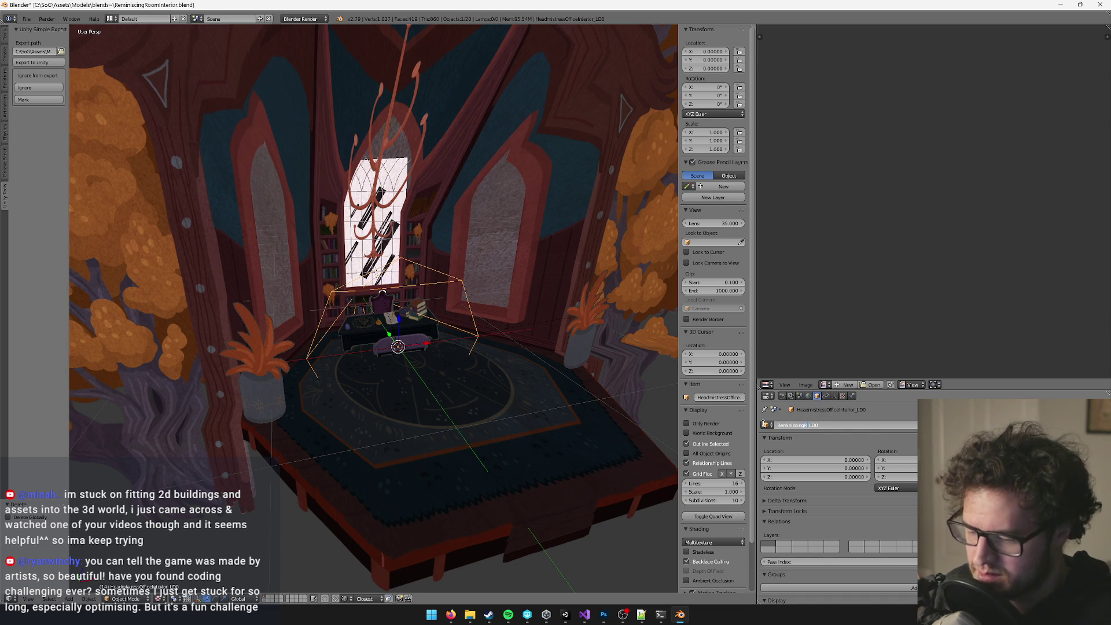
type("oo")
type("mInterior")
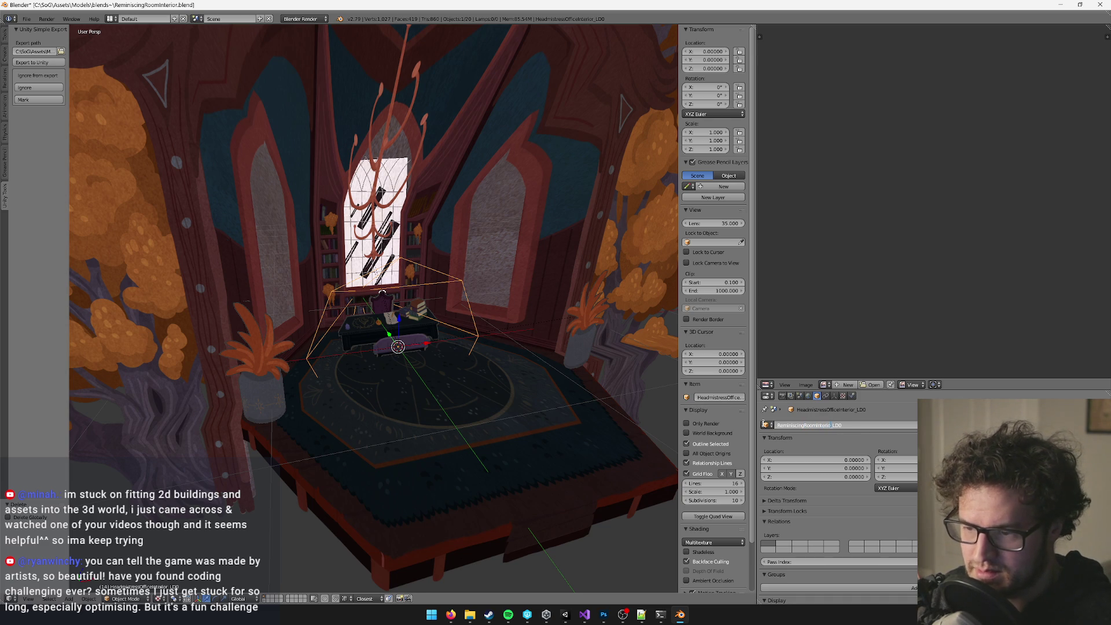
key("Return")
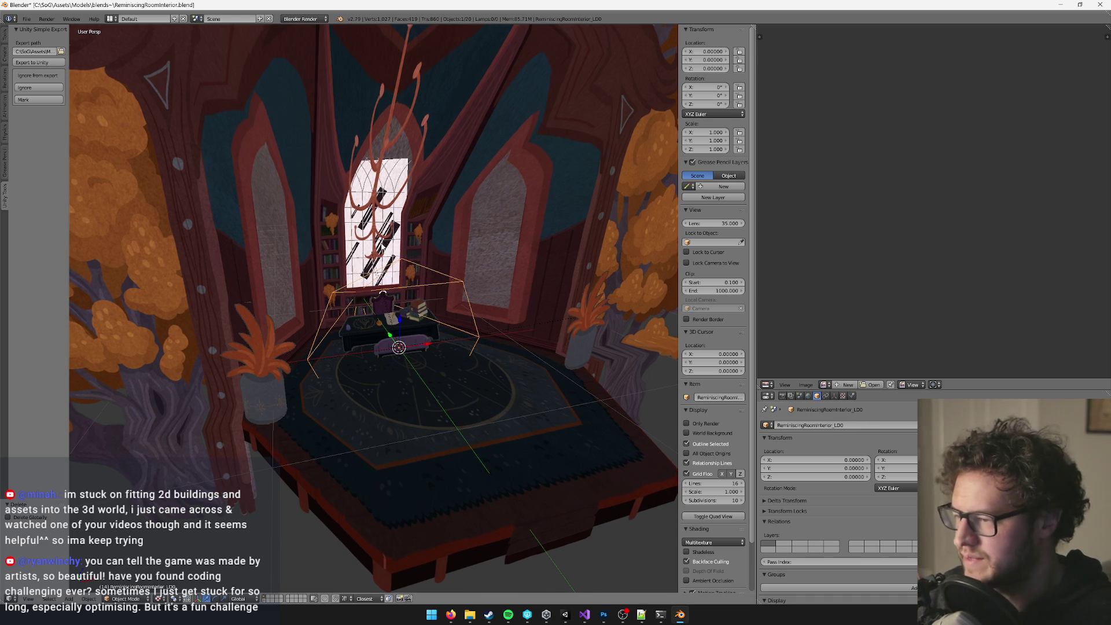
Frame the whole scene in the viewport and zoom in.
key("space")
type("t")
key("Escape")
key("Home")
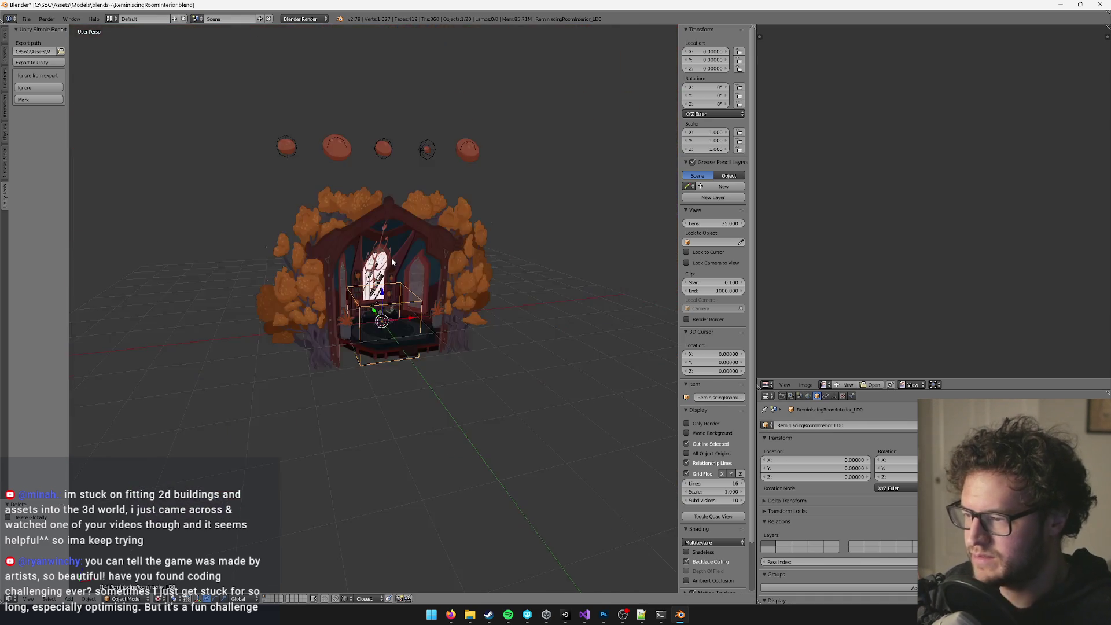
scroll(423, 261, "up", 5)
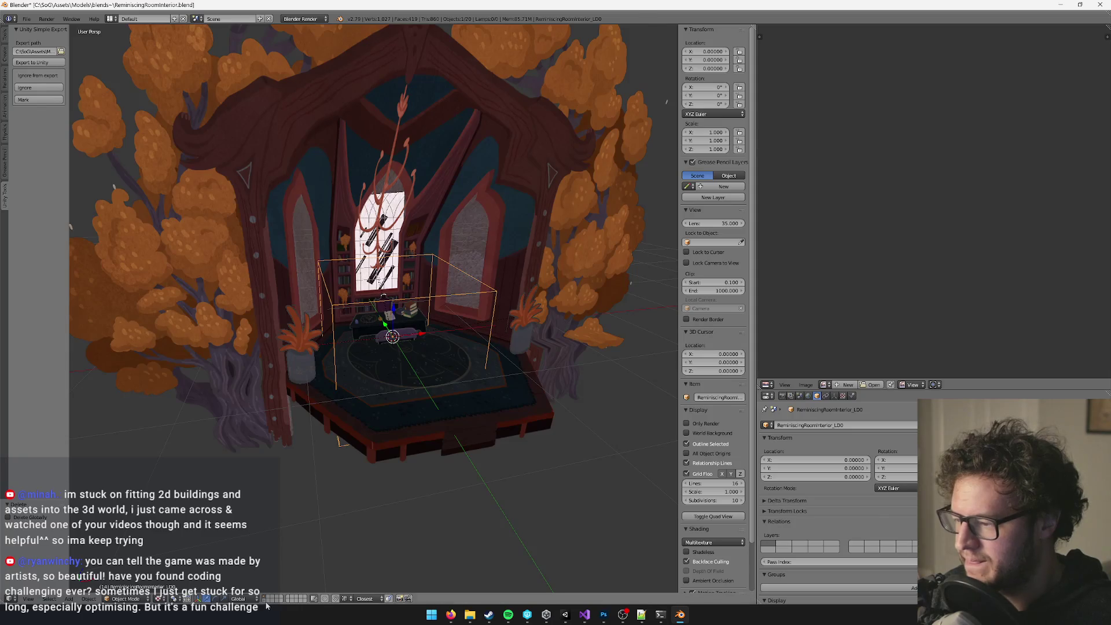
Show the physics layer, select the phys_floor mesh, and cancel a vertical move so it stays at 0.
left_click(267, 601)
right_click(434, 310)
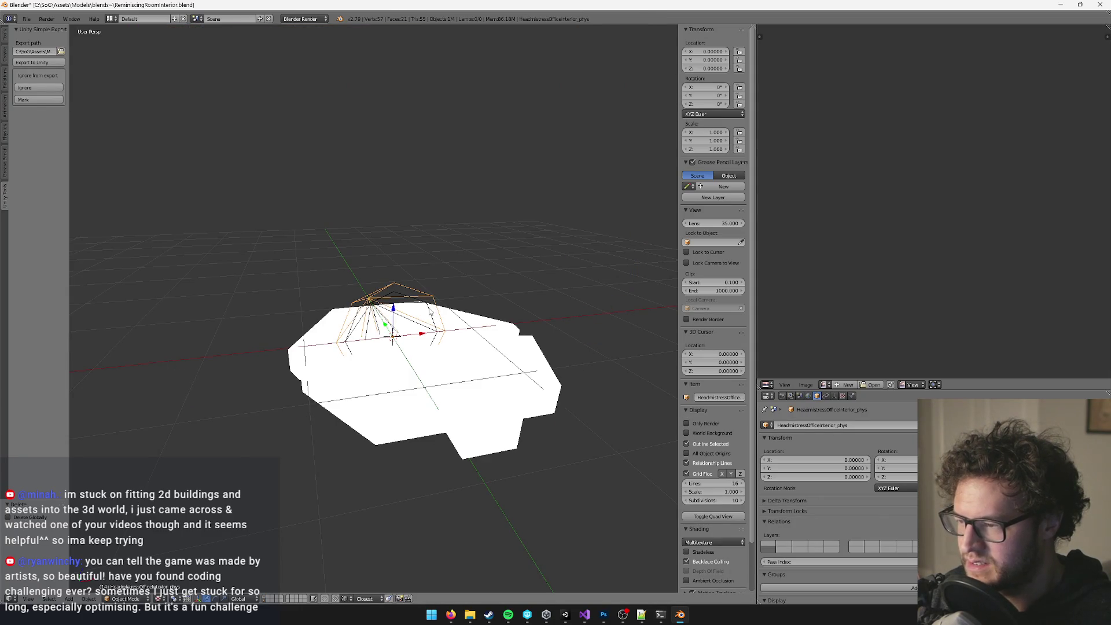
right_click(430, 311)
key("g")
key("z")
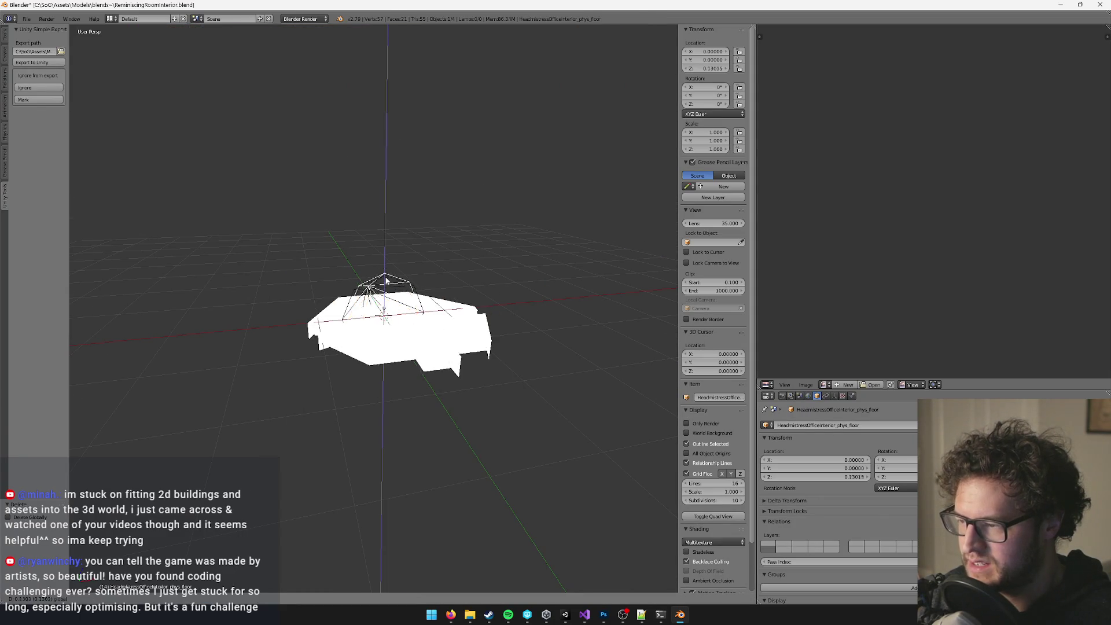
right_click(390, 275)
scroll(417, 250, "up", 5)
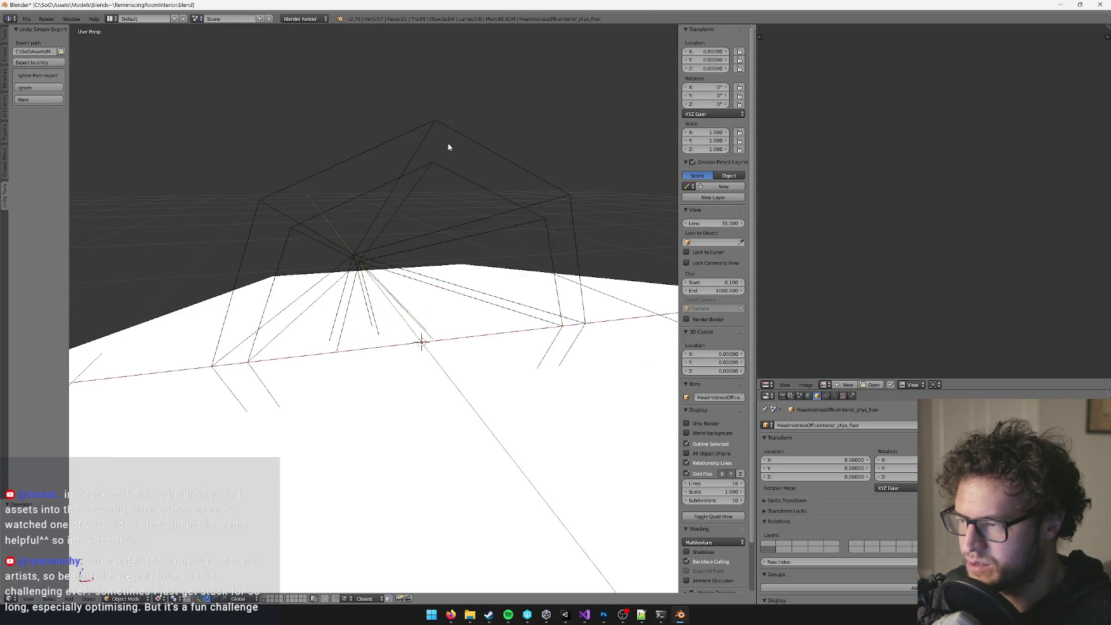
scroll(449, 147, "down", 5)
Move the HeadmistressOfficeInterior_phys mesh up to 0.88370, undo it back to 0, and look down on the floor.
right_click(395, 220)
key("g")
key("z")
left_click(397, 186)
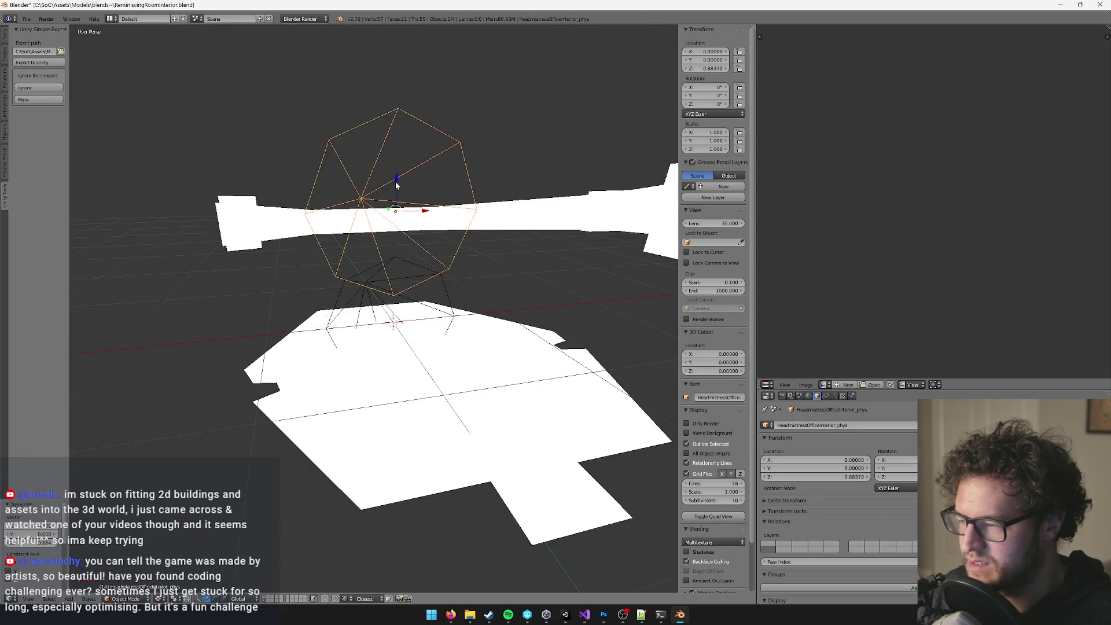
key("ctrl+z")
scroll(394, 208, "down", 4)
scroll(406, 216, "up", 3)
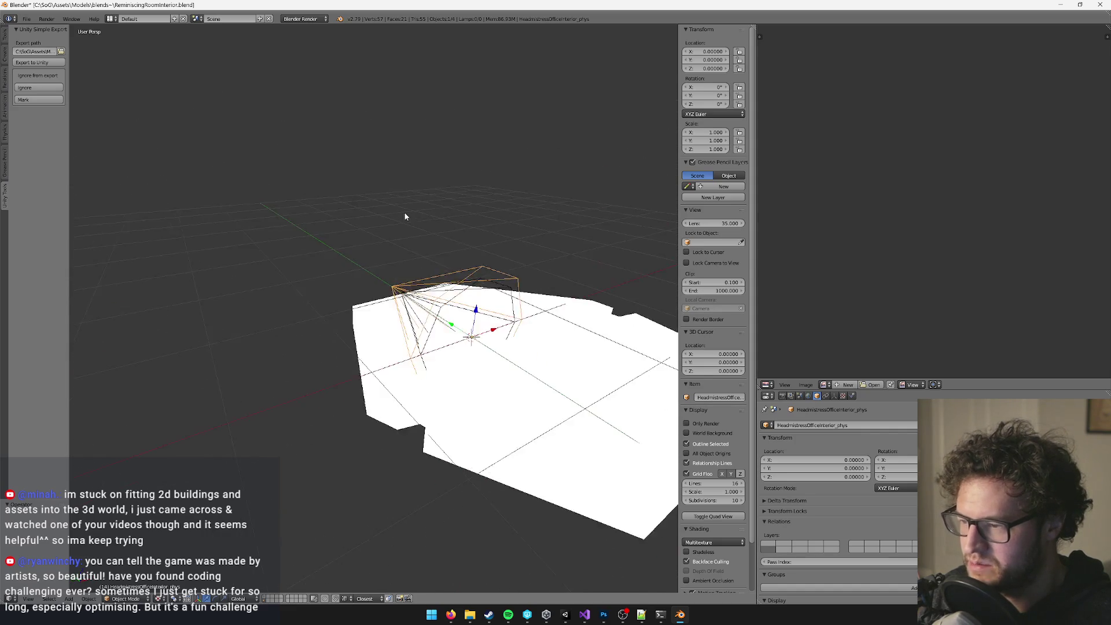
scroll(408, 207, "up", 3)
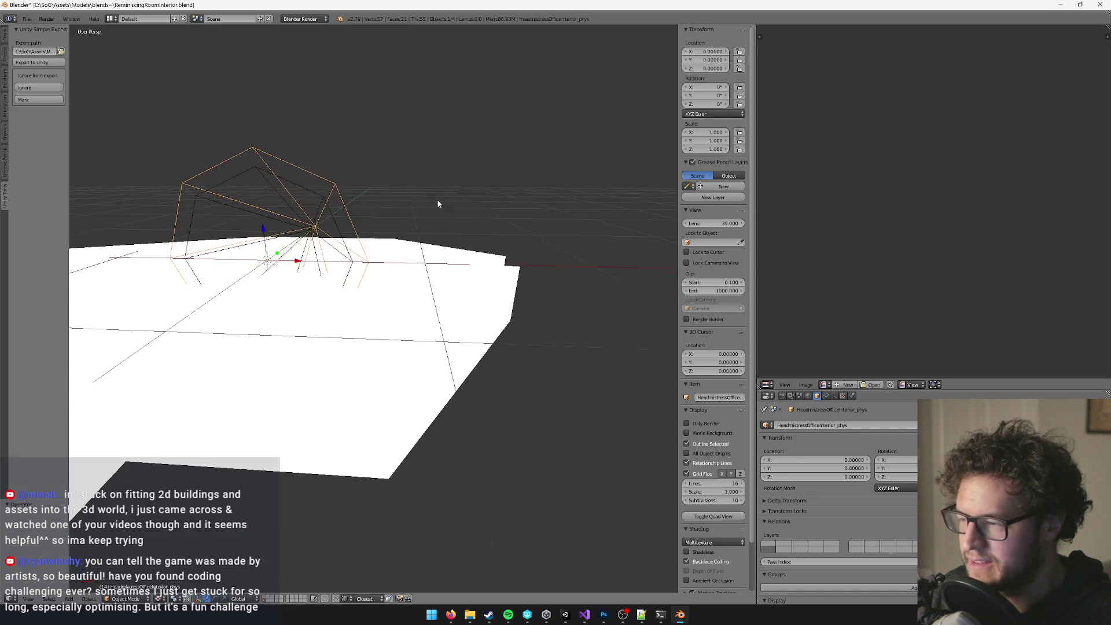
scroll(438, 204, "down", 4)
mouse_move(459, 219)
left_mouse_down()
mouse_move(508, 235)
mouse_move(461, 231)
left_mouse_up()
scroll(481, 230, "up", 2)
scroll(472, 250, "up", 3)
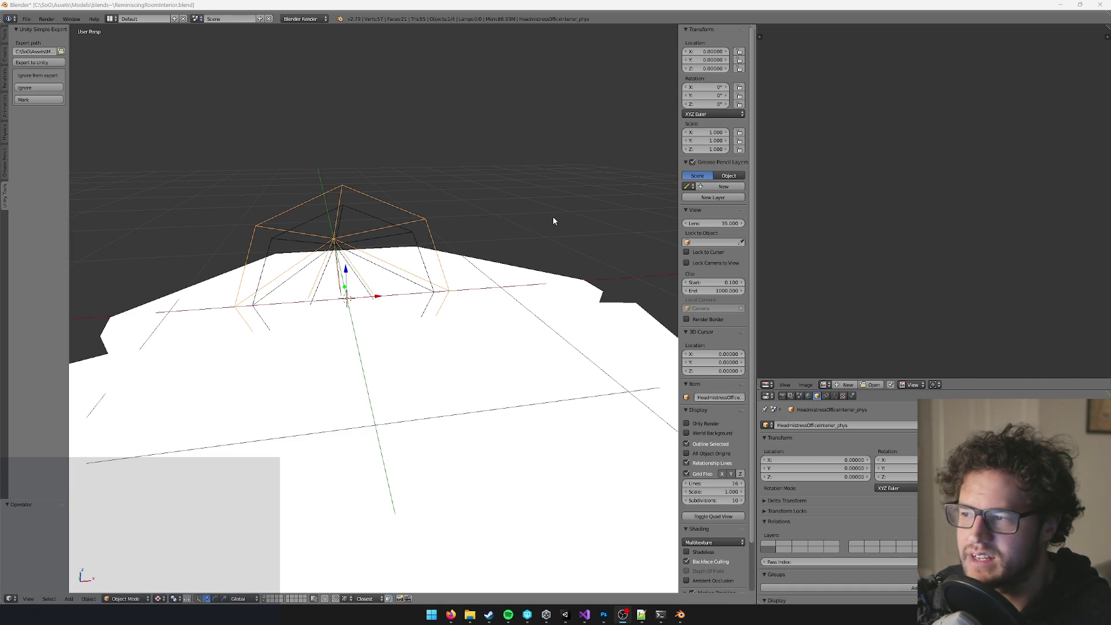
scroll(555, 221, "down", 2)
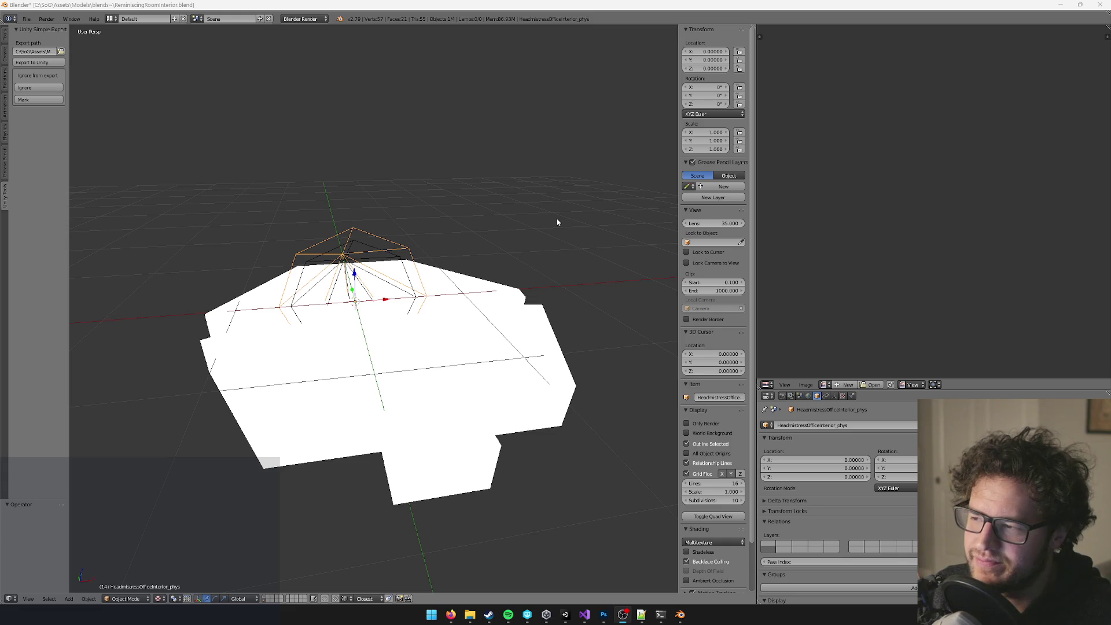
scroll(553, 221, "up", 2)
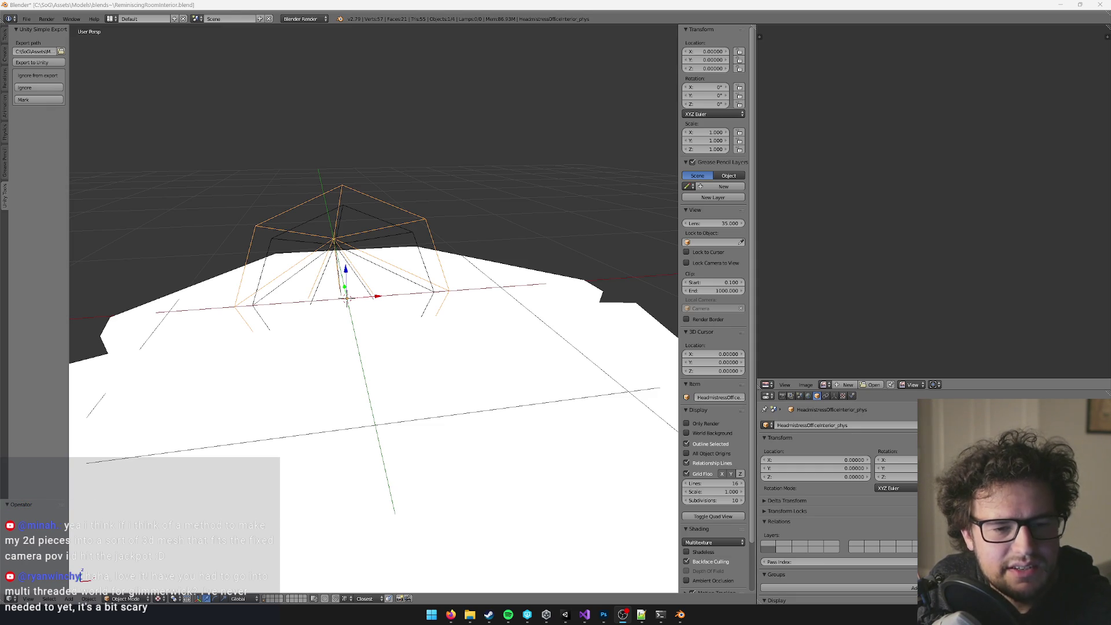
scroll(363, 210, "down", 6)
scroll(372, 217, "up", 6)
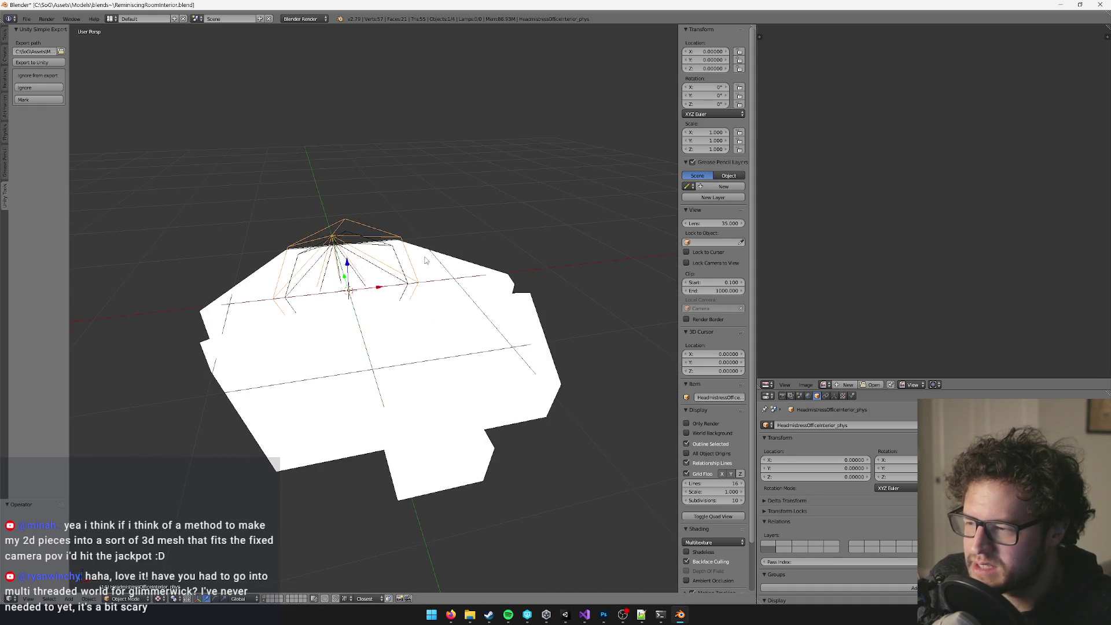
Select Plane.012 and orbit around it, then select the HeadmistressOfficeInterior_phys_floor mesh.
right_click(426, 261)
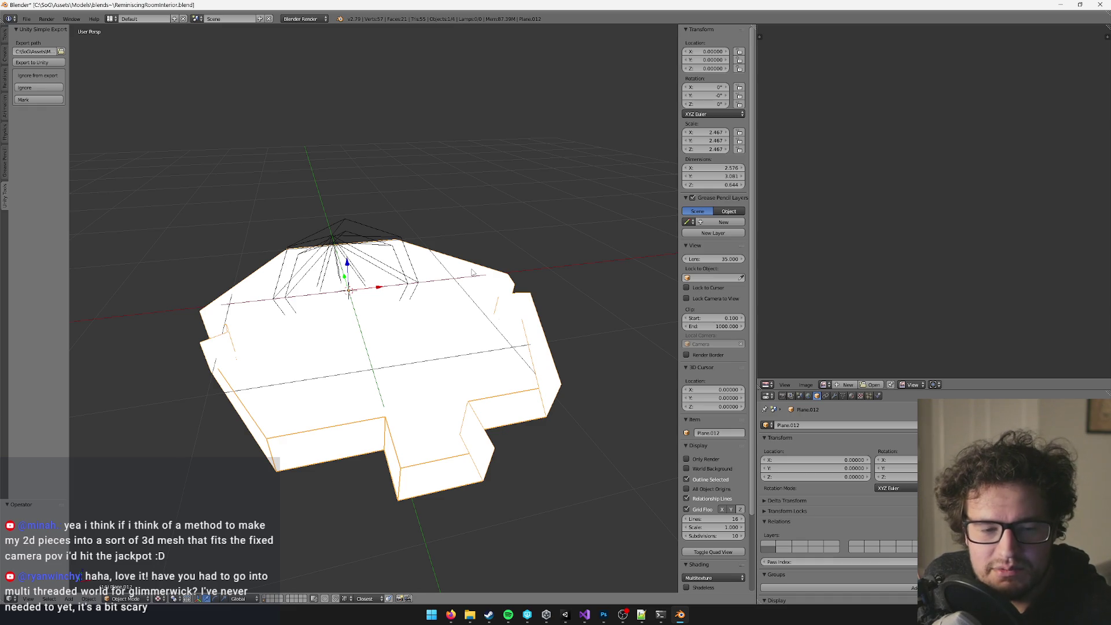
left_click_drag(438, 248, 461, 232)
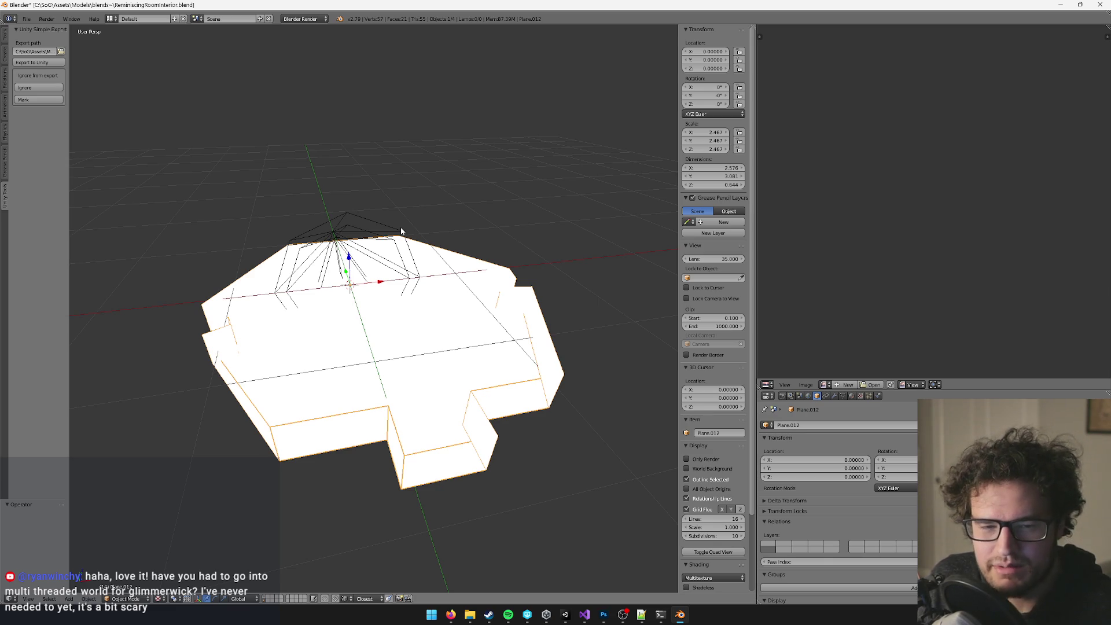
left_click_drag(406, 252, 418, 249)
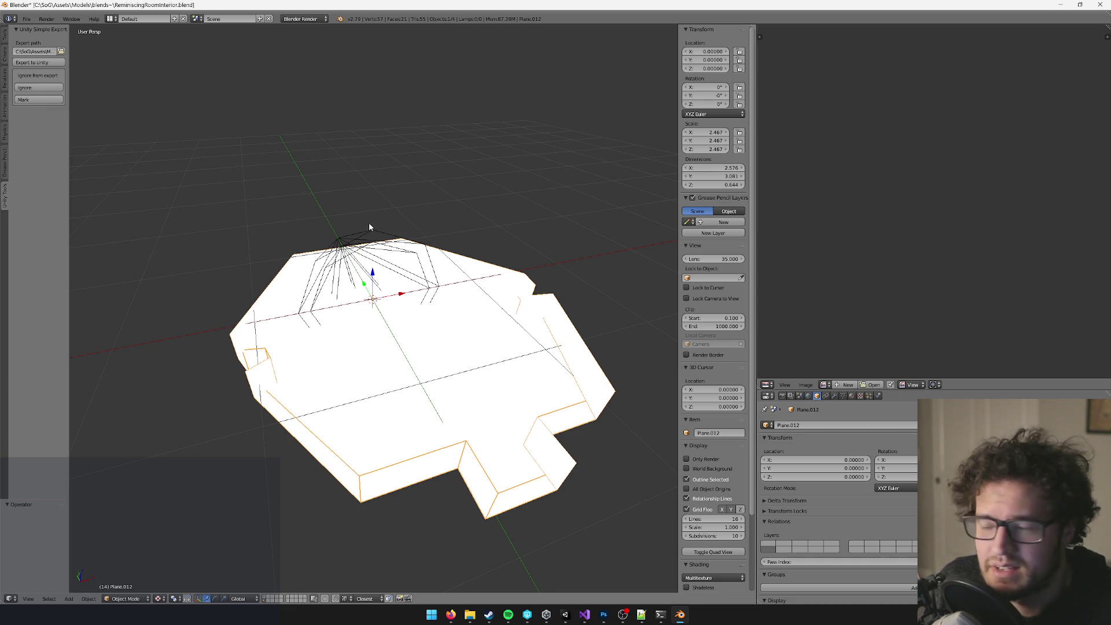
scroll(419, 287, "up", 5)
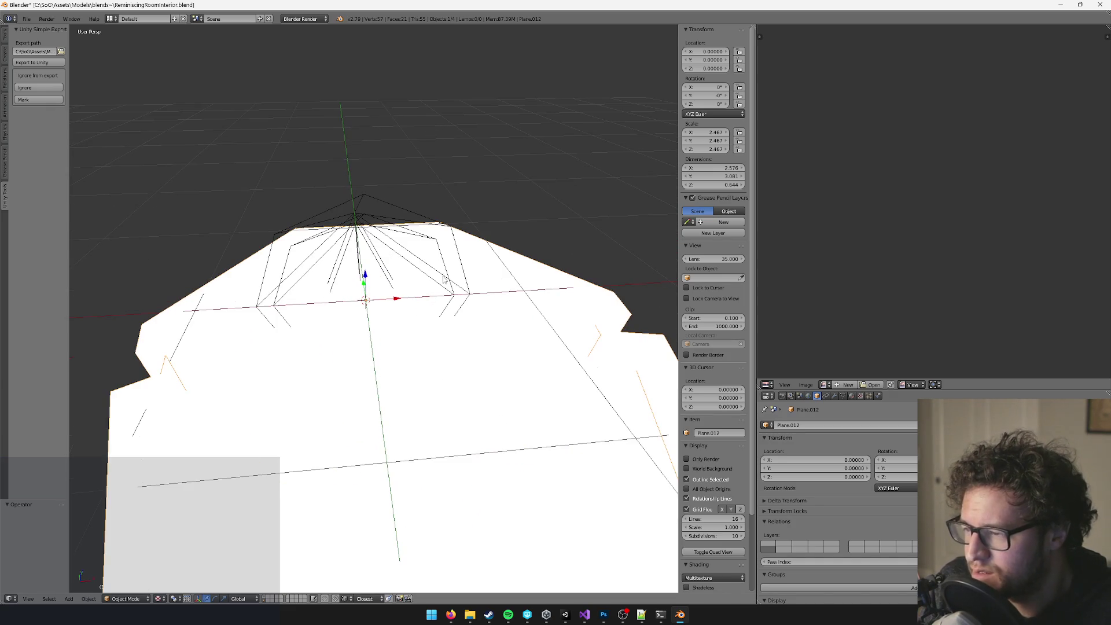
scroll(462, 275, "down", 5)
left_click_drag(462, 275, 493, 192)
scroll(493, 192, "up", 5)
right_click(493, 191)
Check the textured room model's name unchanged, then return to the collision mesh layer.
double_click(820, 425)
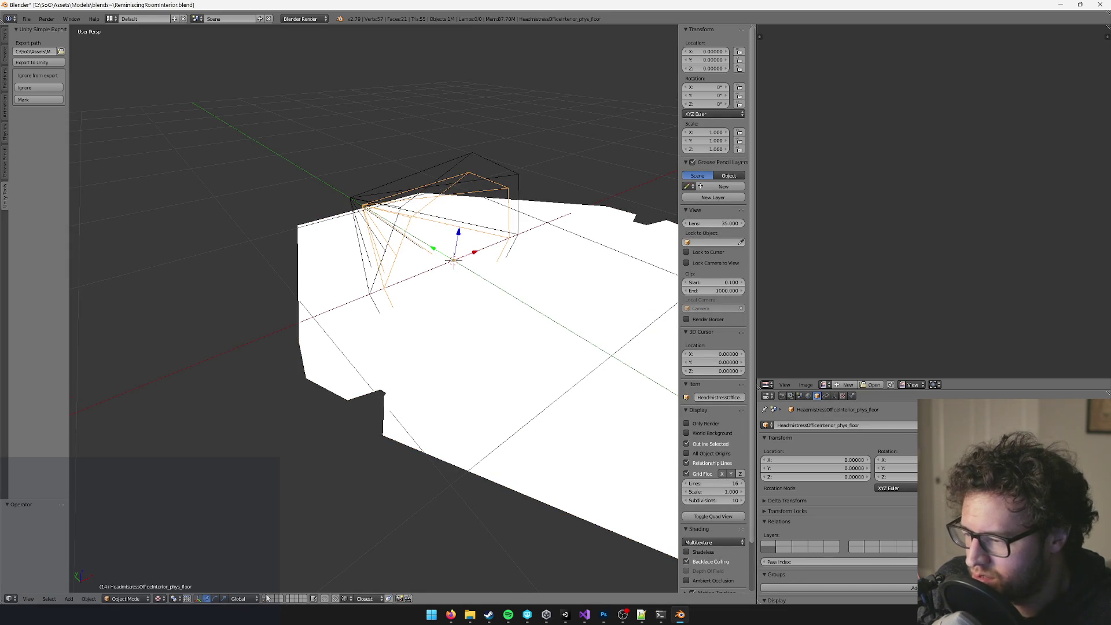
left_click(263, 599)
right_click(512, 209)
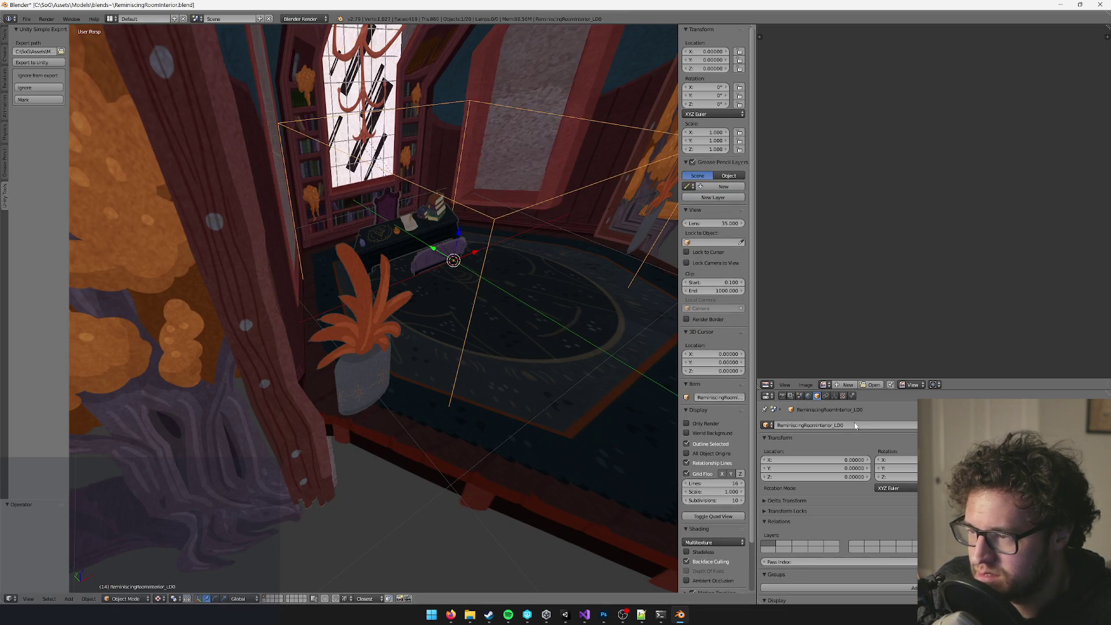
double_click(831, 426)
key("ctrl+c")
key("Return")
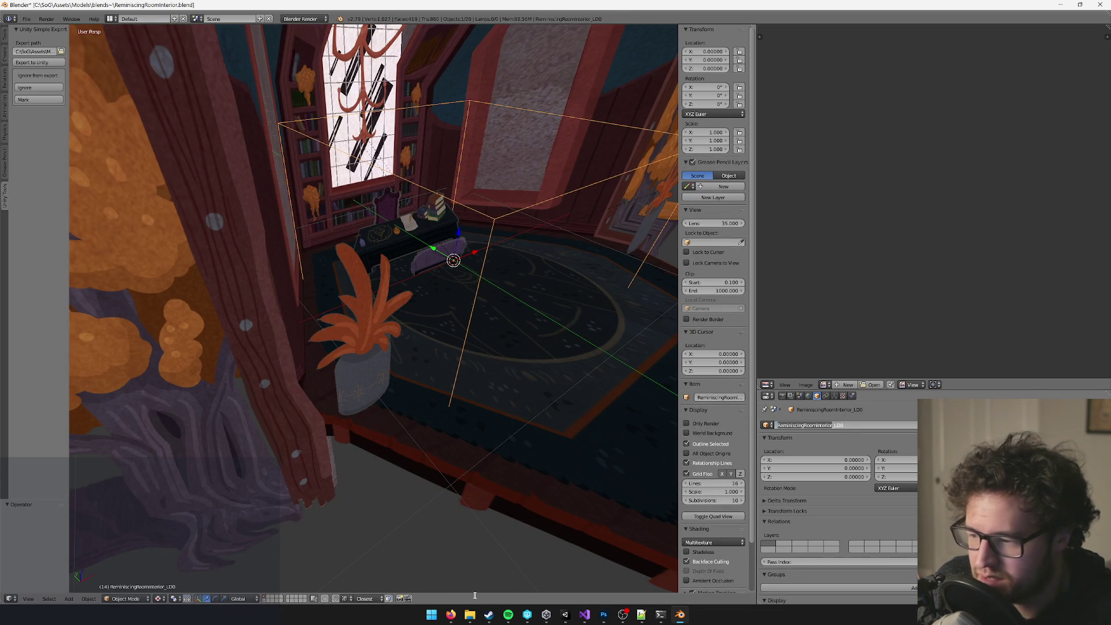
left_click(268, 601)
left_click(268, 604)
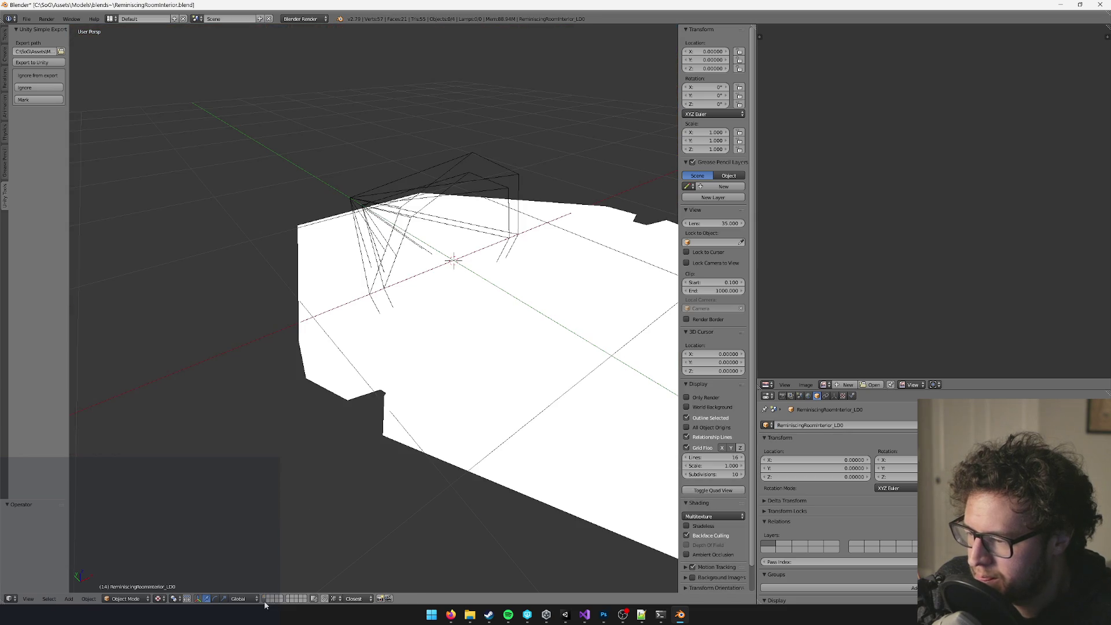
Rename the phys_floor and phys collision objects with the ReminiscingRoomInterior prefix.
right_click(500, 206)
double_click(829, 426)
key("BackSpace")
key("ctrl+v")
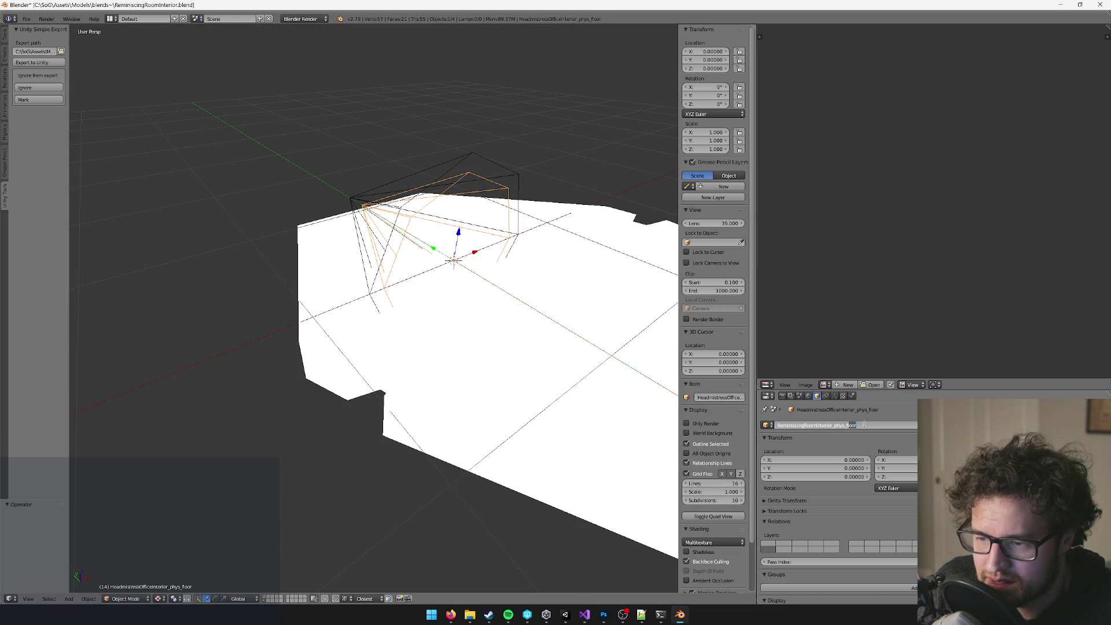
key("Return")
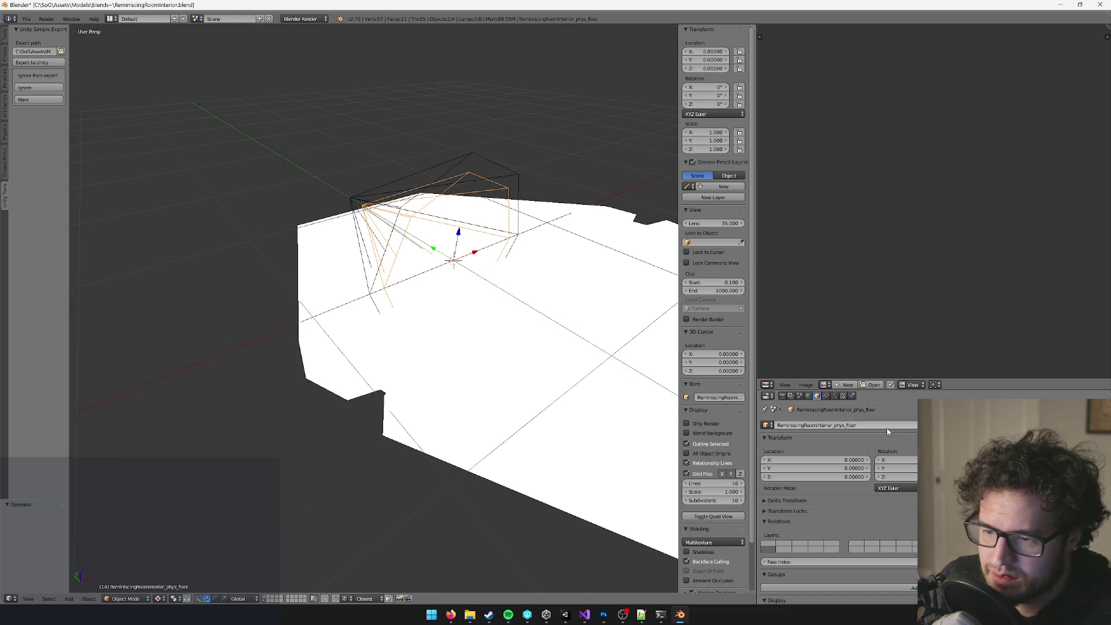
right_click(476, 155)
double_click(829, 426)
left_click_drag(836, 426, 716, 418)
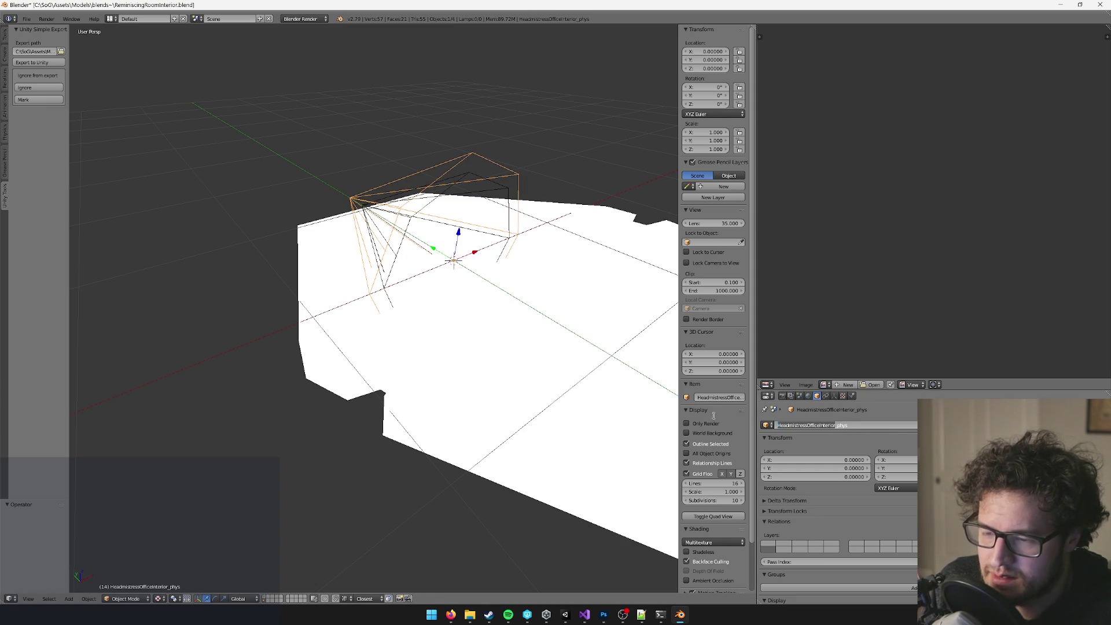
key("ctrl+v")
key("Return")
Go back to the textured room layer and orbit around the room model.
key("1")
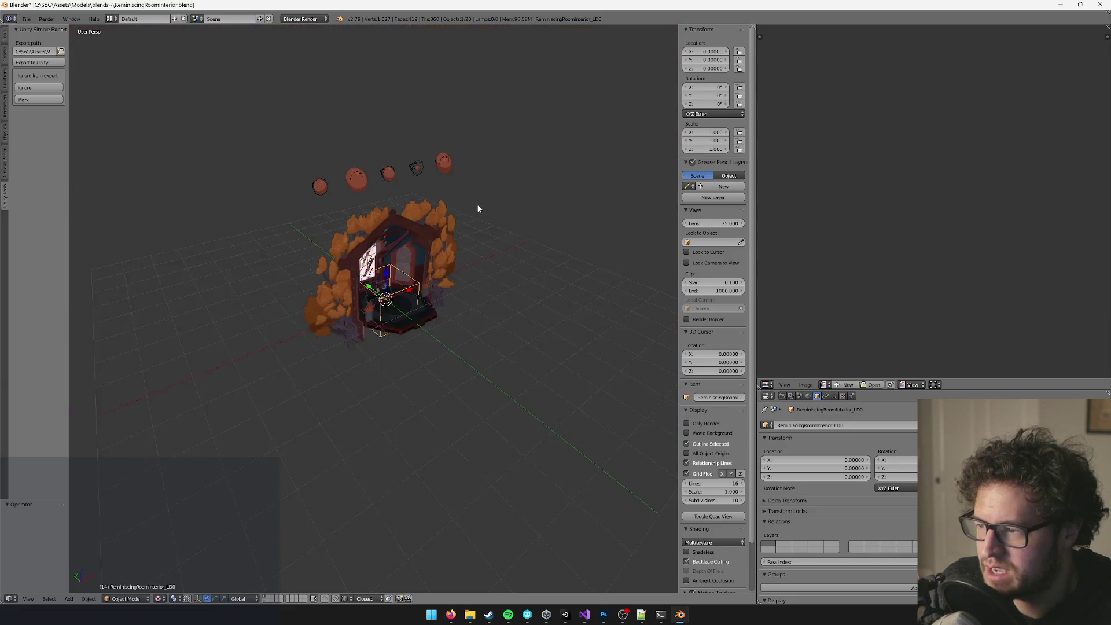
scroll(475, 232, "up", 5)
scroll(472, 267, "up", 3)
mouse_move(472, 268)
left_mouse_down()
mouse_move(440, 282)
mouse_move(499, 349)
mouse_move(557, 533)
left_mouse_up()
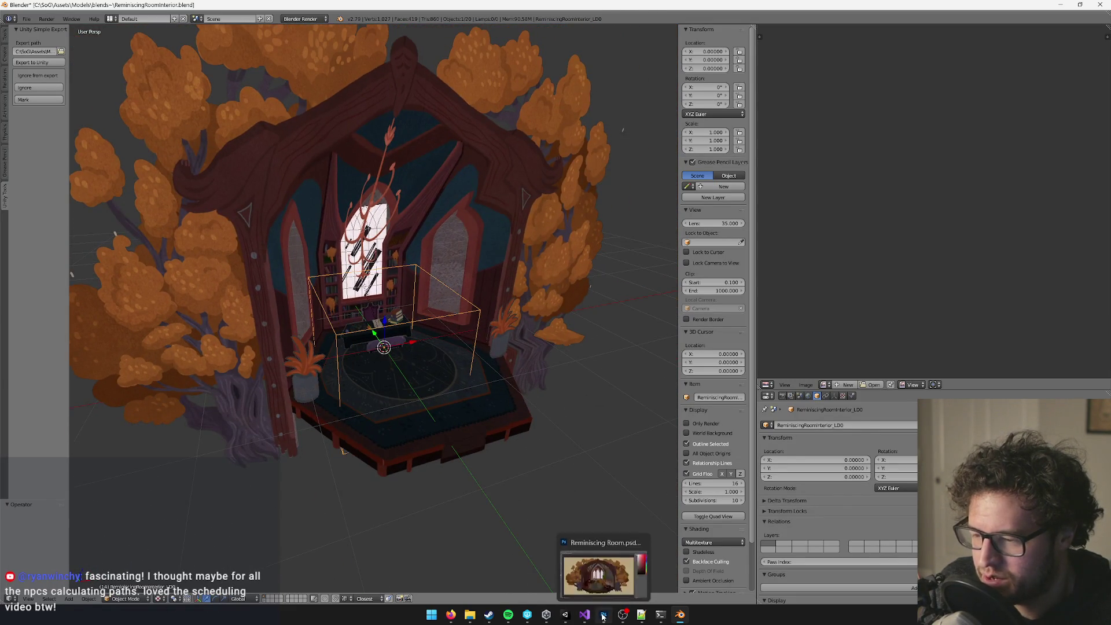
left_click(604, 615)
Start a Save As and browse to the SoG > Assets > Textures folder.
scroll(551, 318, "up", 2)
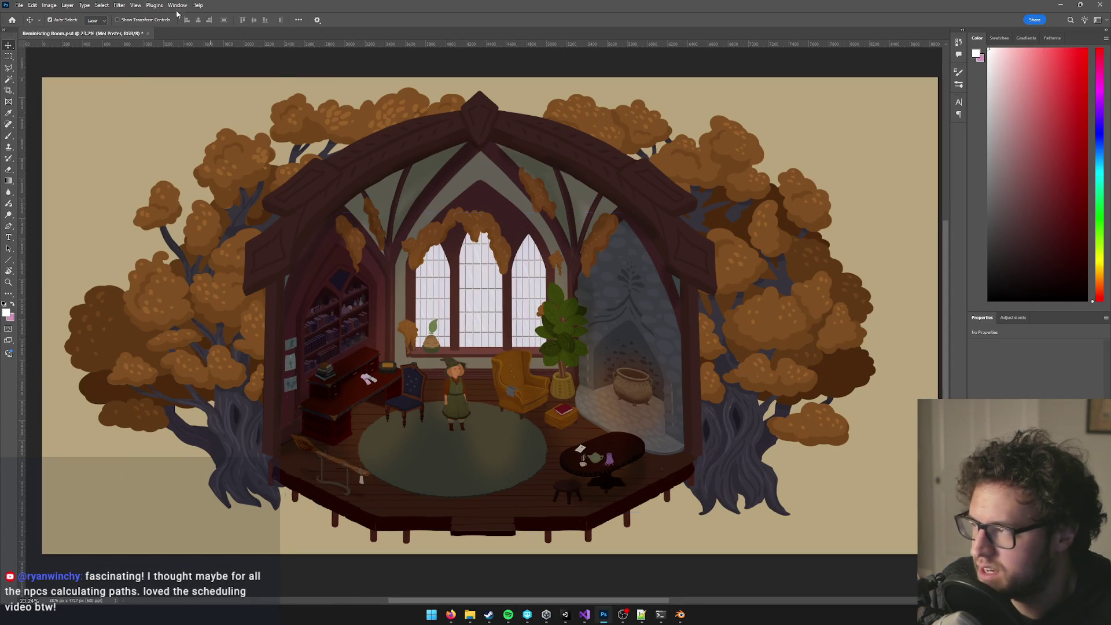
left_click(19, 5)
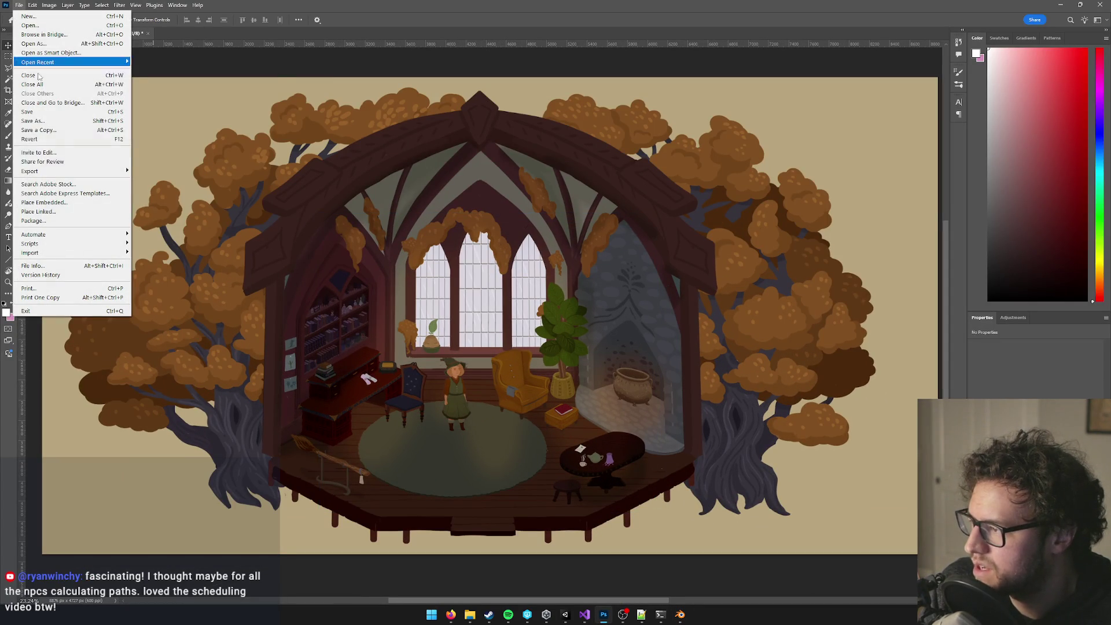
left_click(49, 121)
mouse_move(529, 72)
left_mouse_down()
mouse_move(579, 89)
mouse_move(551, 98)
left_mouse_up()
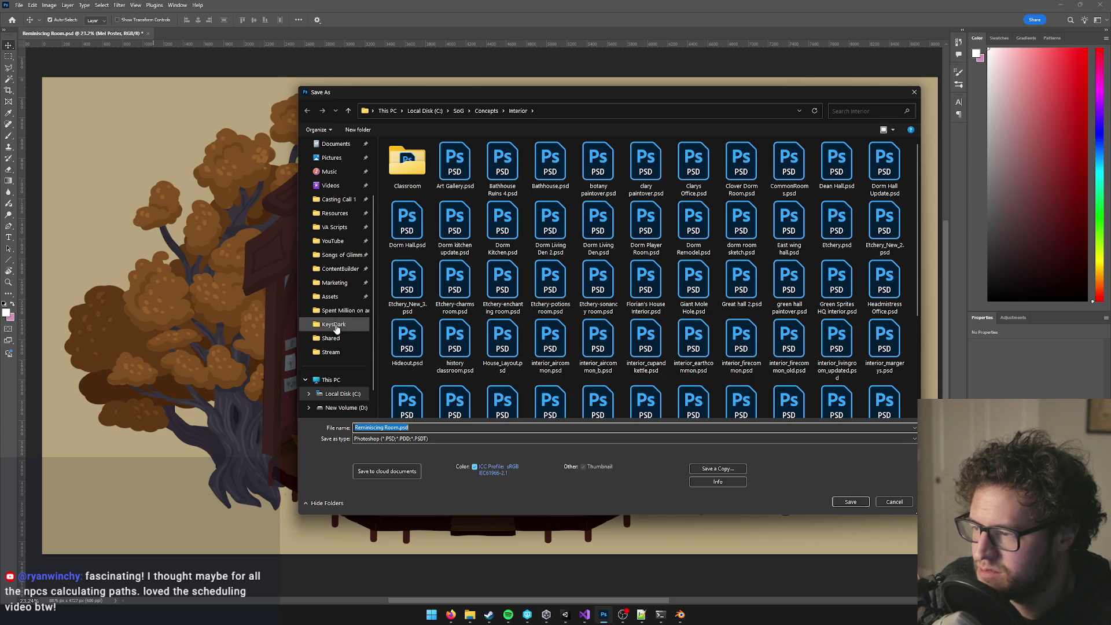
left_click(459, 110)
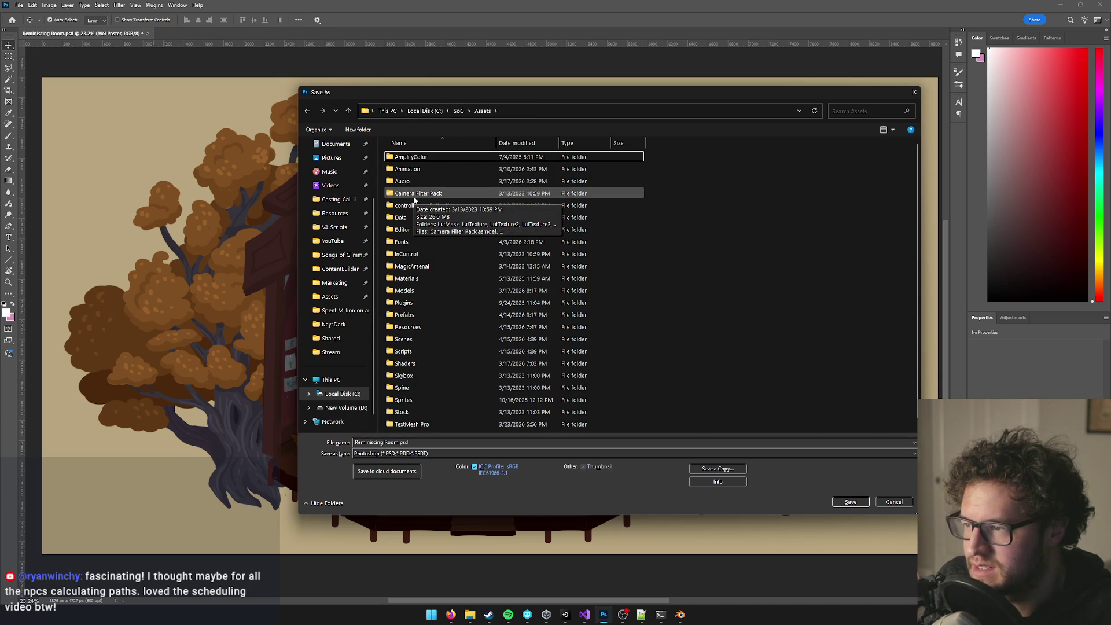
key("End")
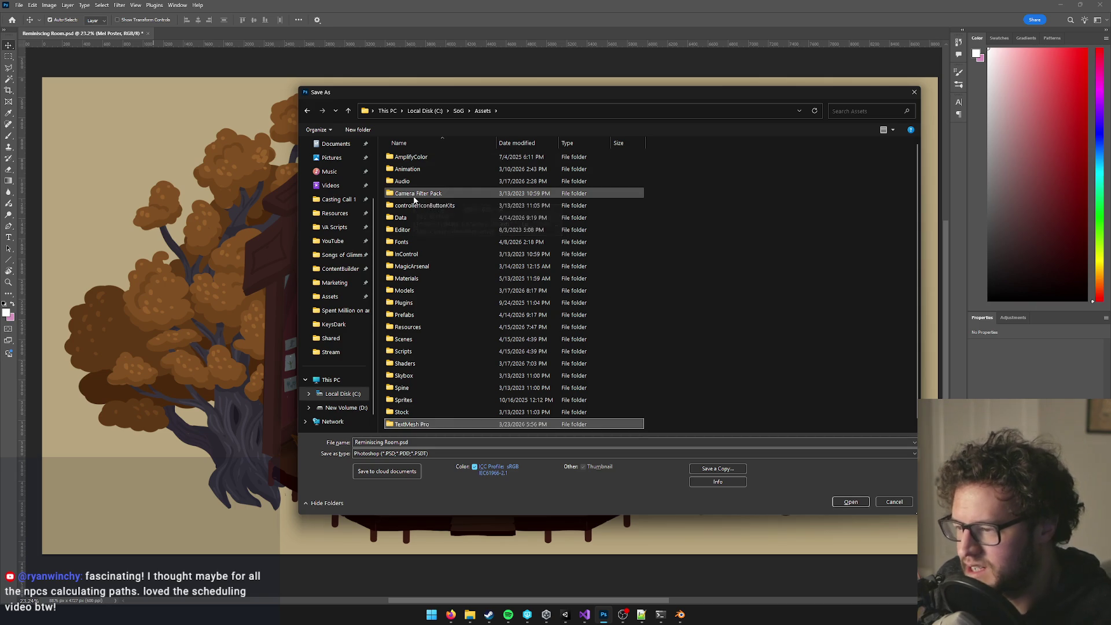
key("Down")
key("Return")
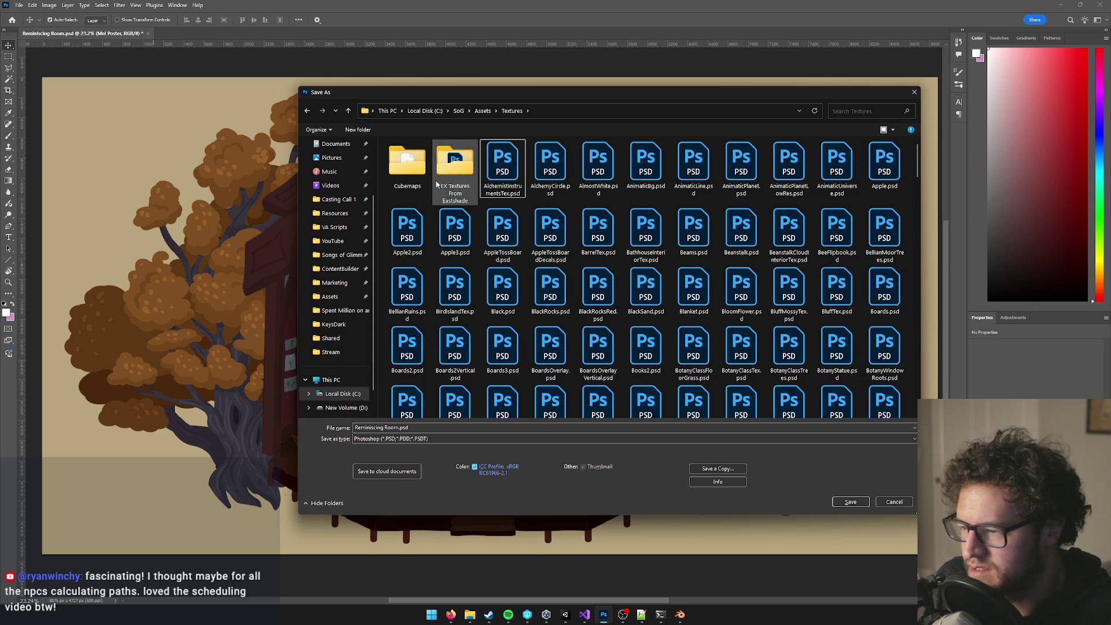
Name the file ReminiscingRoomTex.psd, save it, and accept the format options.
left_click(370, 428)
key("BackSpace")
type("ex")
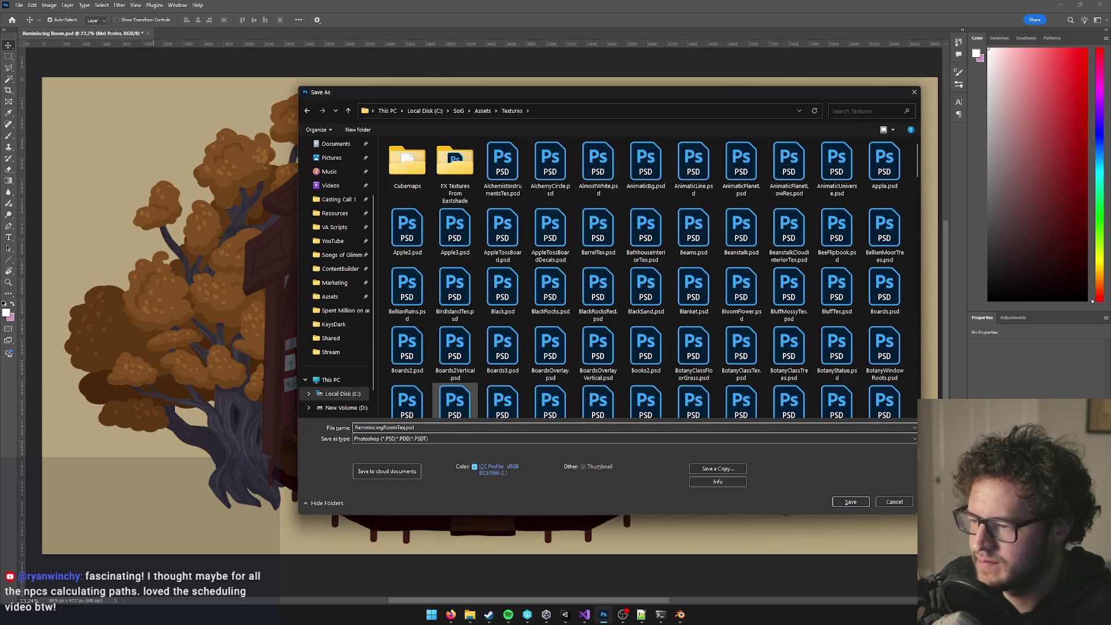
left_click(851, 502)
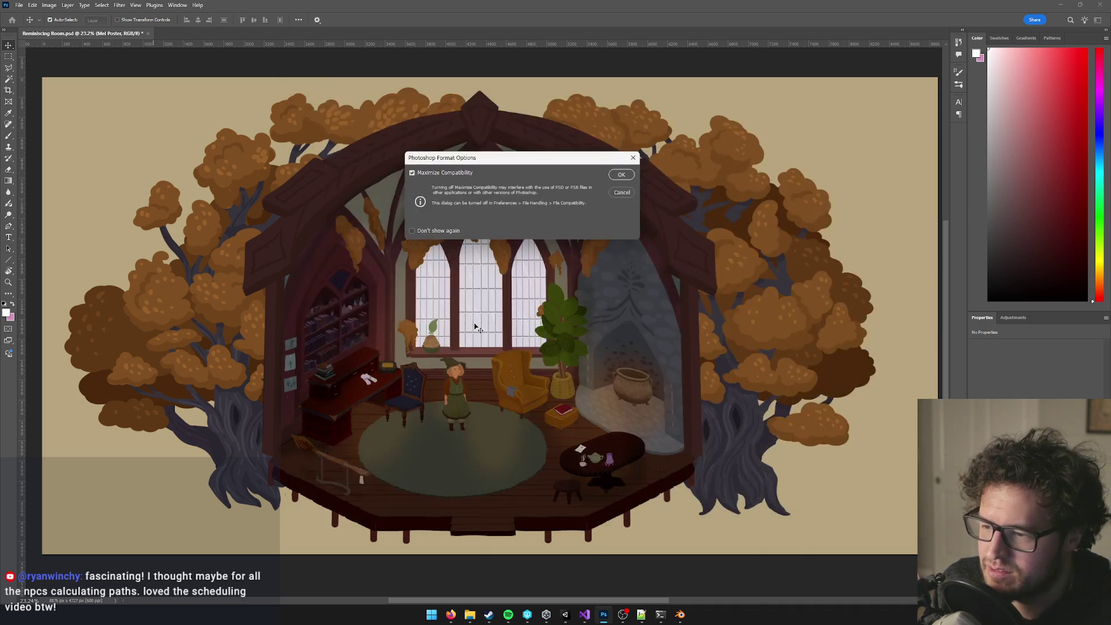
left_click(622, 175)
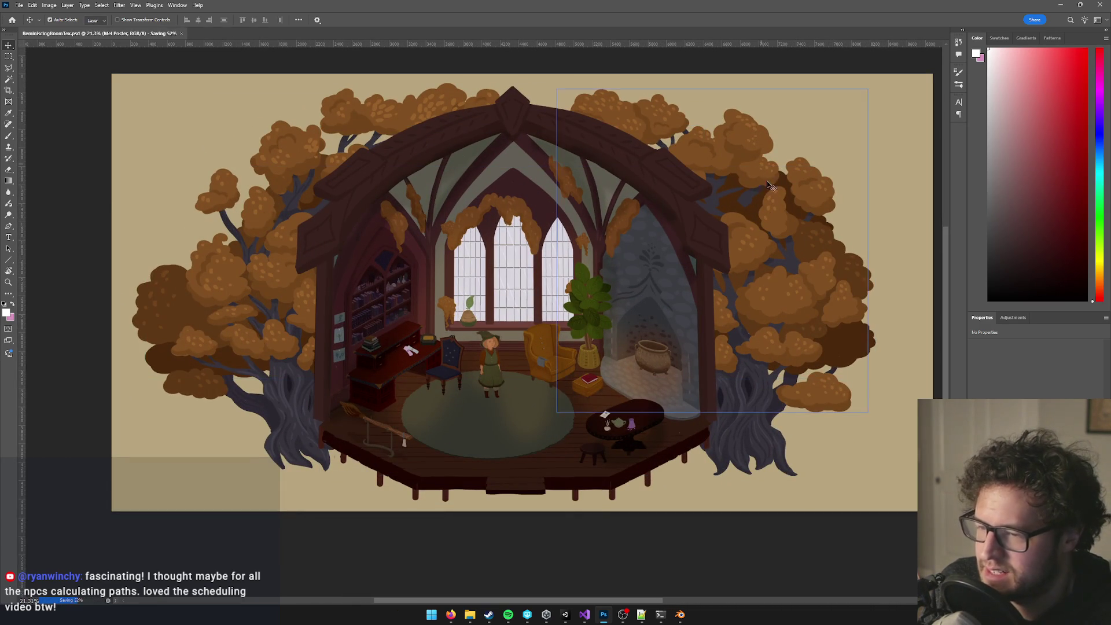
Enter an 8192-pixel width in Image Size, so the constrained height follows to 4363.
scroll(503, 228, "down", 2)
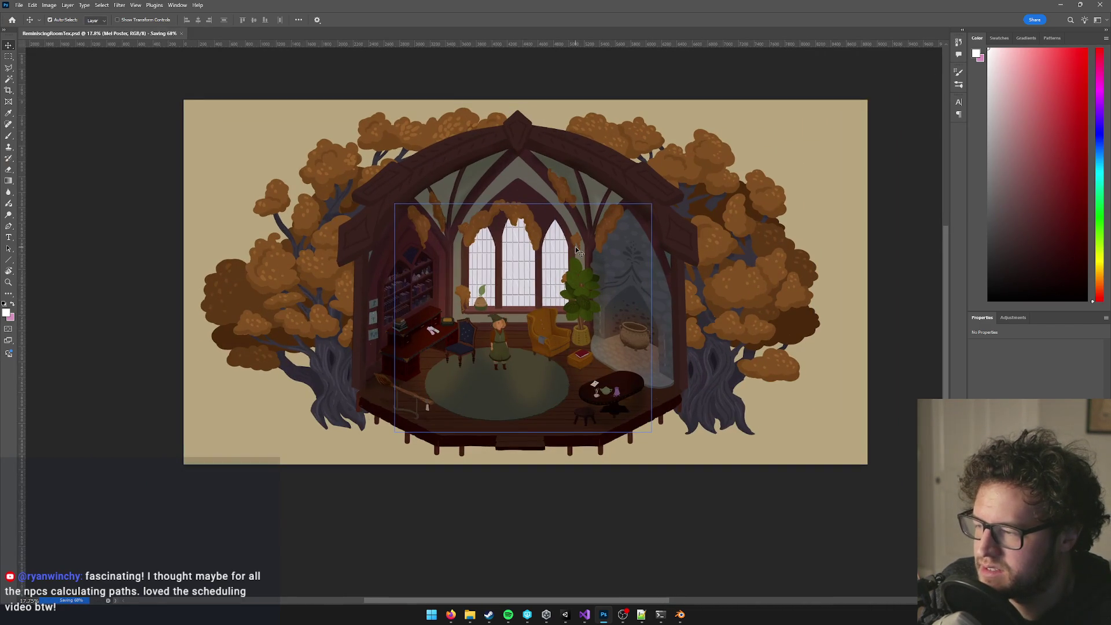
left_click(48, 6)
left_click(49, 5)
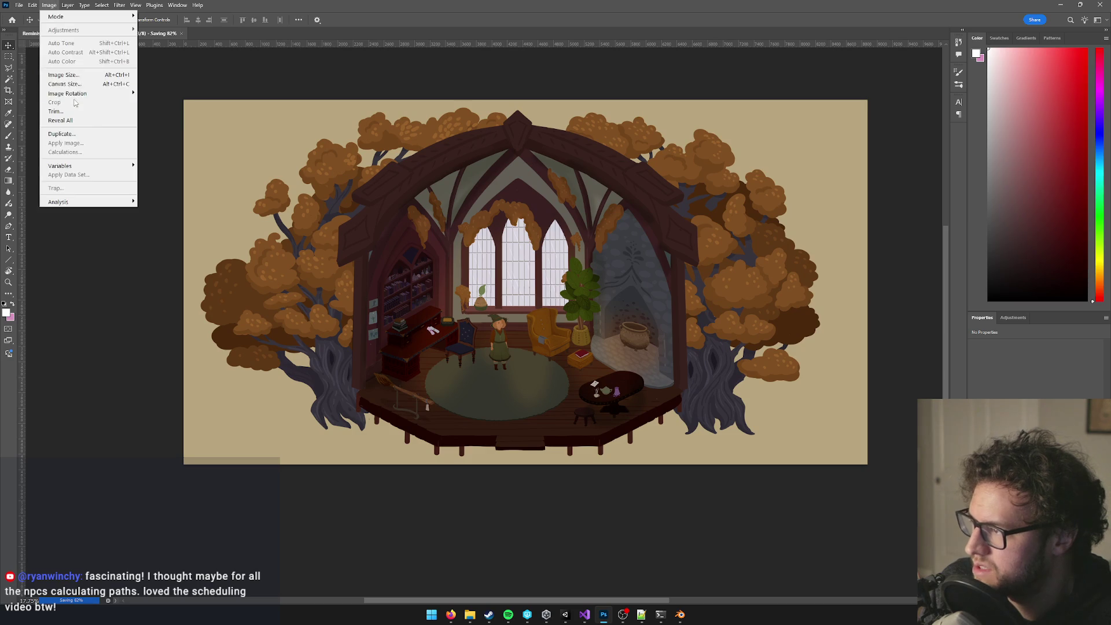
left_click(62, 74)
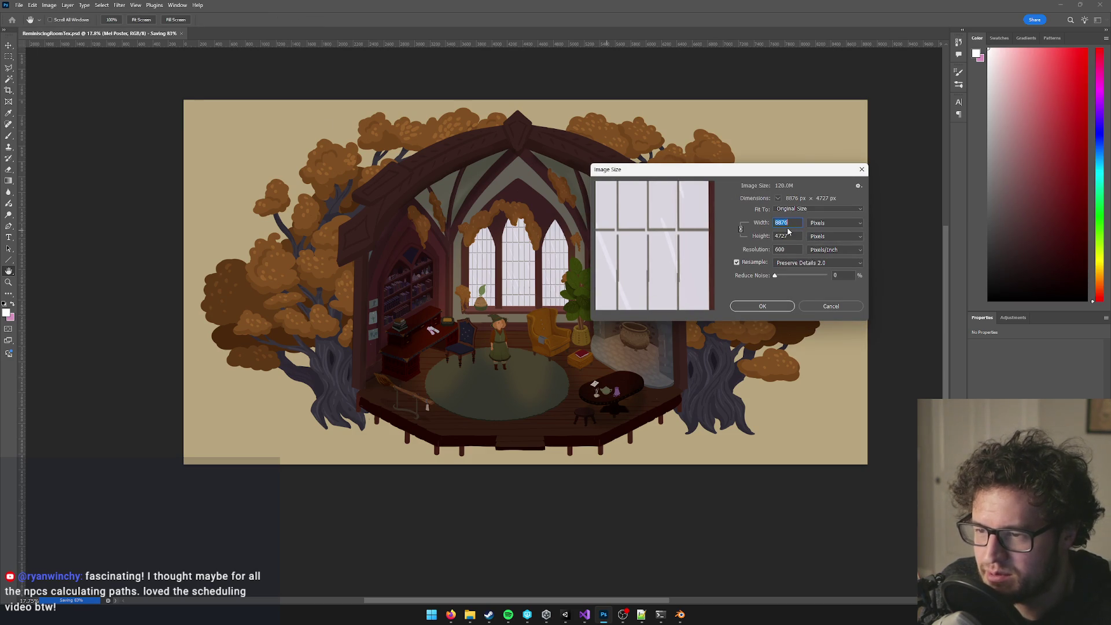
key("Up")
key("Down")
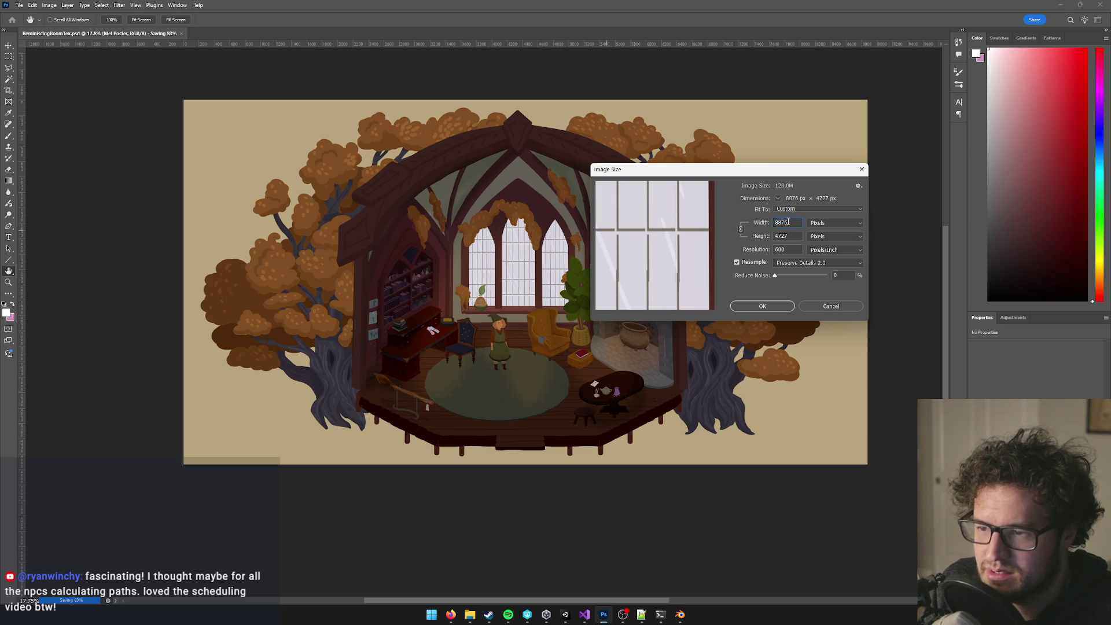
type("8192")
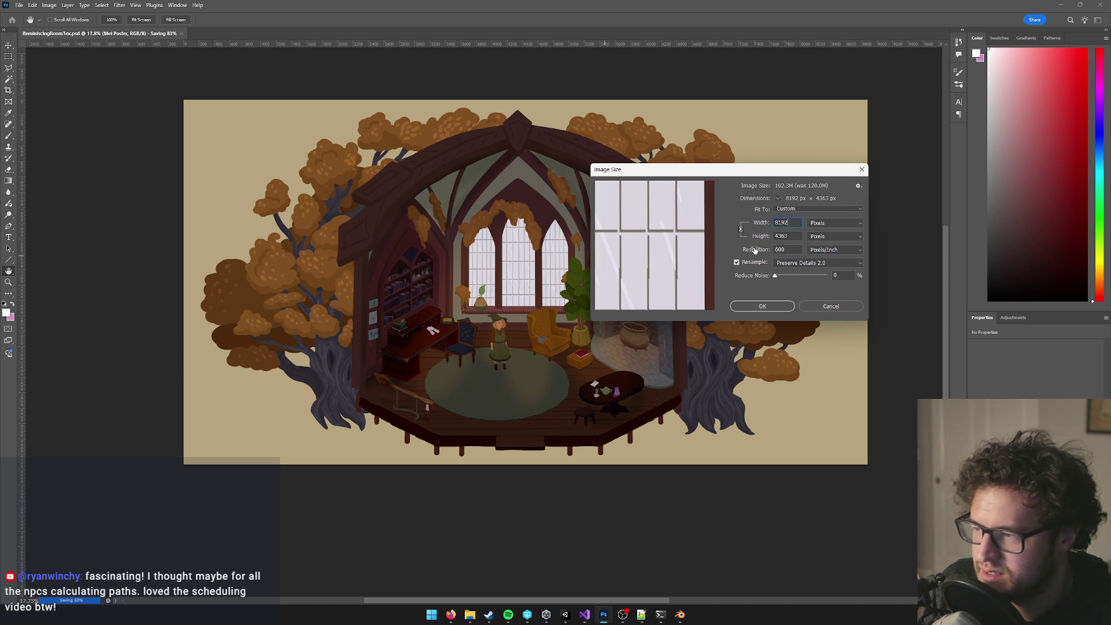
left_click(831, 306)
Switch to the Crop tool with a 2:1 aspect ratio.
key("c")
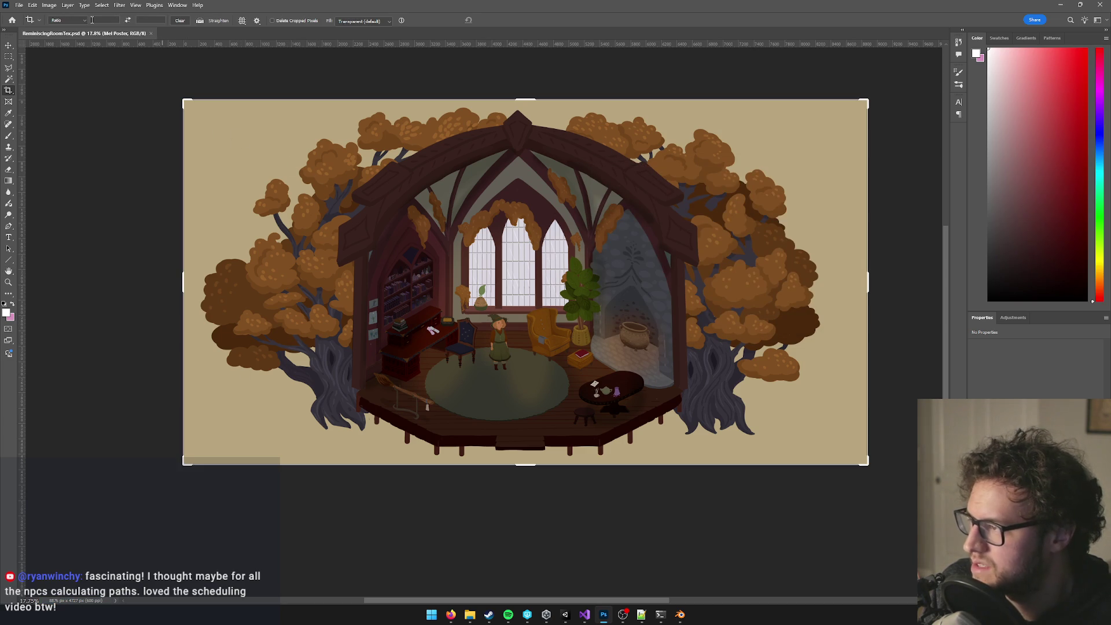
left_click(97, 20)
key("Tab")
type("1")
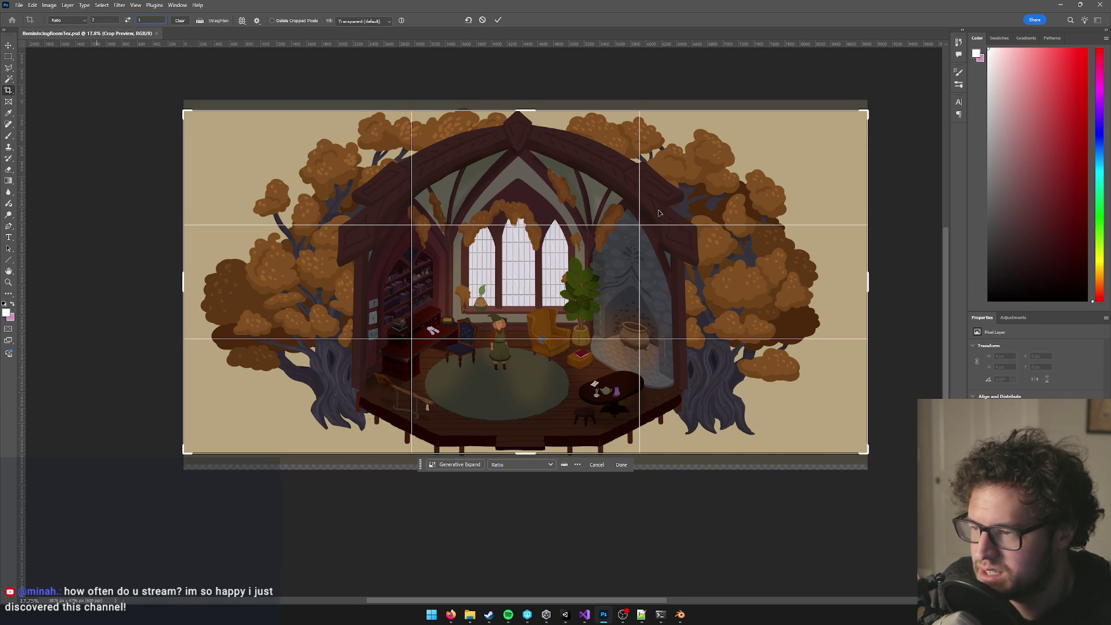
Widen the crop frame to 9142 × 4571 px past the right edge, reposition the painting, and apply it.
left_click_drag(807, 195, 794, 192)
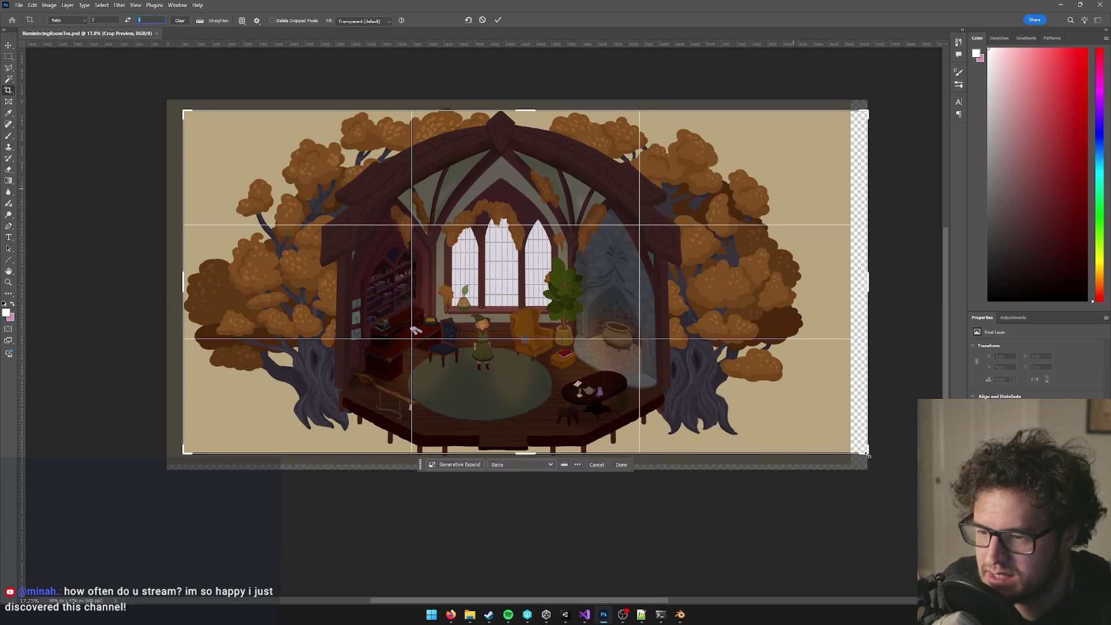
left_click_drag(868, 455, 872, 458)
left_click_drag(476, 316, 473, 313)
left_click_drag(871, 454, 876, 454)
left_click_drag(455, 296, 454, 295)
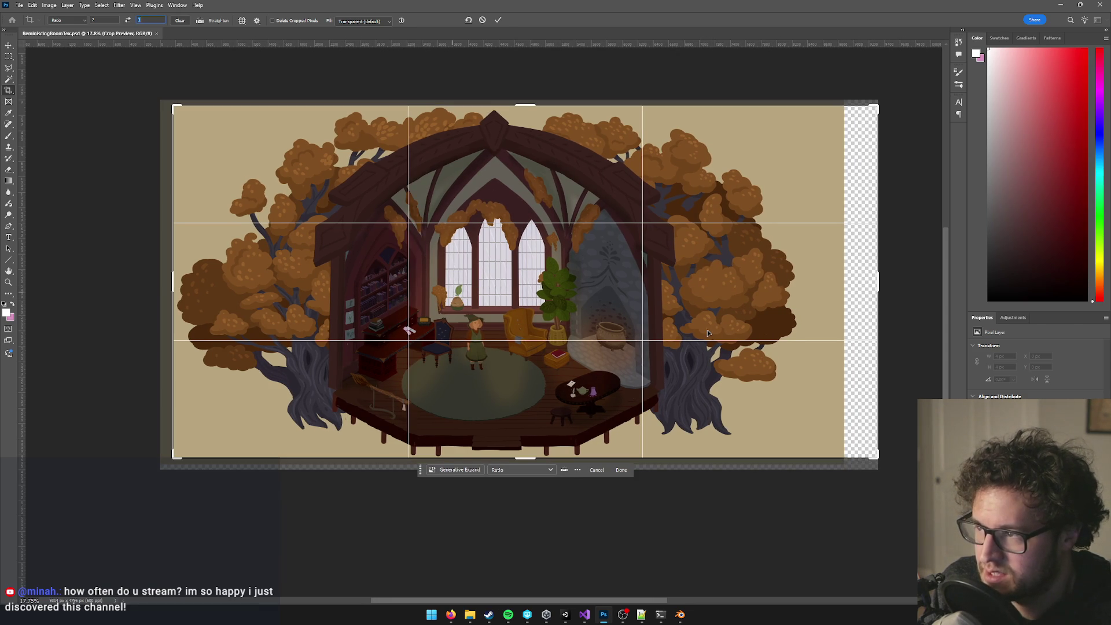
left_click(708, 330)
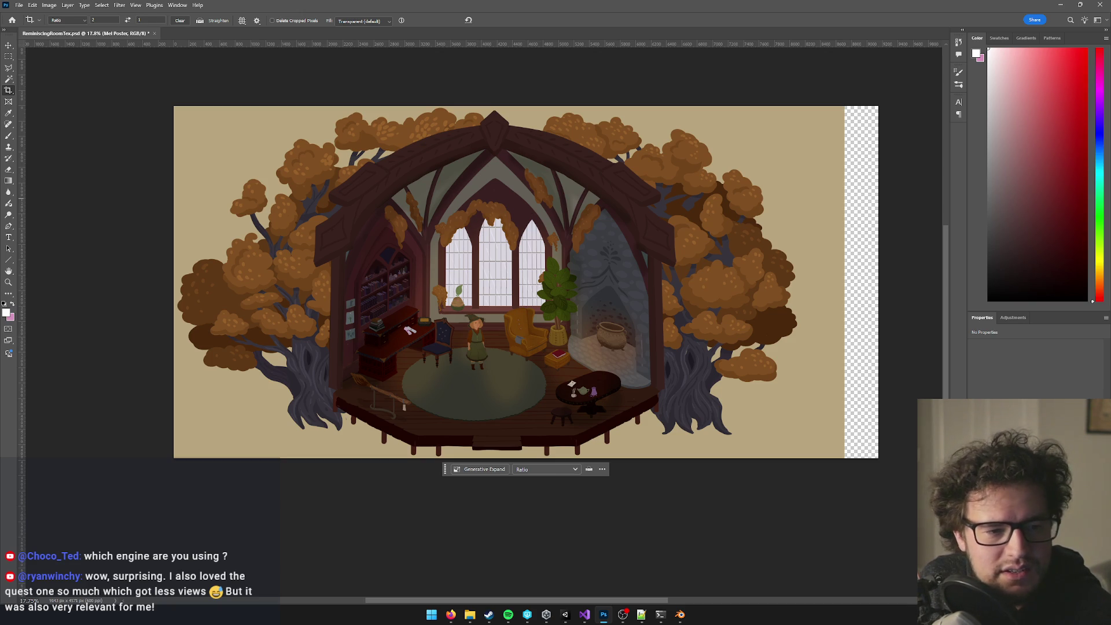
Switch away from Photoshop, then bring its window back to the front later.
key("alt+Tab")
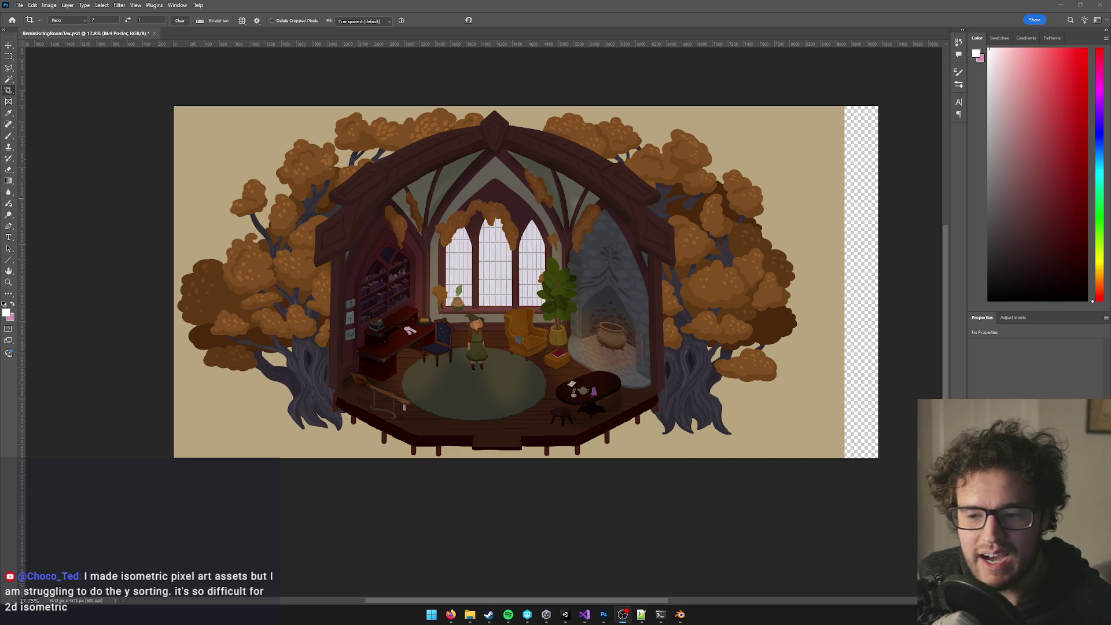
left_click(1093, 301)
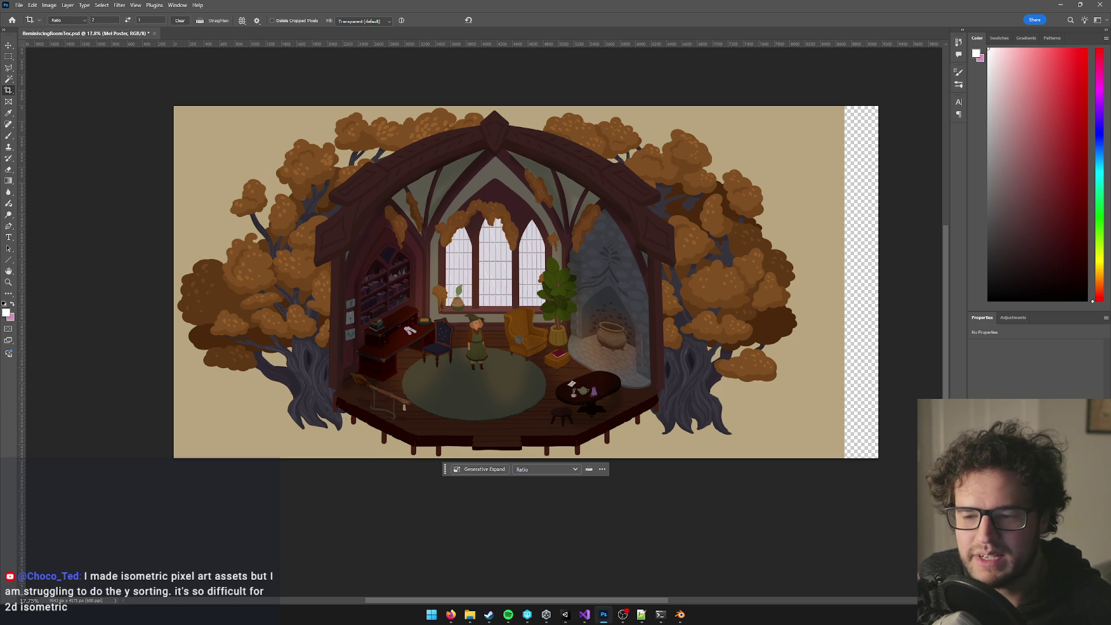
Shrink the colour panel and expand the Layers panel so its layer list shows.
left_click_drag(1026, 311, 1026, 202)
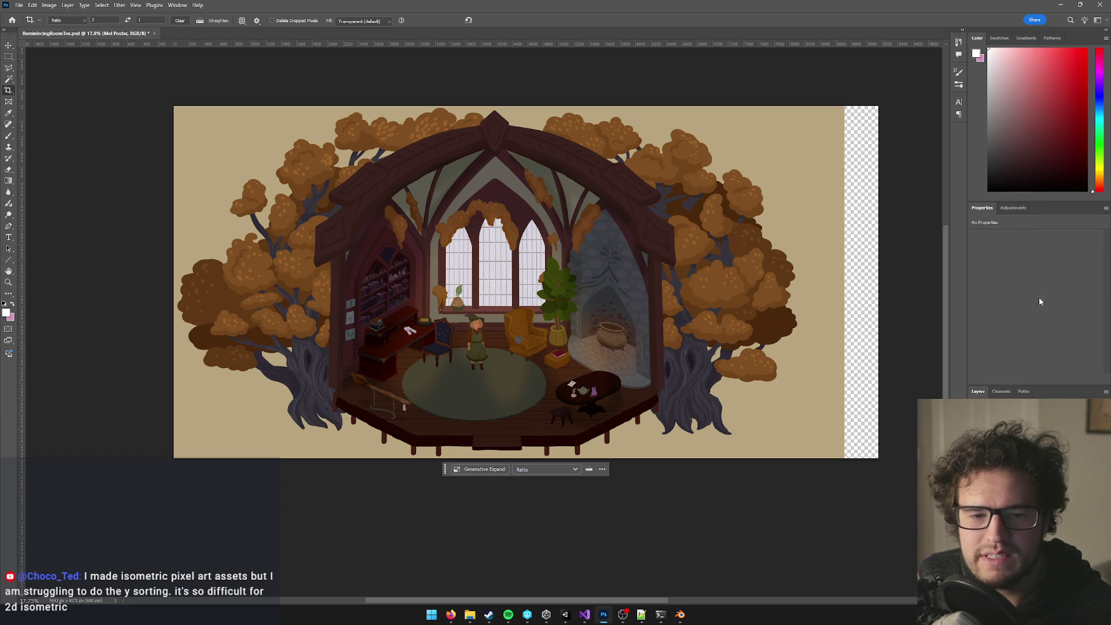
left_click_drag(1035, 386, 1036, 304)
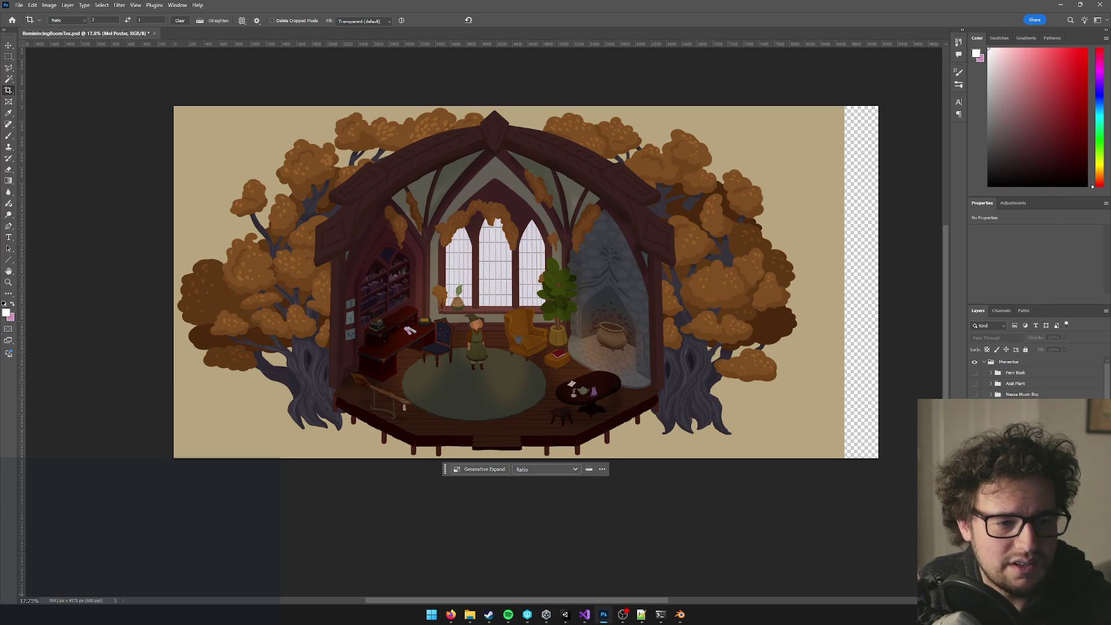
key("alt+Tab")
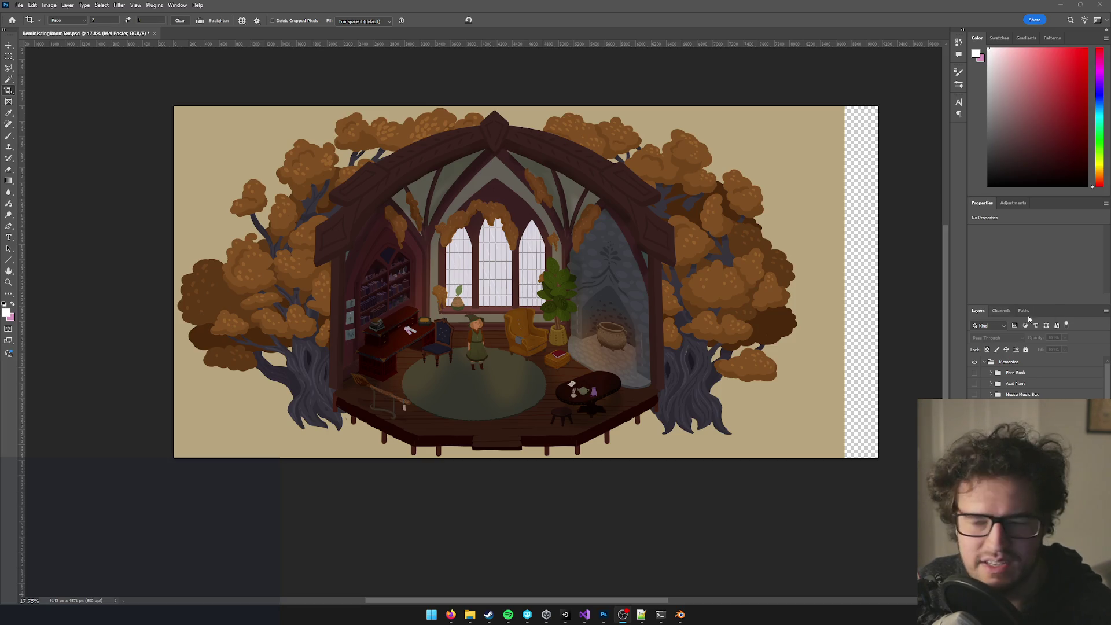
Zoom and pan across the room to inspect the rainy window panes up close.
left_click(582, 262)
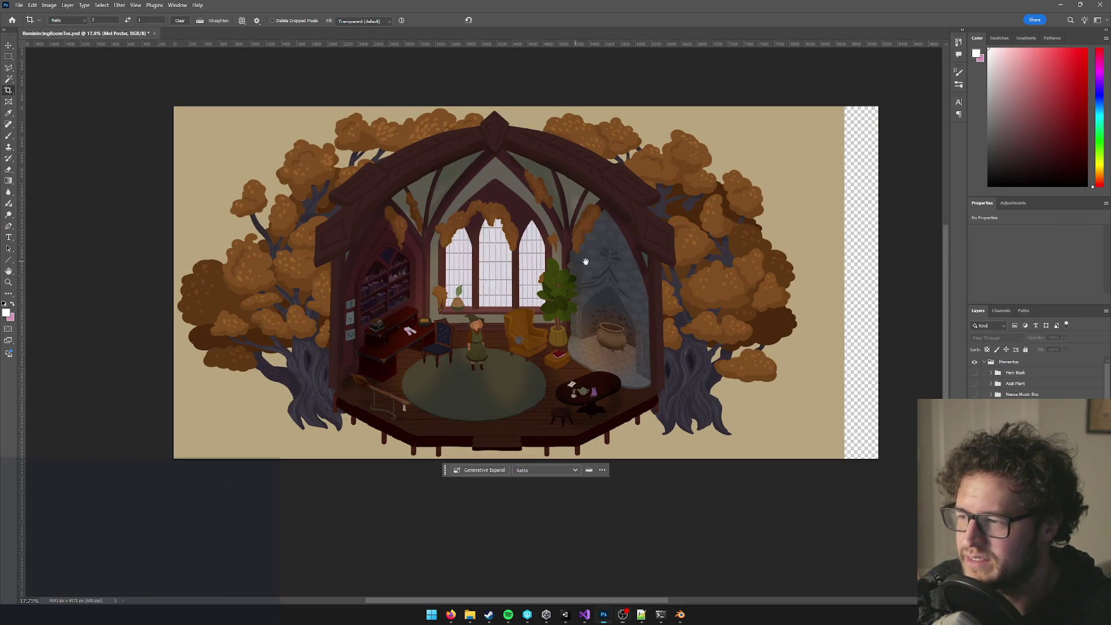
scroll(585, 264, "up", 2)
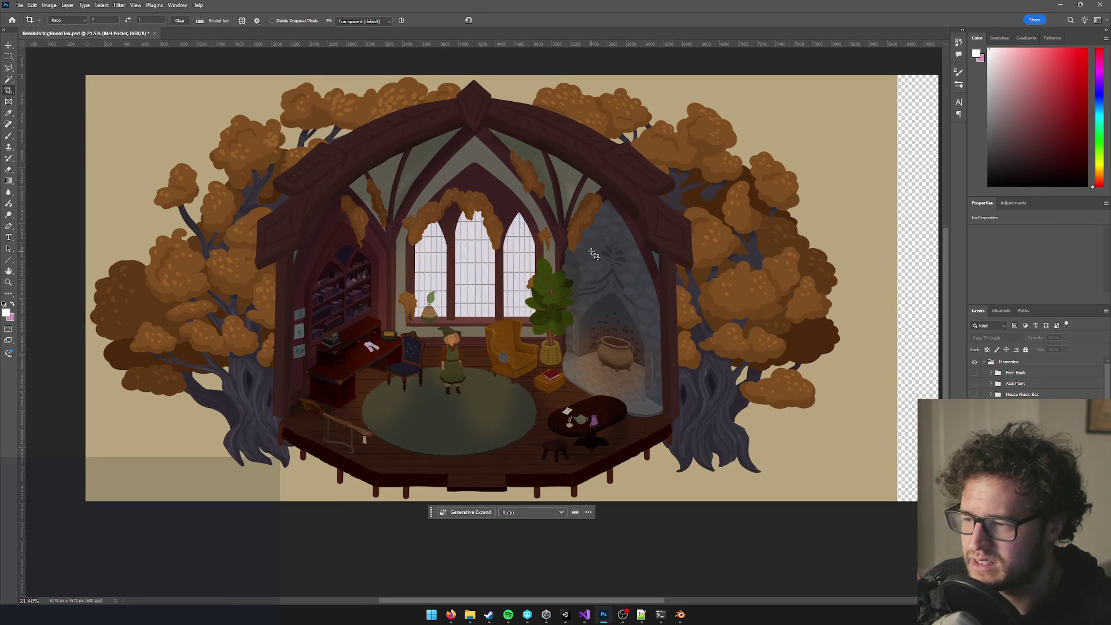
scroll(554, 255, "up", 3)
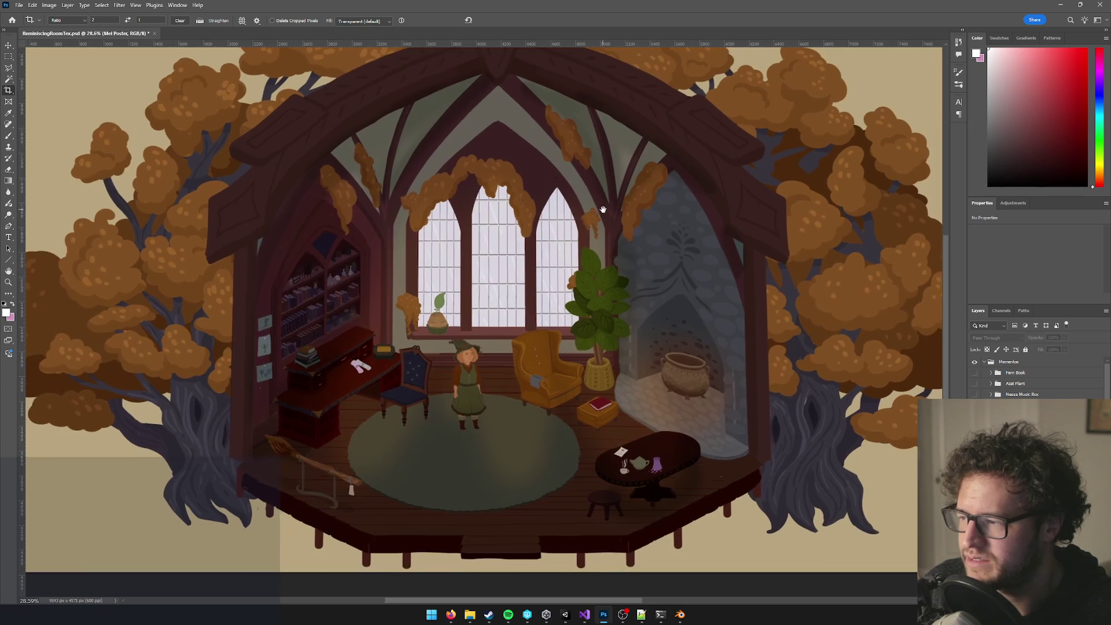
left_click_drag(556, 249, 607, 176)
scroll(538, 250, "down", 2)
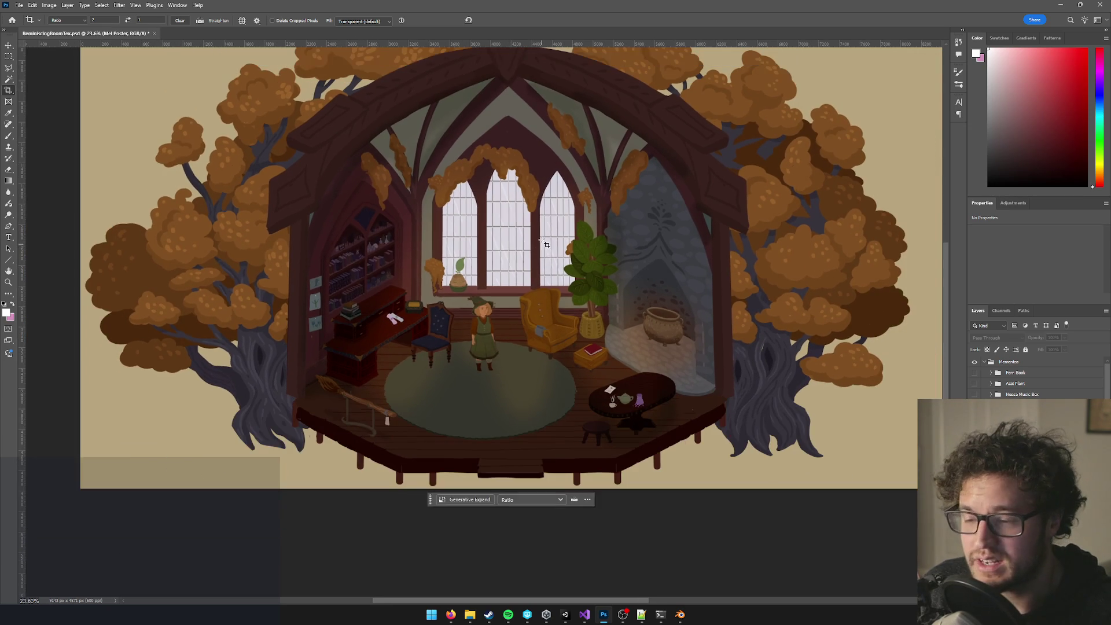
scroll(539, 250, "up", 1)
scroll(538, 251, "down", 2)
scroll(538, 254, "up", 2)
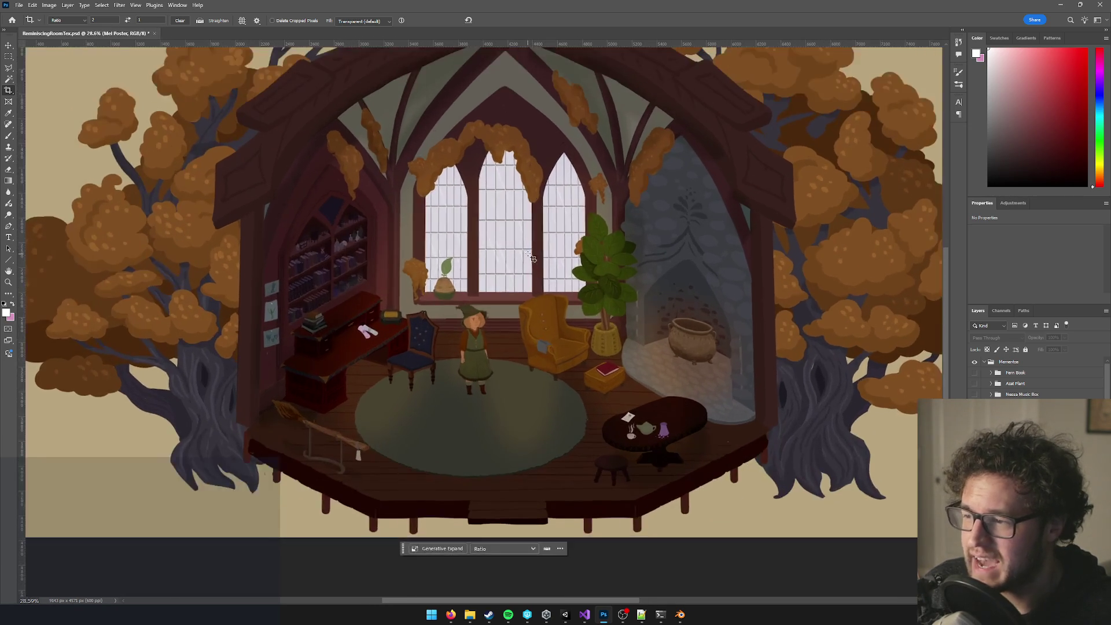
scroll(597, 260, "down", 2)
scroll(596, 261, "up", 3)
mouse_move(597, 260)
left_mouse_down()
mouse_move(618, 428)
mouse_move(589, 276)
mouse_move(527, 282)
mouse_move(560, 209)
left_mouse_up()
scroll(579, 278, "down", 1)
scroll(599, 356, "up", 3)
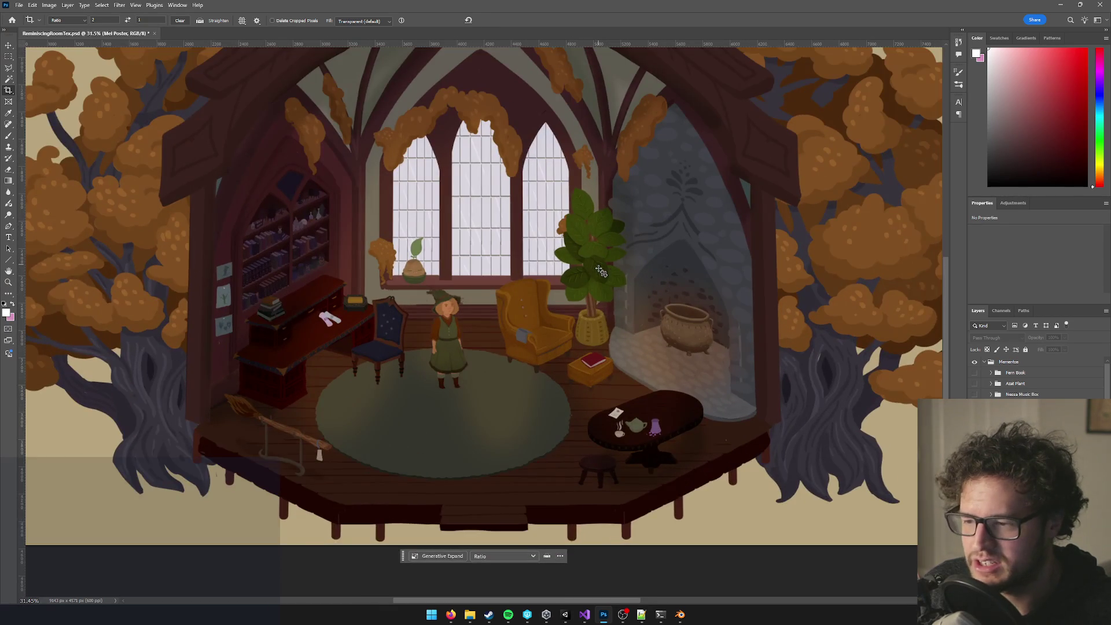
scroll(599, 356, "down", 1)
scroll(597, 348, "up", 3)
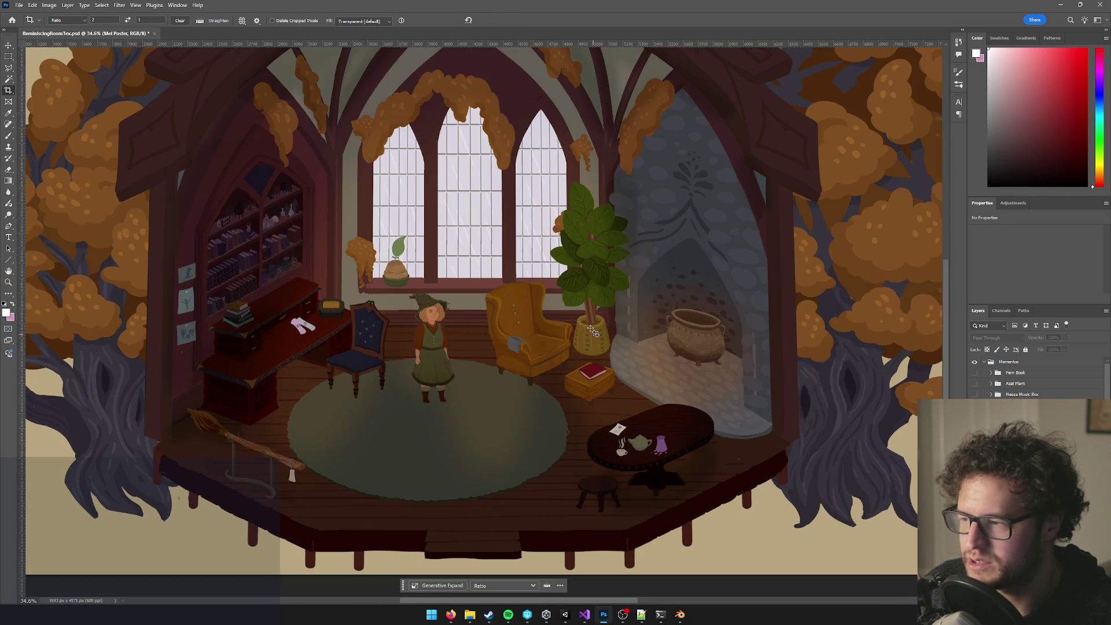
With the Move tool, auto-select the Background copy layer from the canvas.
key("v")
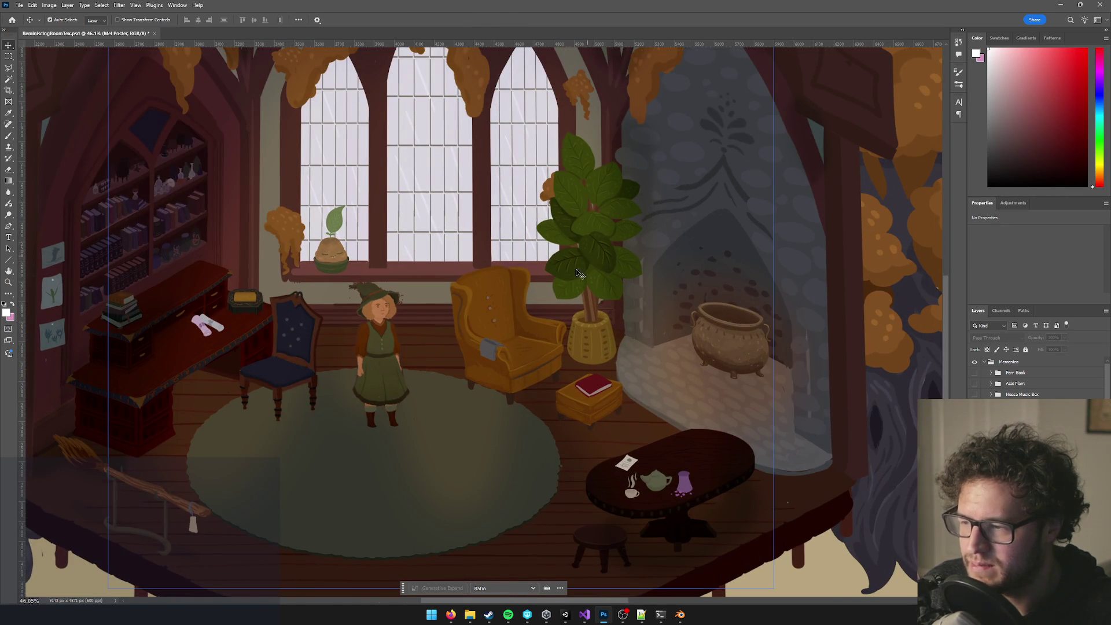
scroll(556, 301, "up", 1)
scroll(493, 347, "down", 2)
scroll(463, 372, "up", 2)
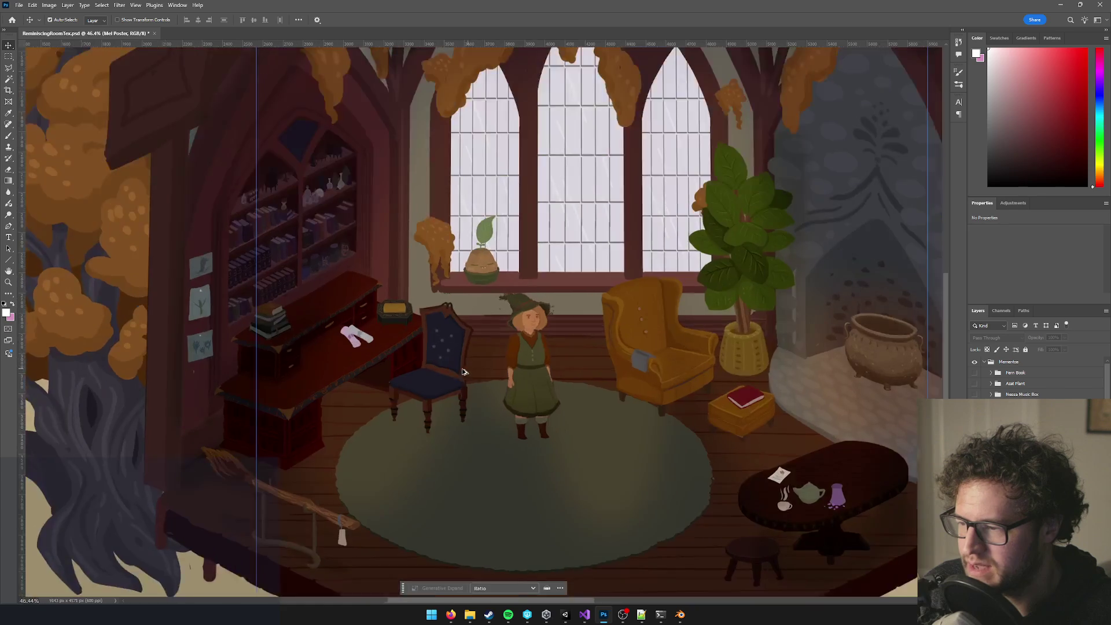
scroll(463, 371, "up", 3)
mouse_move(471, 248)
left_mouse_down()
mouse_move(581, 270)
mouse_move(543, 273)
mouse_move(613, 246)
left_mouse_up()
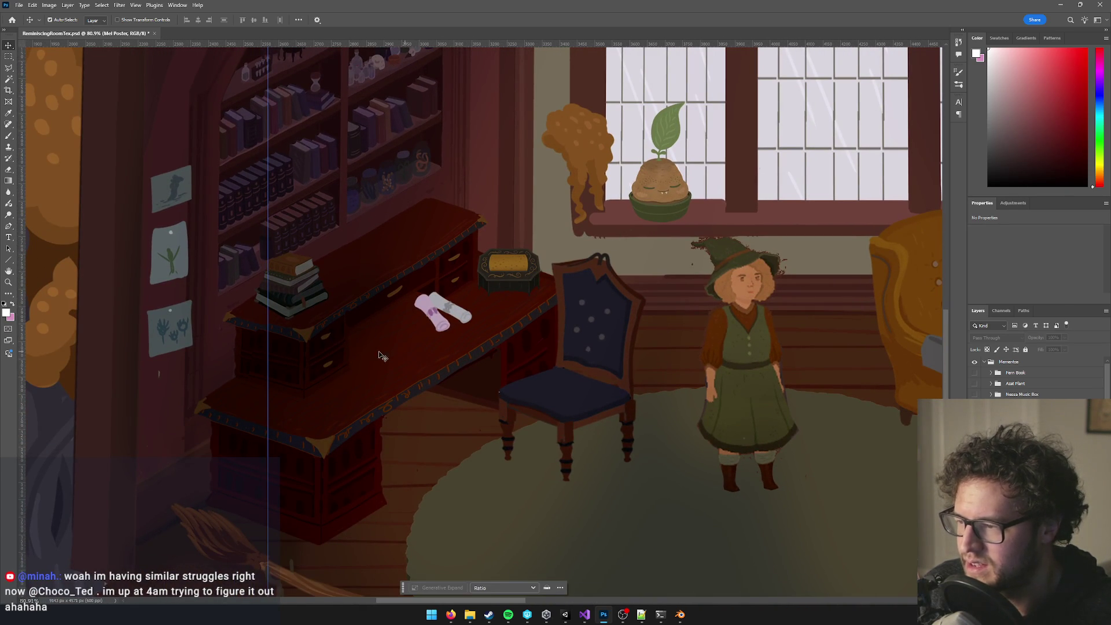
scroll(451, 362, "down", 4)
mouse_move(514, 359)
left_mouse_down()
mouse_move(450, 314)
mouse_move(418, 309)
mouse_move(400, 348)
left_mouse_up()
scroll(450, 227, "up", 1)
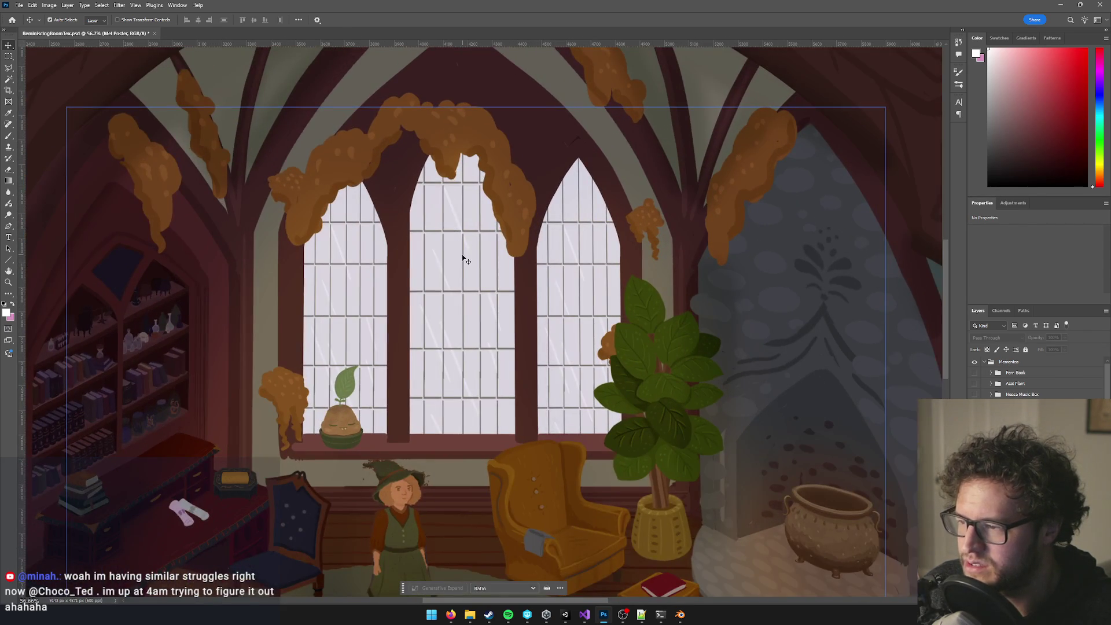
scroll(521, 301, "down", 3)
scroll(558, 334, "up", 3)
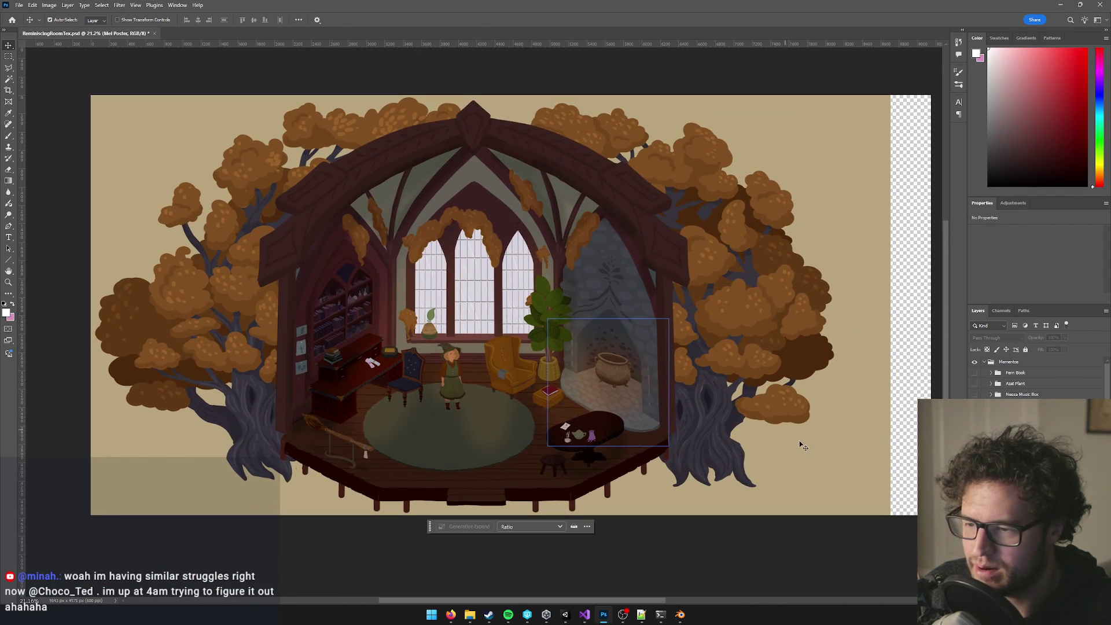
left_click(802, 448)
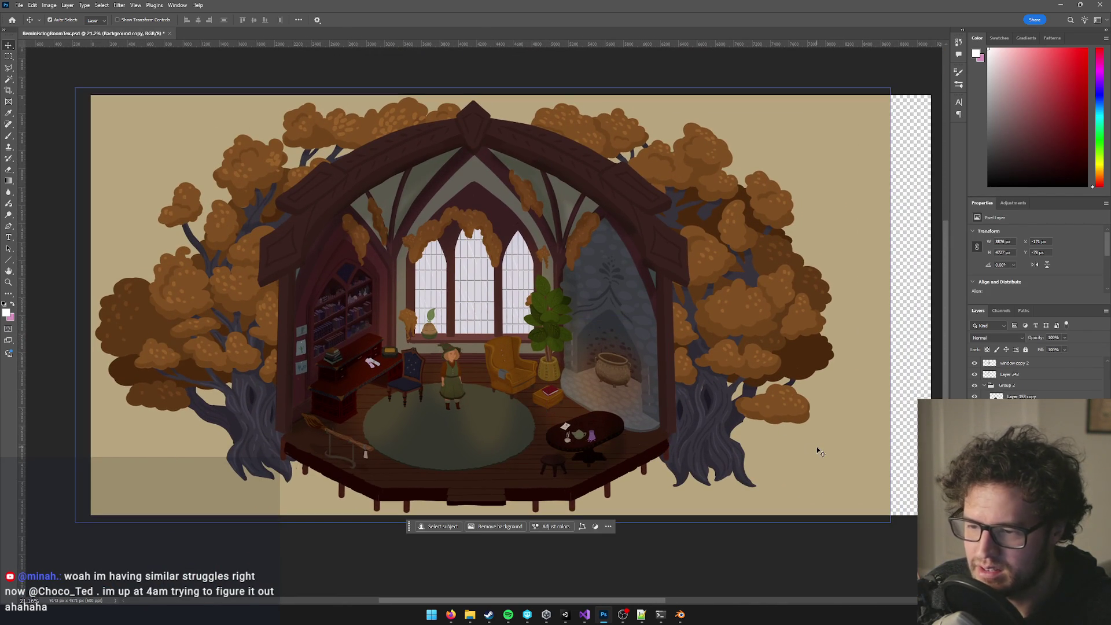
Toggle Layer 239's visibility to see what it contributes to the windows.
scroll(465, 285, "down", 3)
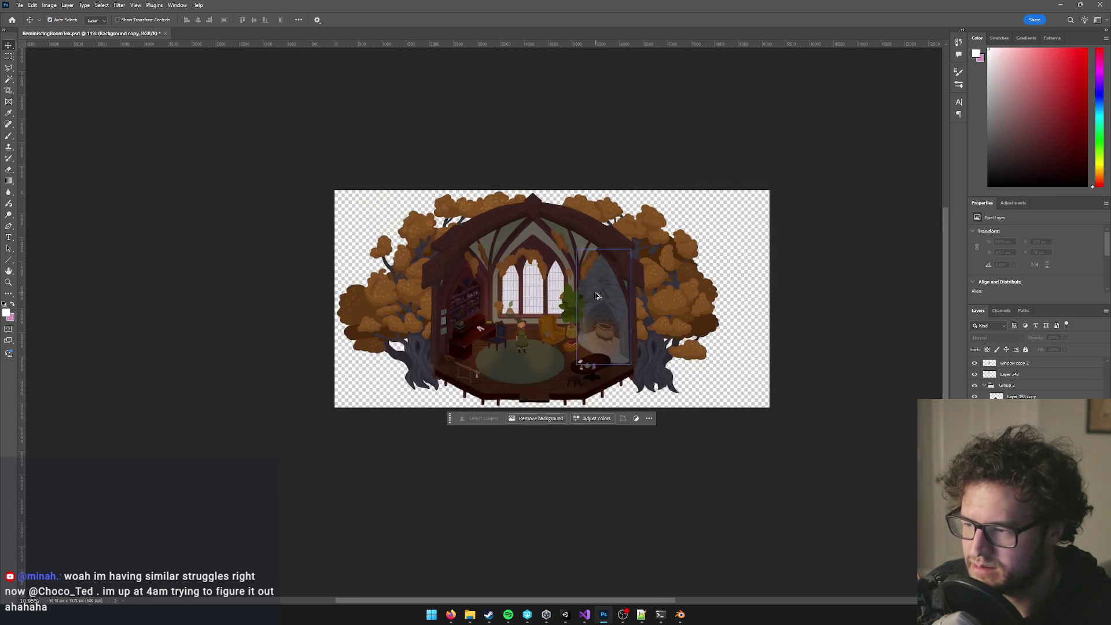
scroll(465, 285, "up", 5)
left_click(463, 282)
scroll(451, 269, "up", 5)
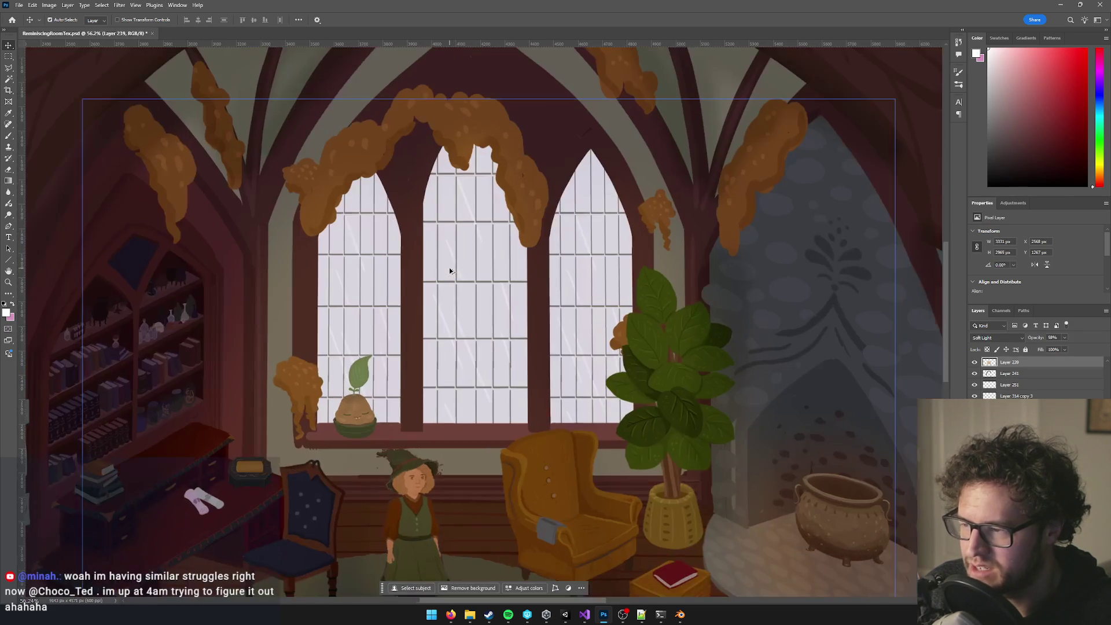
left_click(975, 363)
left_click(976, 363)
left_click(976, 364)
left_click(975, 363)
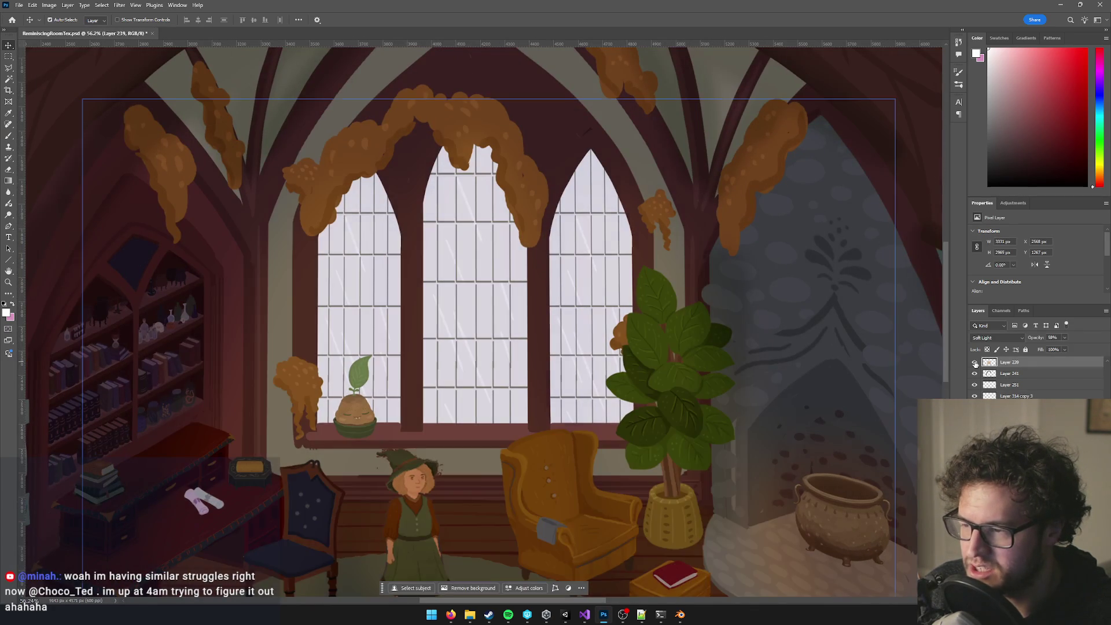
key("ctrl+minus")
key("ctrl+minus")
key("ctrl+minus")
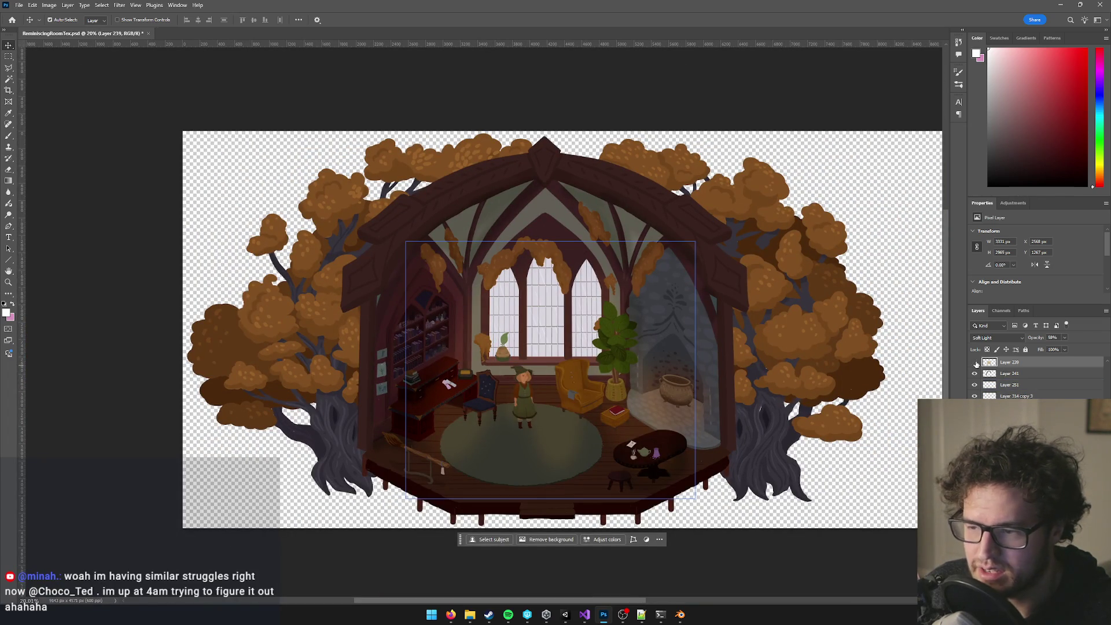
left_click(975, 364)
left_click(976, 364)
left_click(975, 363)
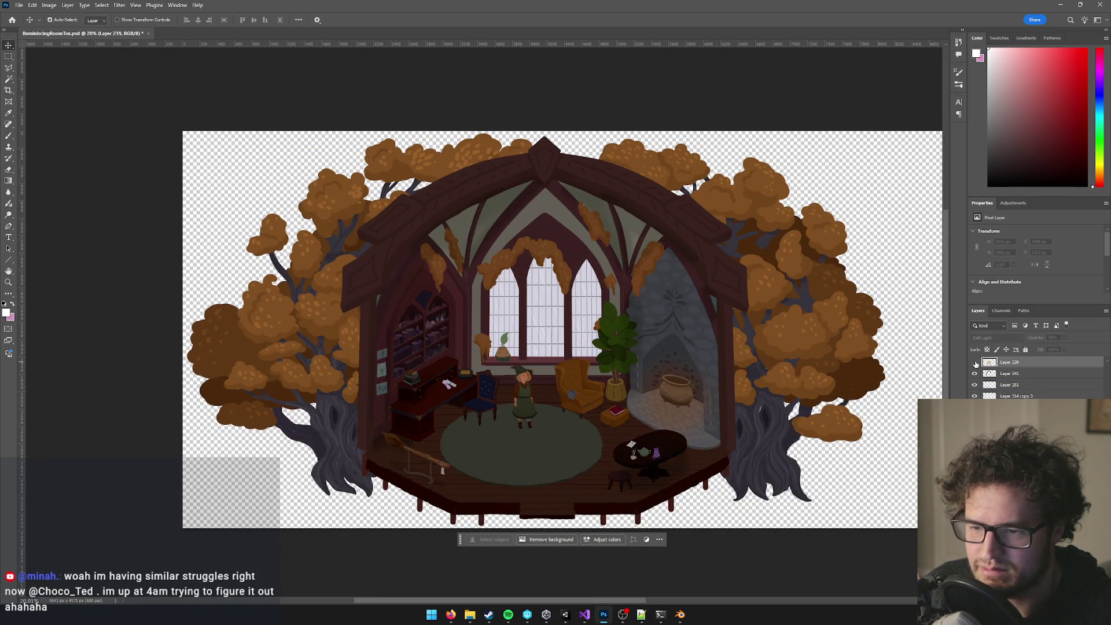
Rename Layer 239 to 'lighting'.
double_click(1010, 362)
type("lighting")
key("Return")
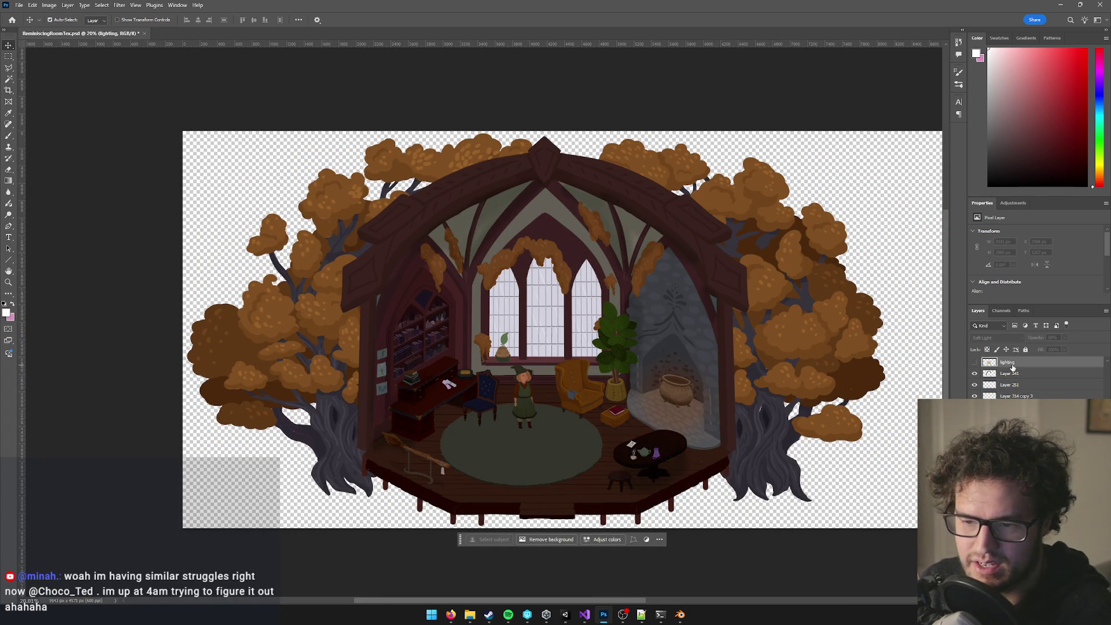
Inspect neighbouring layers: Layer 241, the desk lamp's Layer 314 copy 3, and the red book.
left_click(975, 374)
left_click(975, 375)
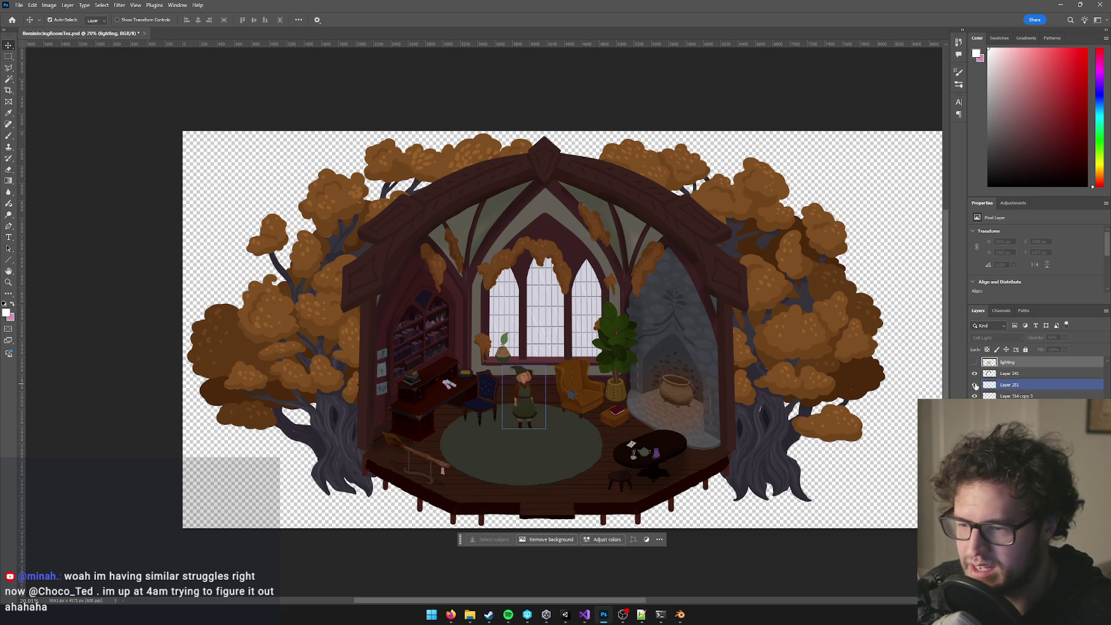
left_click(465, 375)
left_click(615, 414)
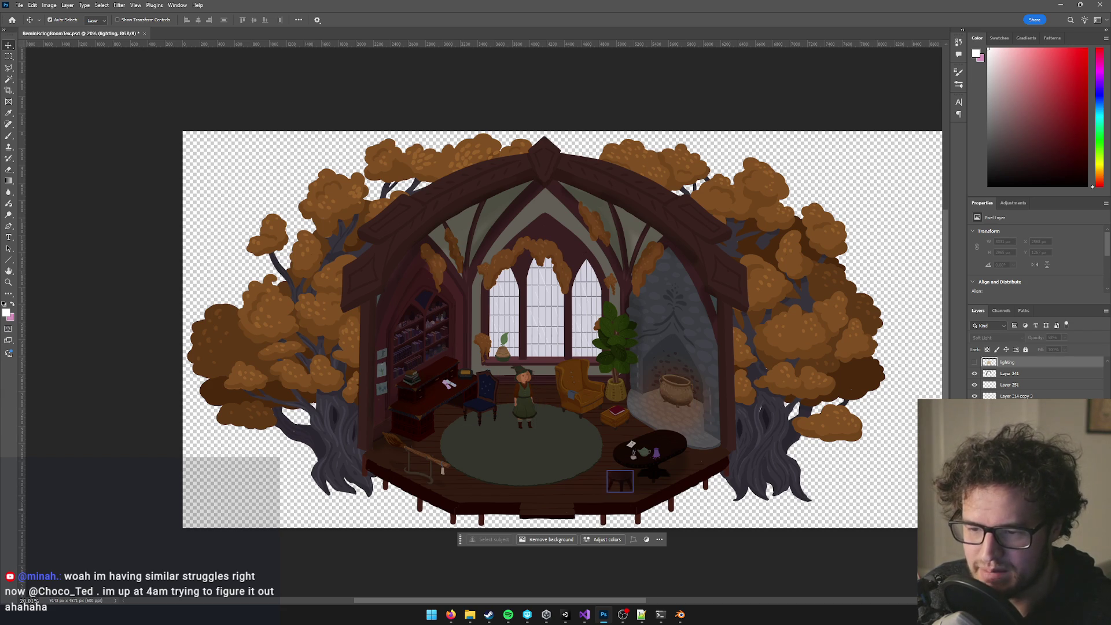
Step through the witch, rug and Group 2 layers until window copy 2 is selected.
scroll(558, 411, "up", 5)
left_click(457, 370)
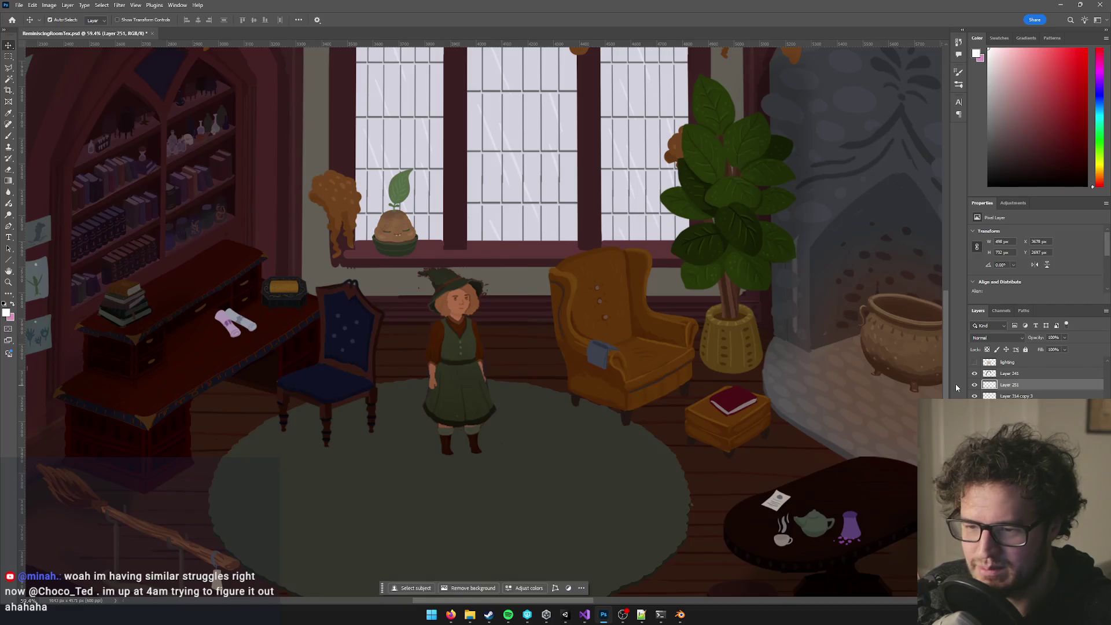
left_click(975, 385)
scroll(581, 384, "down", 3)
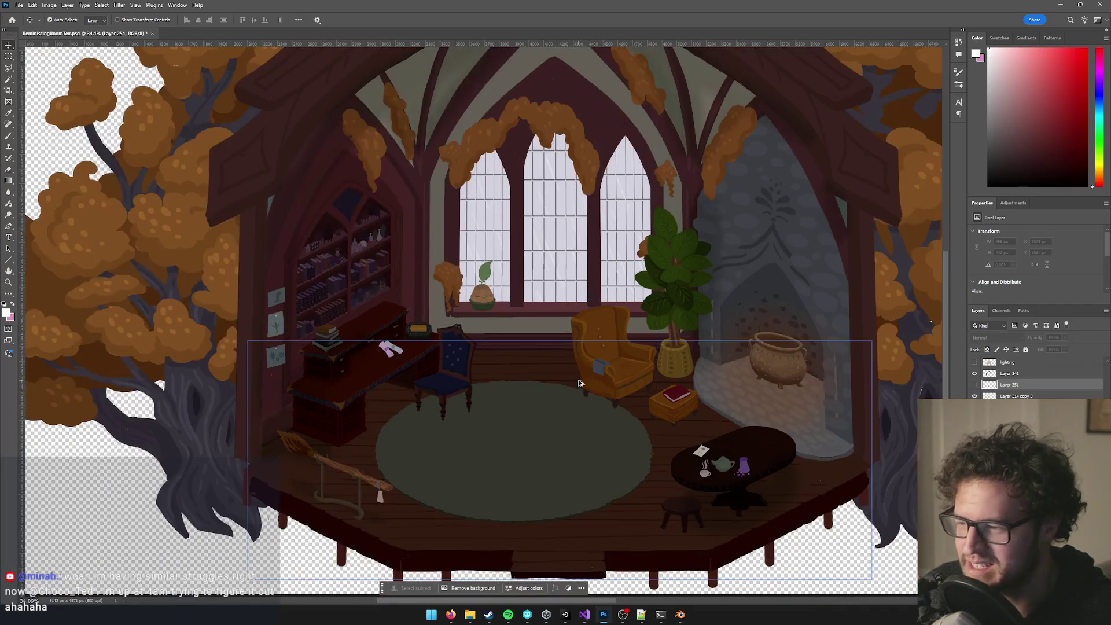
left_click(975, 385)
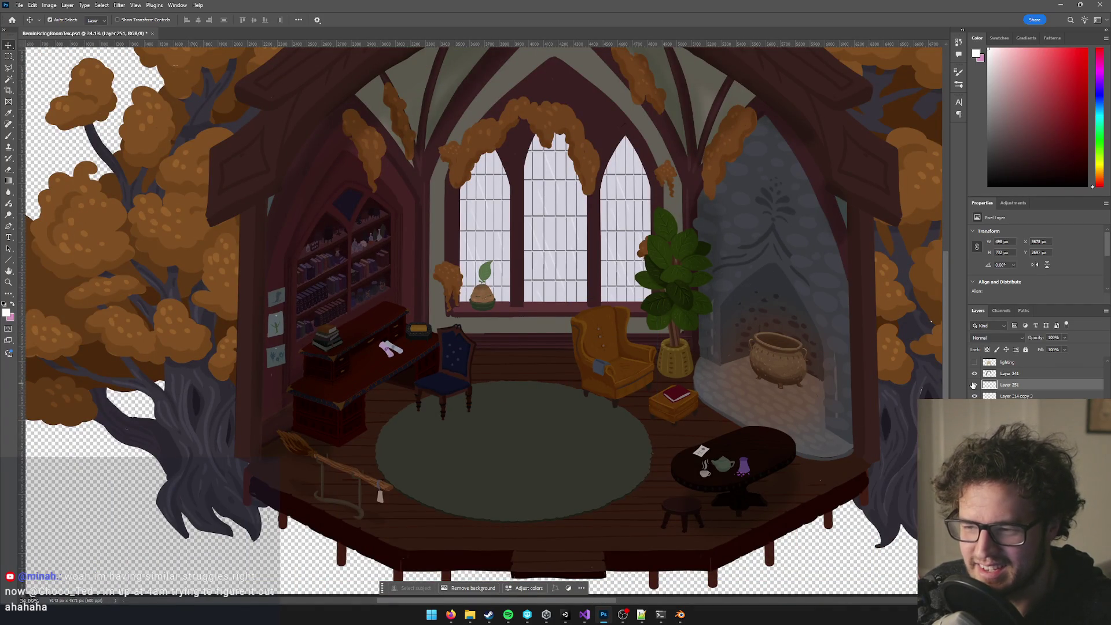
left_click(554, 475)
scroll(620, 466, "down", 2)
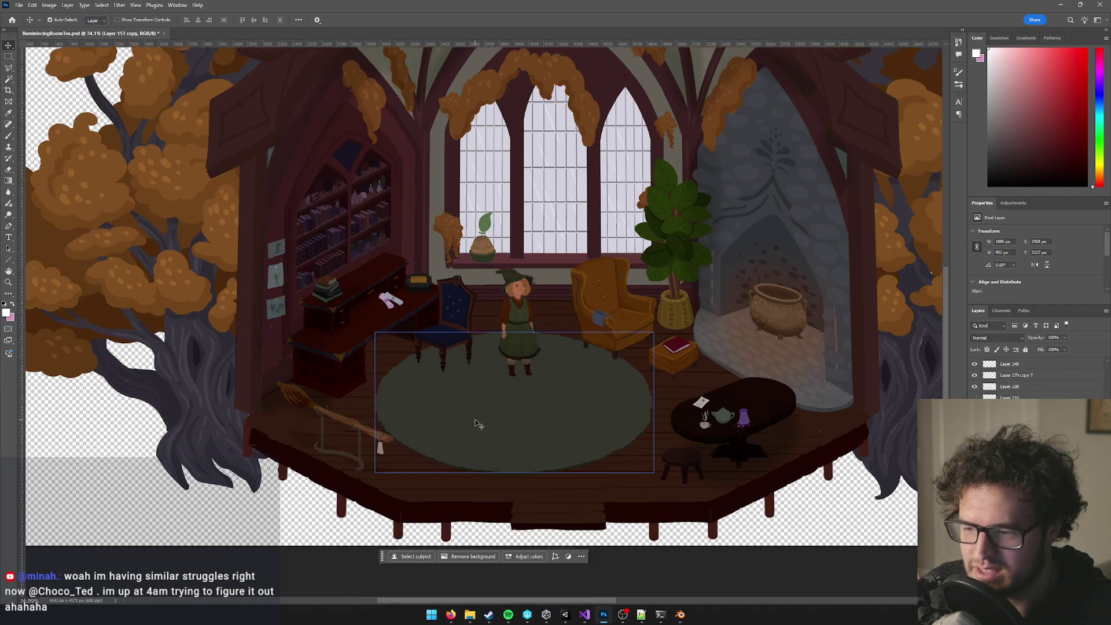
scroll(476, 425, "down", 1)
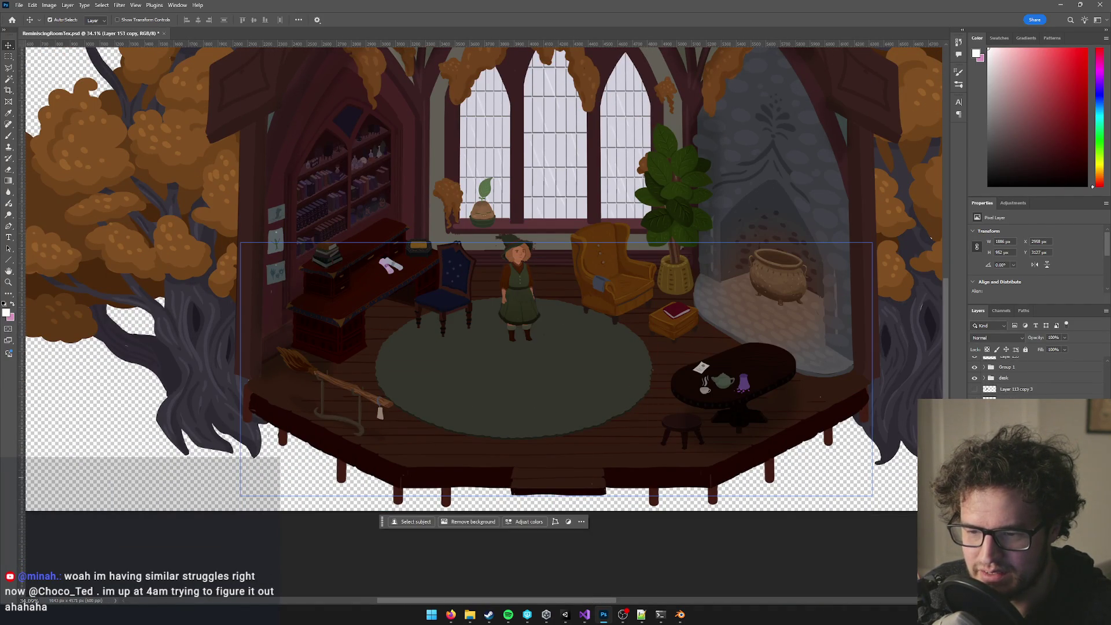
left_click(476, 424)
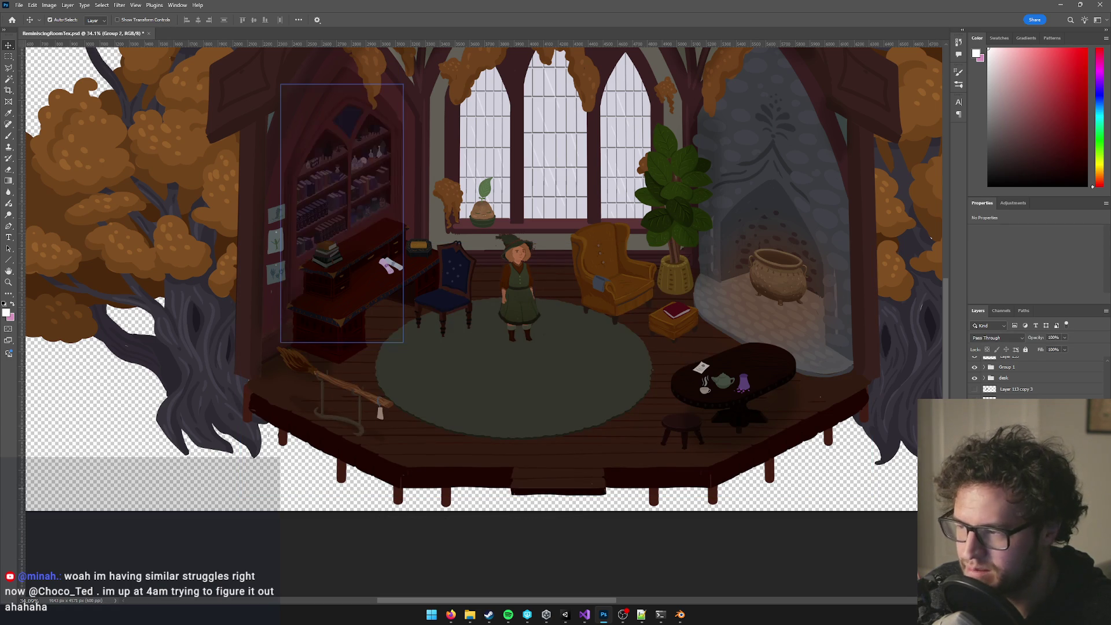
scroll(1037, 380, "down", 2)
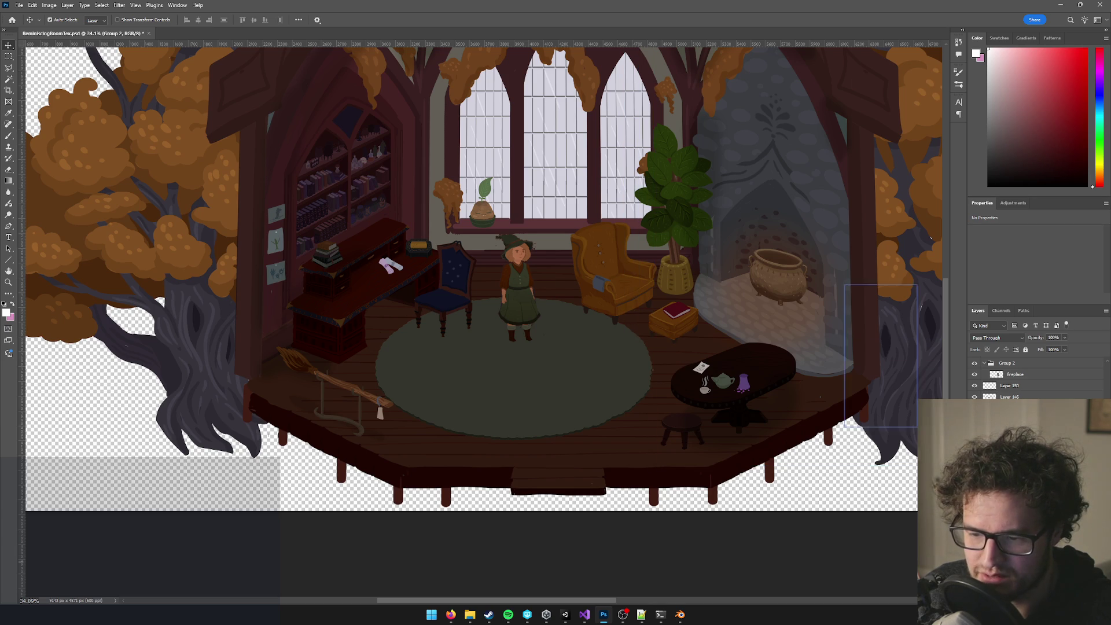
left_click(554, 139)
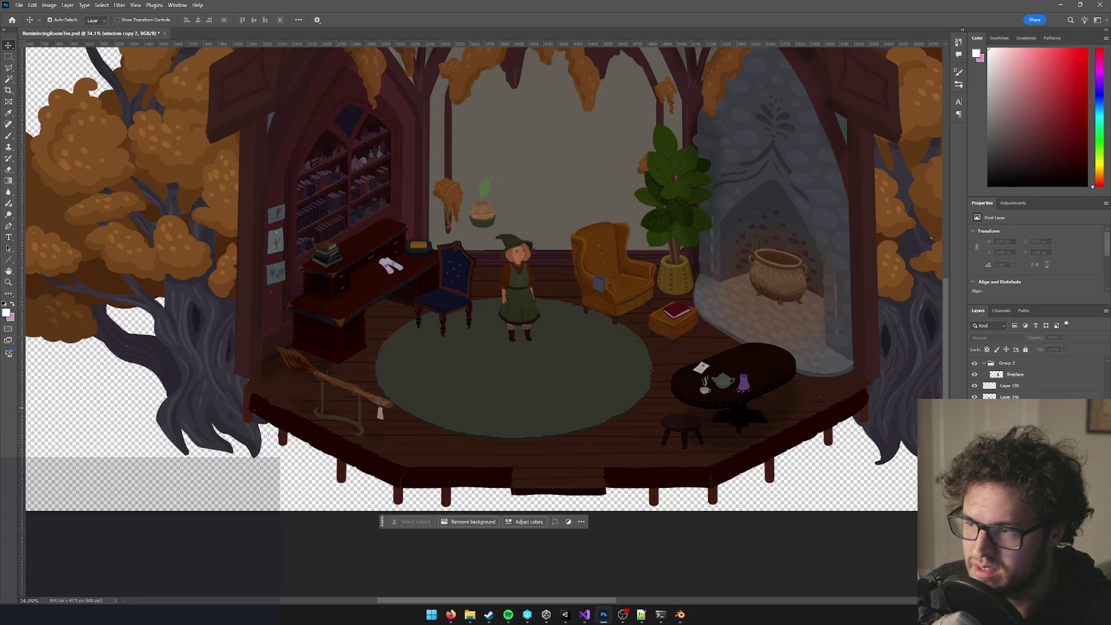
scroll(550, 149, "up", 2)
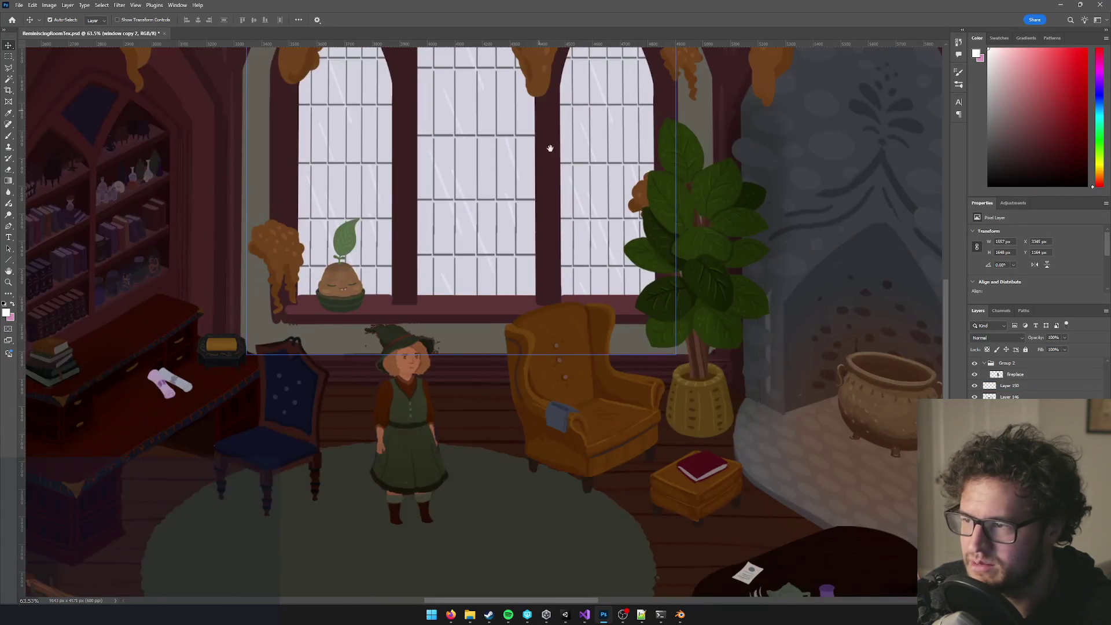
Select the pale panes with the Magic Wand, undoing an accidental full-layer delete.
key("w")
left_click(512, 191)
left_click_drag(536, 162, 542, 214)
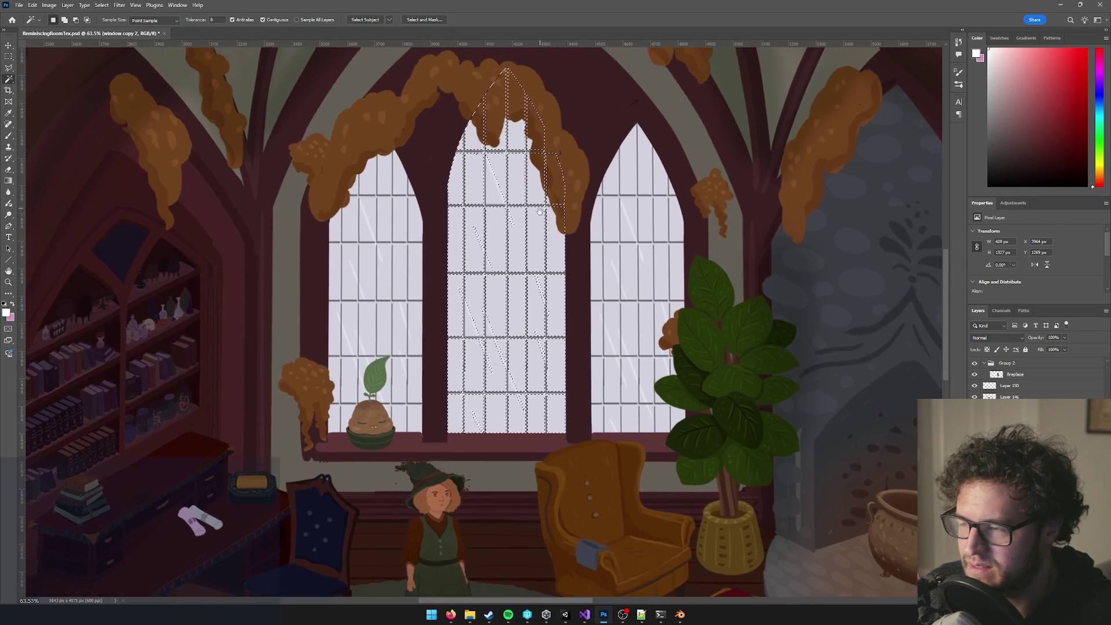
key("ctrl+d")
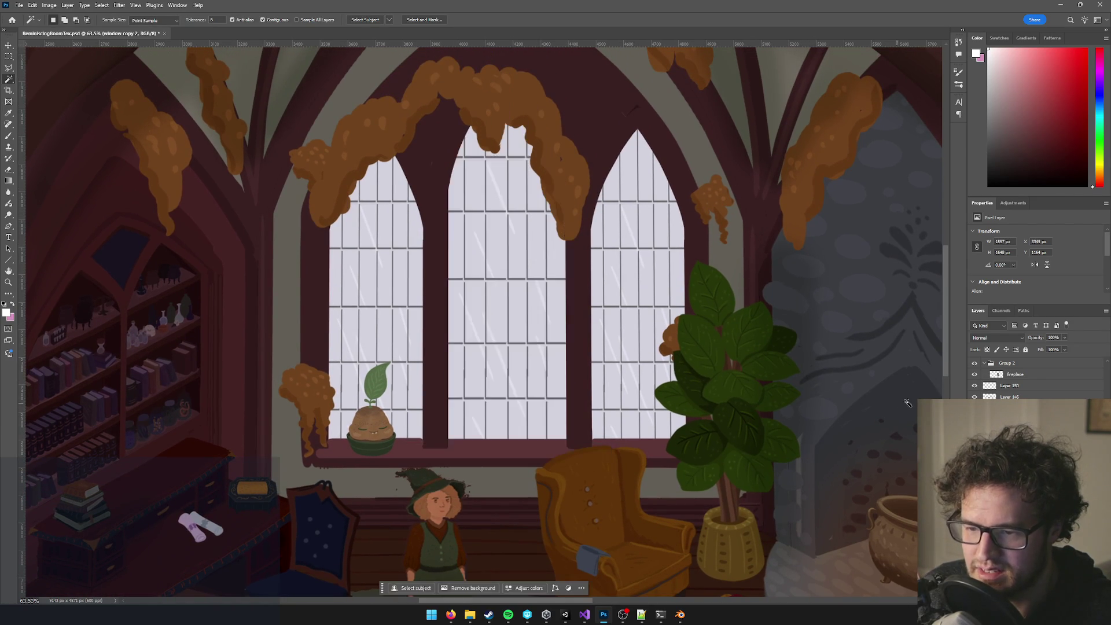
key("Delete")
key("ctrl+z")
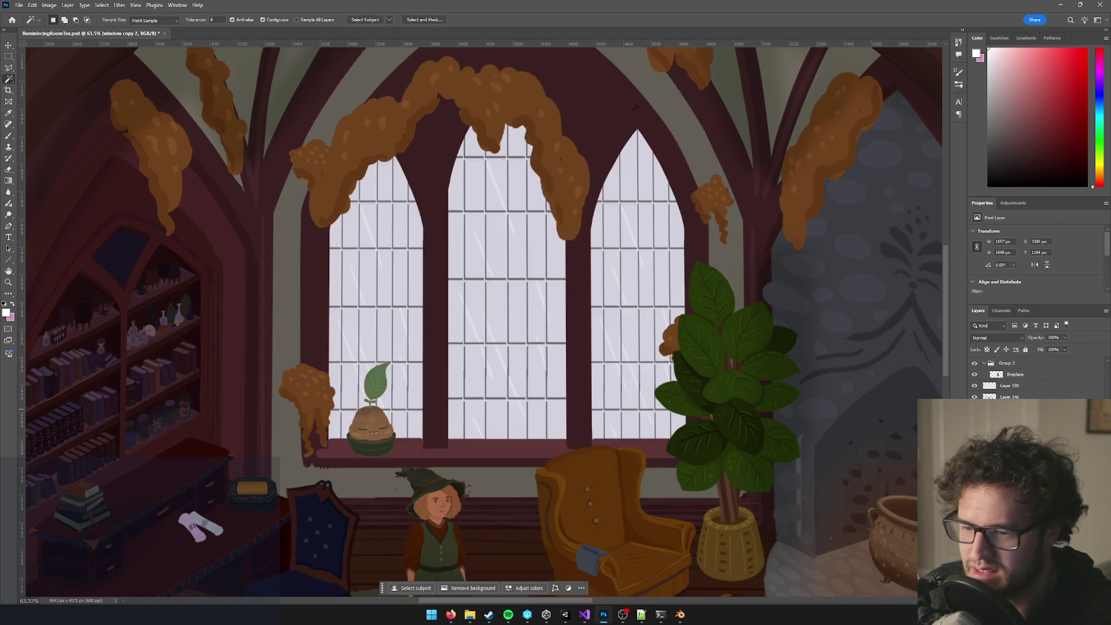
Erase the pale glass from the middle, left and right windows, deselect, and save.
left_click(521, 243)
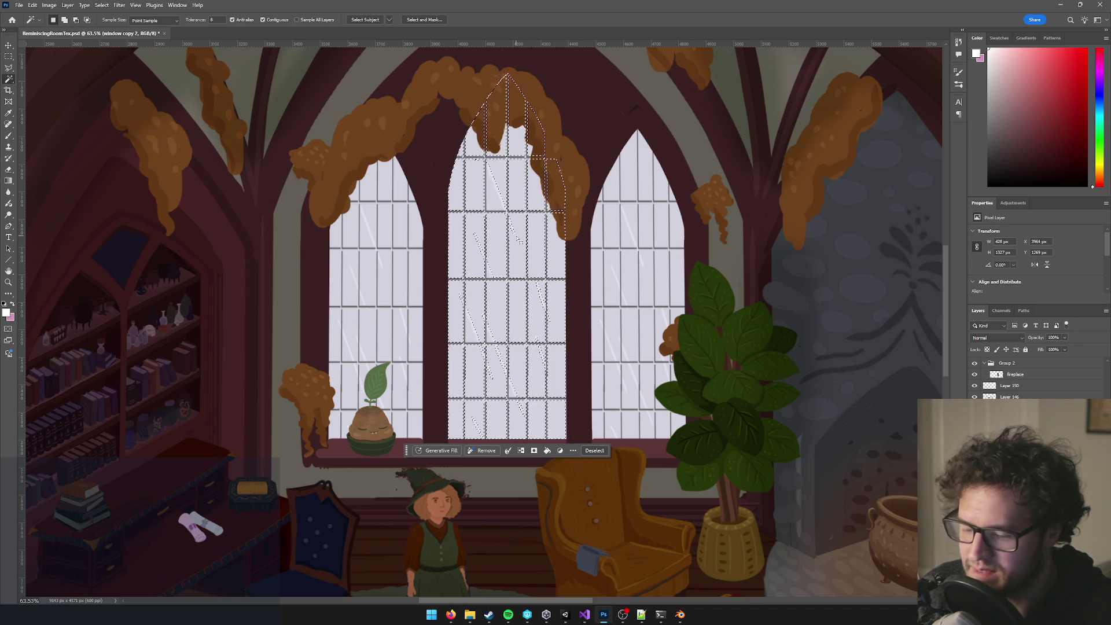
key("Delete")
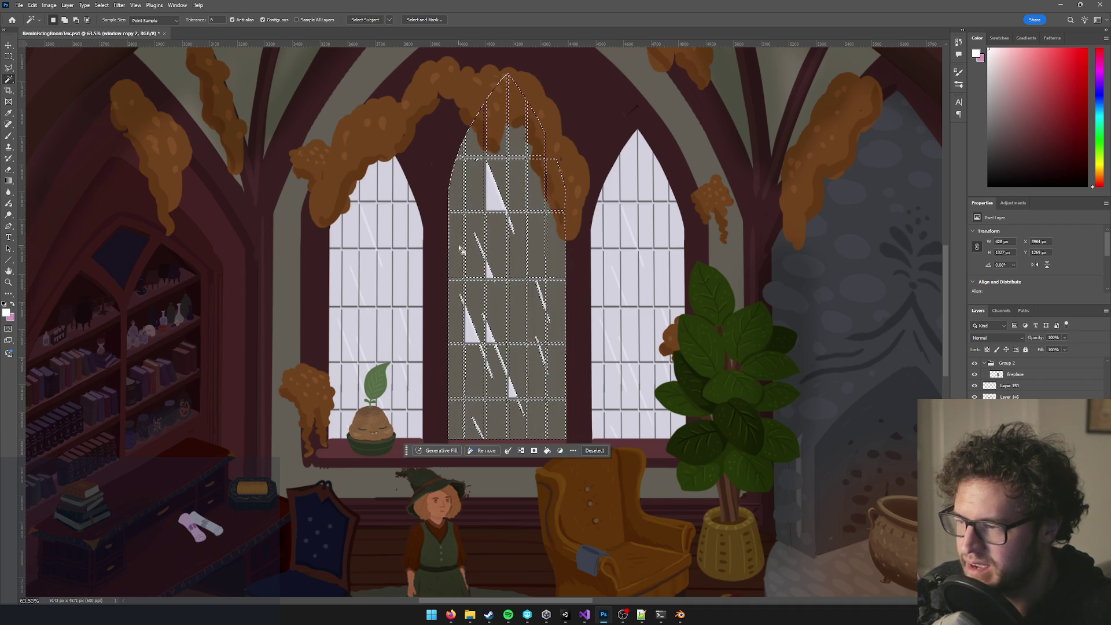
left_click(378, 233)
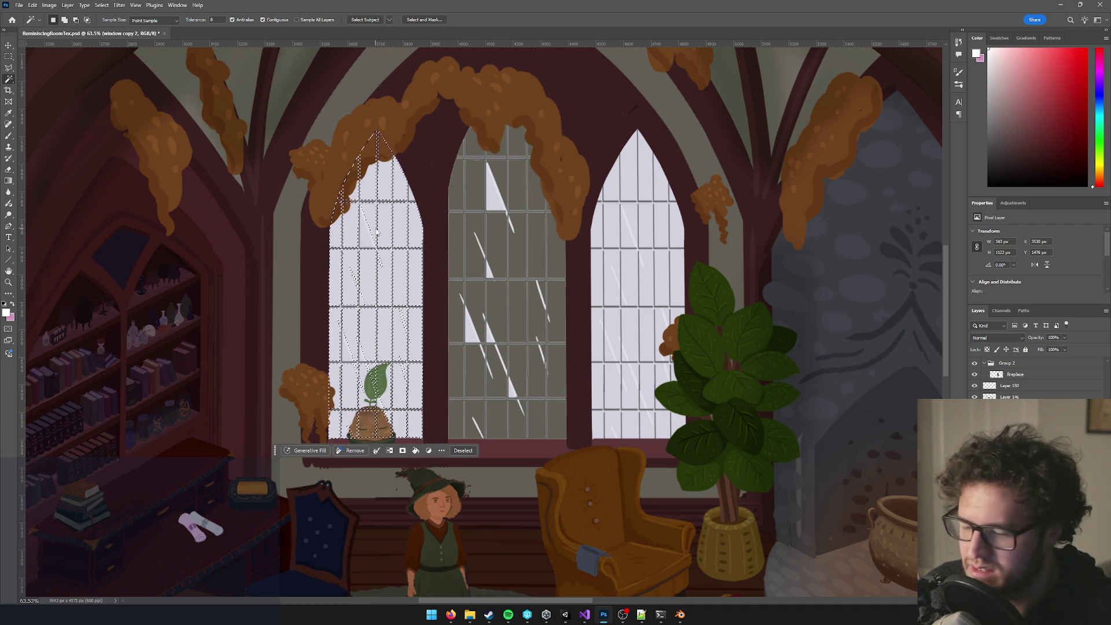
key("Delete")
left_click(649, 235)
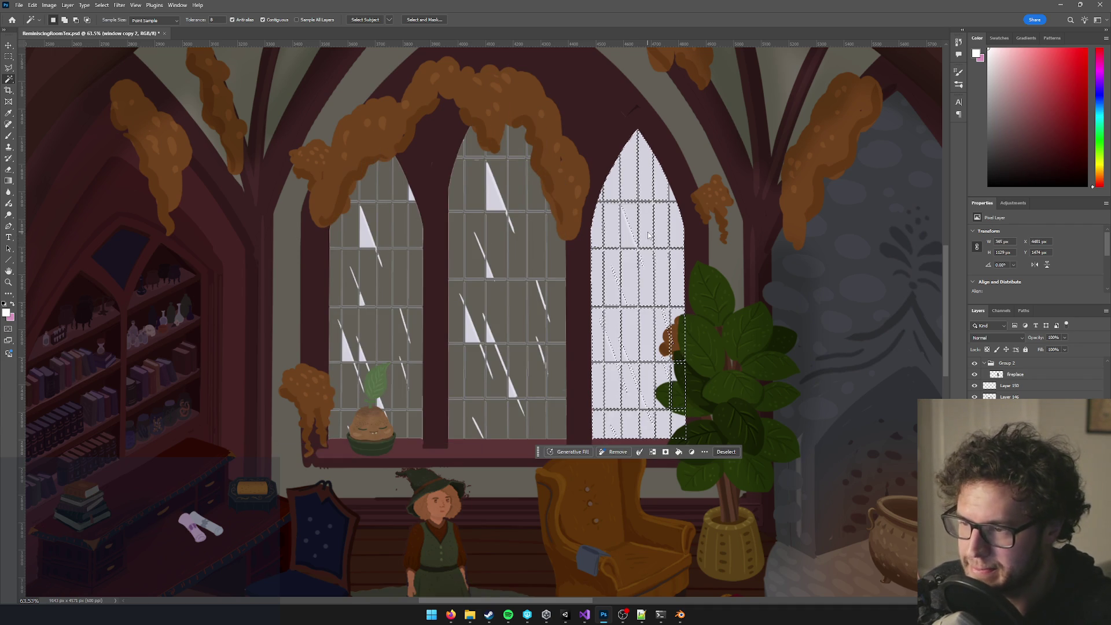
key("Delete")
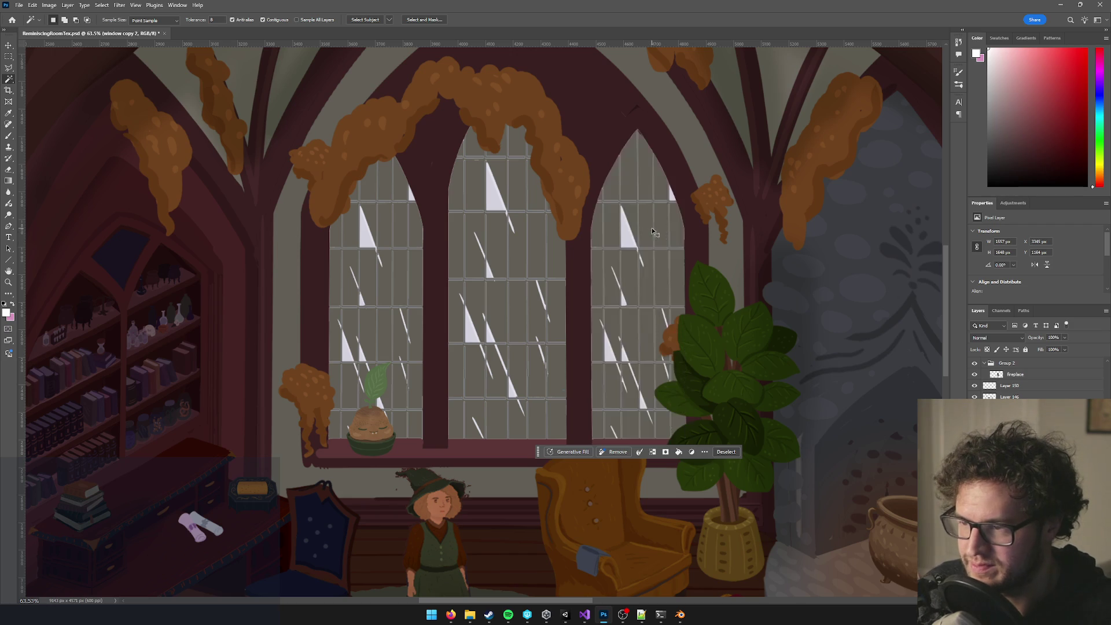
key("ctrl+d")
key("ctrl+s")
Select a leftover pale strip at a pane edge, then deselect it.
scroll(567, 236, "up", 2)
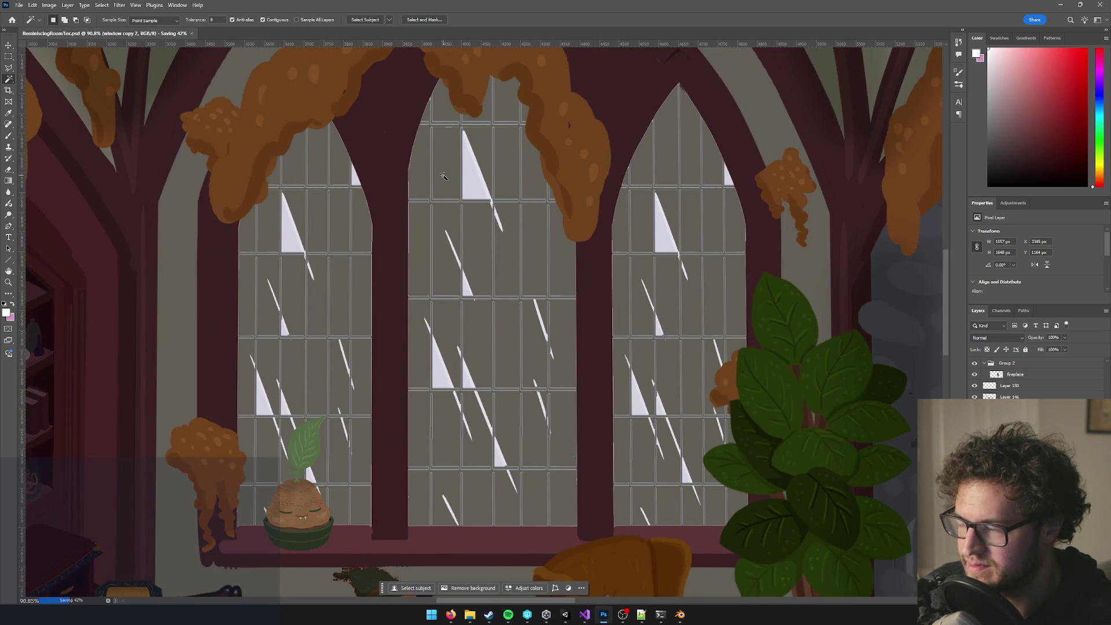
left_click(430, 164)
key("ctrl+d")
Erase grid lines and glints from the left window's upper panes and behind the plant, undoing one stroke.
key("e")
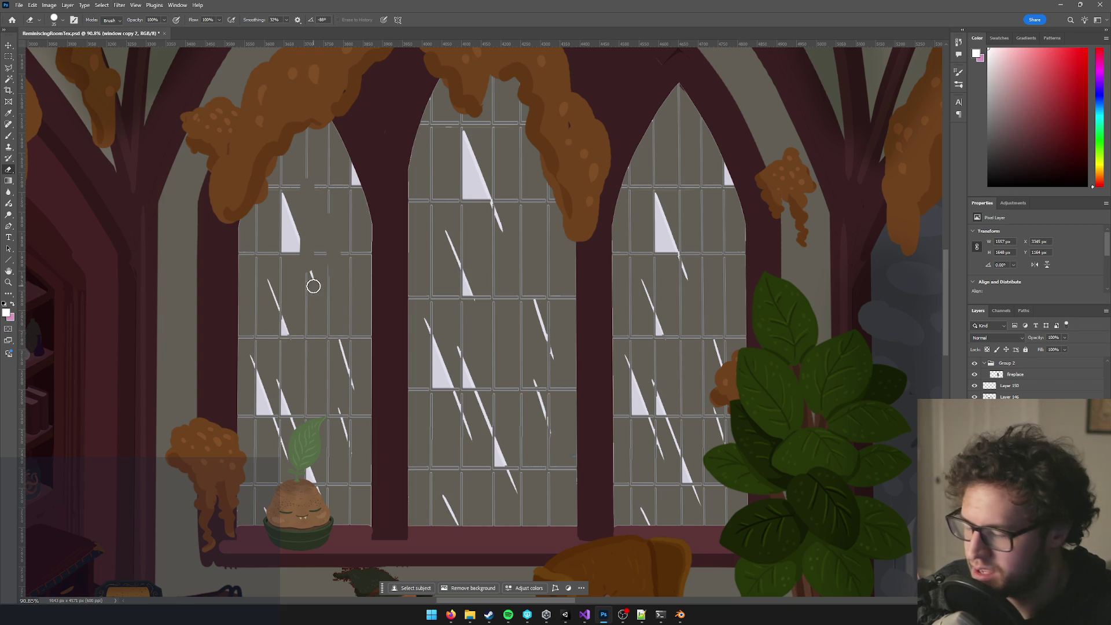
mouse_move(294, 177)
left_mouse_down()
mouse_move(281, 232)
mouse_move(286, 419)
left_mouse_up()
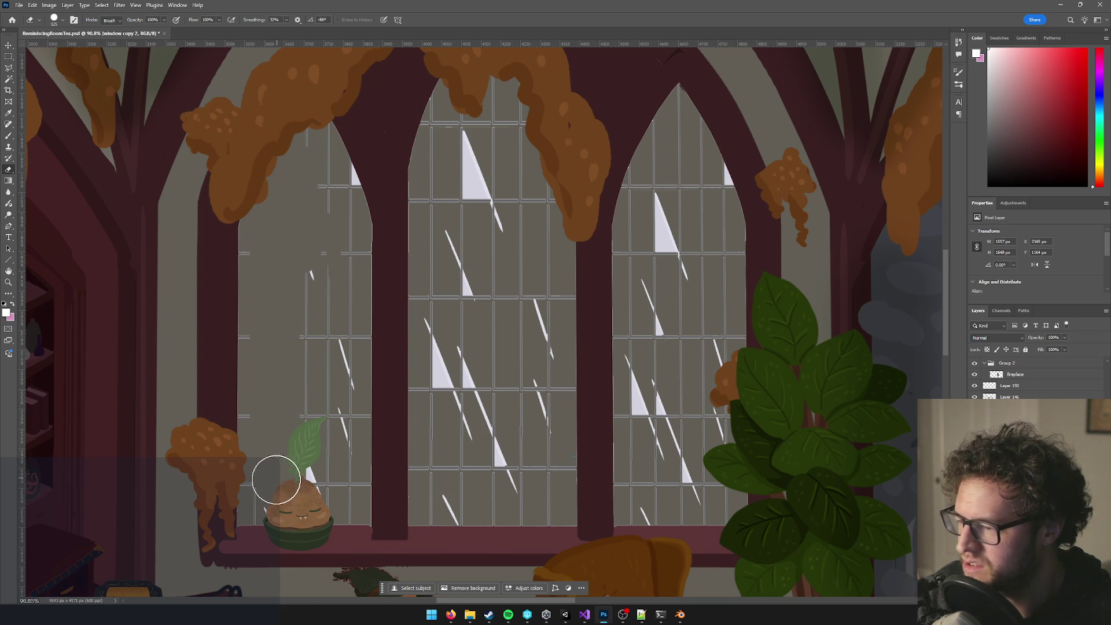
mouse_move(295, 479)
left_mouse_down()
mouse_move(322, 478)
mouse_move(331, 137)
left_mouse_up()
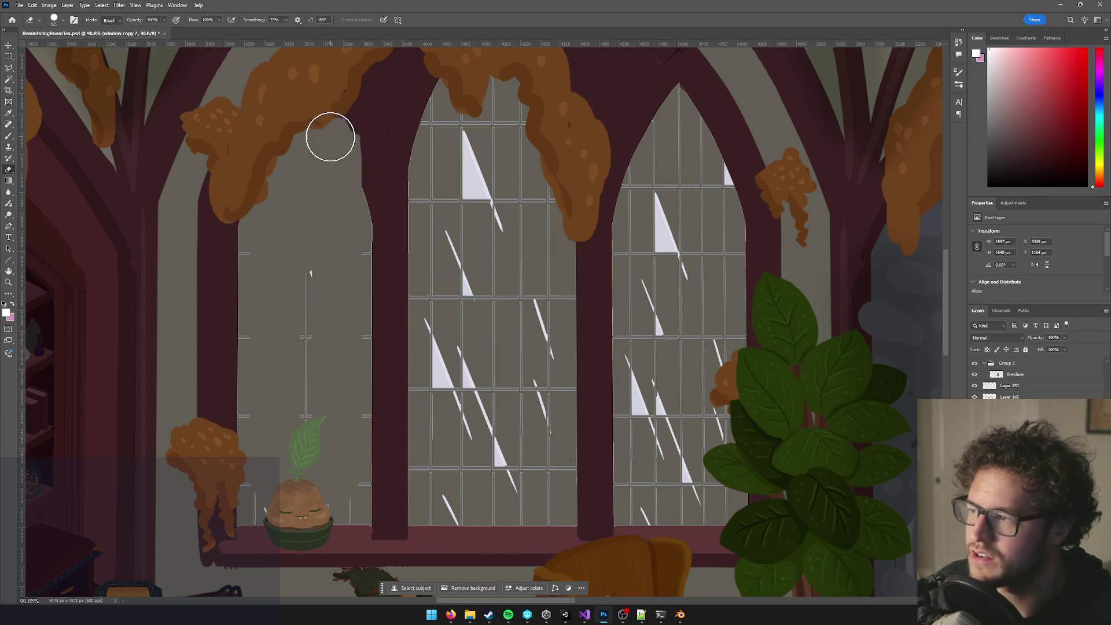
key("ctrl+z")
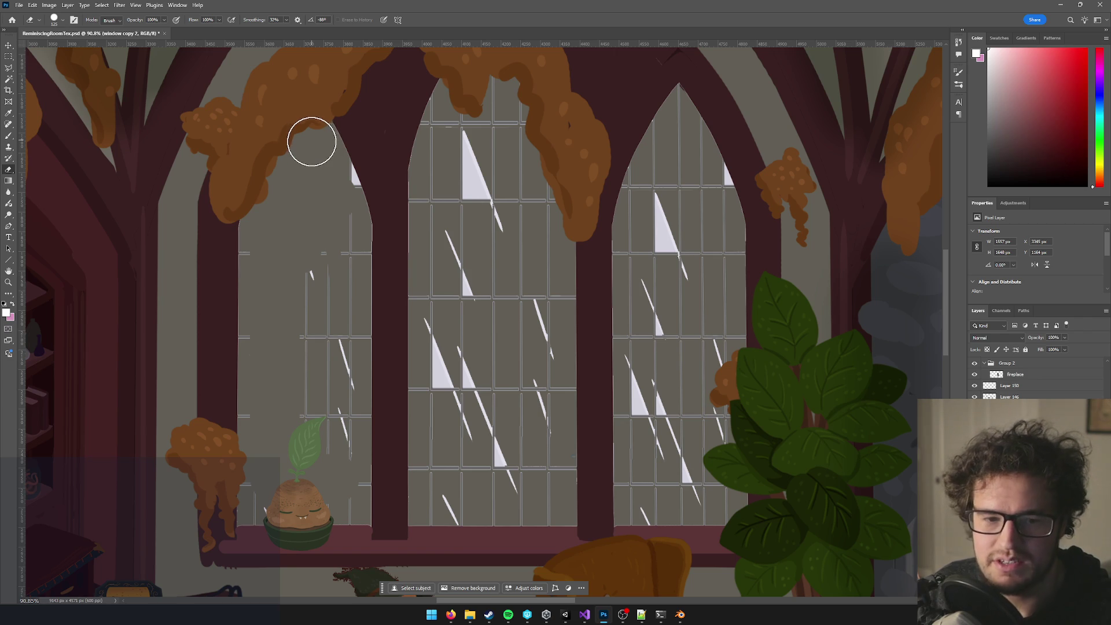
Erase the remaining pane lines and streaks down the left window, cleaning grid stubs along its edge.
scroll(308, 152, "up", 5)
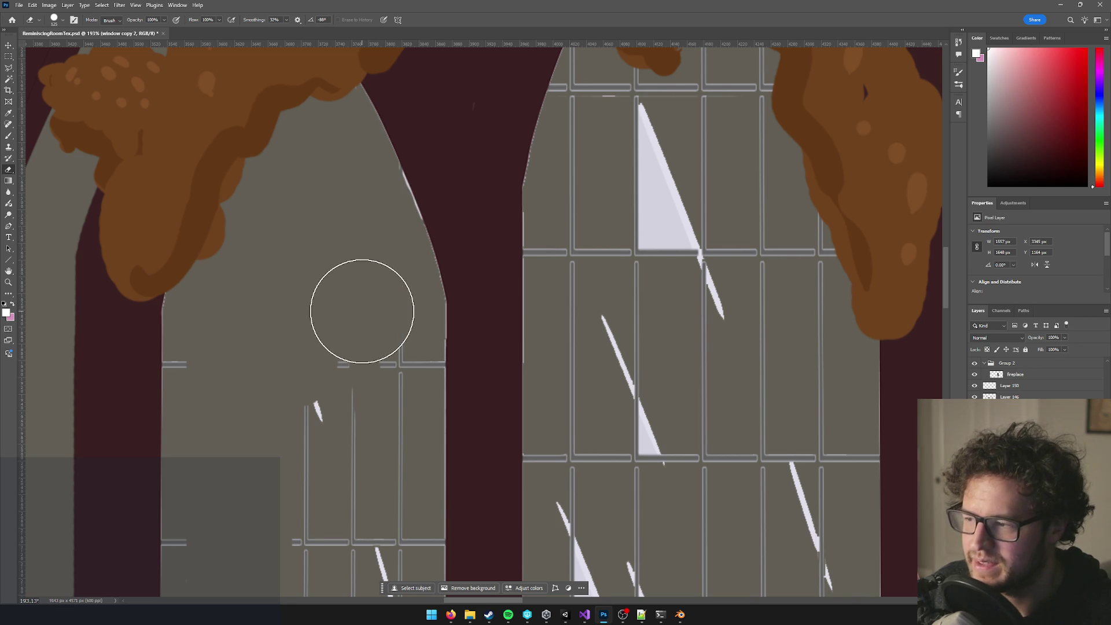
left_click_drag(356, 363, 357, 335)
scroll(355, 298, "down", 4)
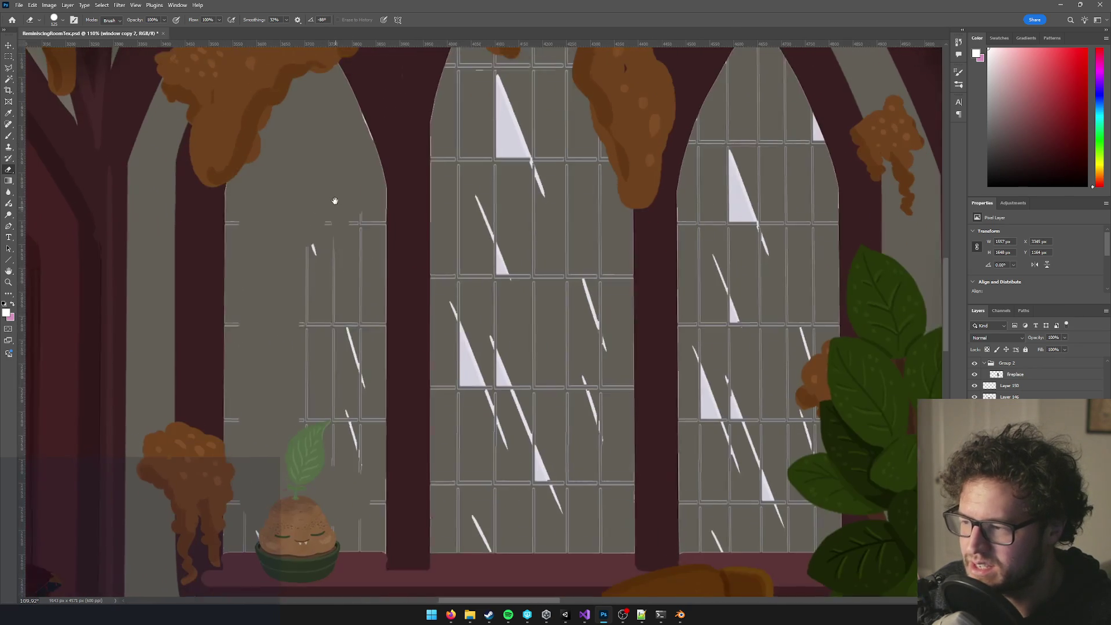
left_click_drag(345, 274, 348, 460)
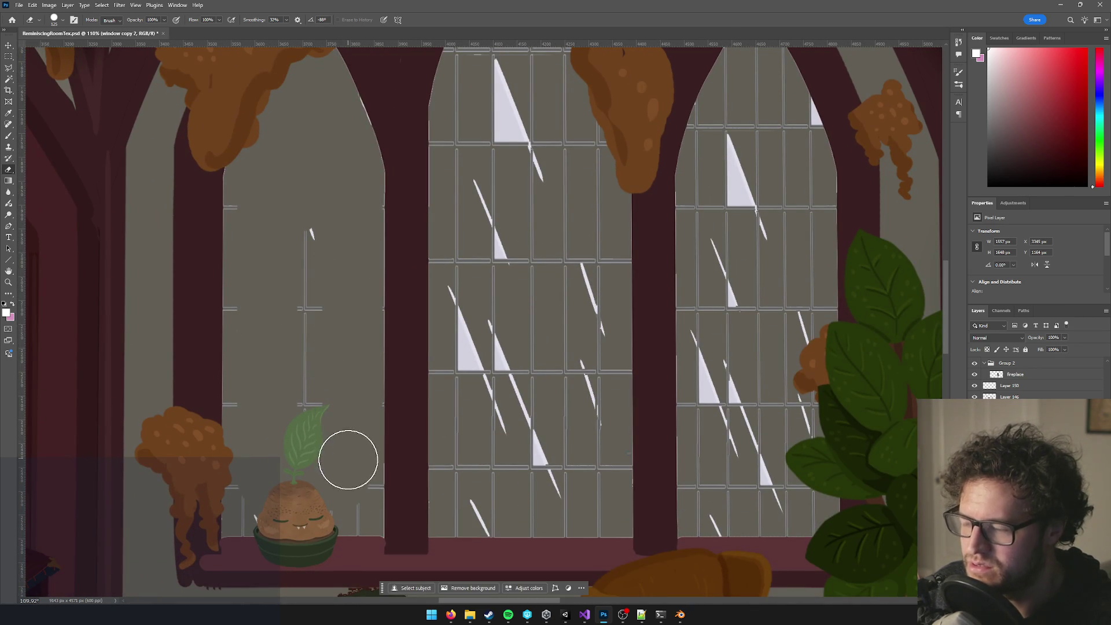
key("ctrl+z")
mouse_move(345, 494)
left_mouse_down()
mouse_move(345, 194)
mouse_move(293, 367)
mouse_move(300, 416)
left_mouse_up()
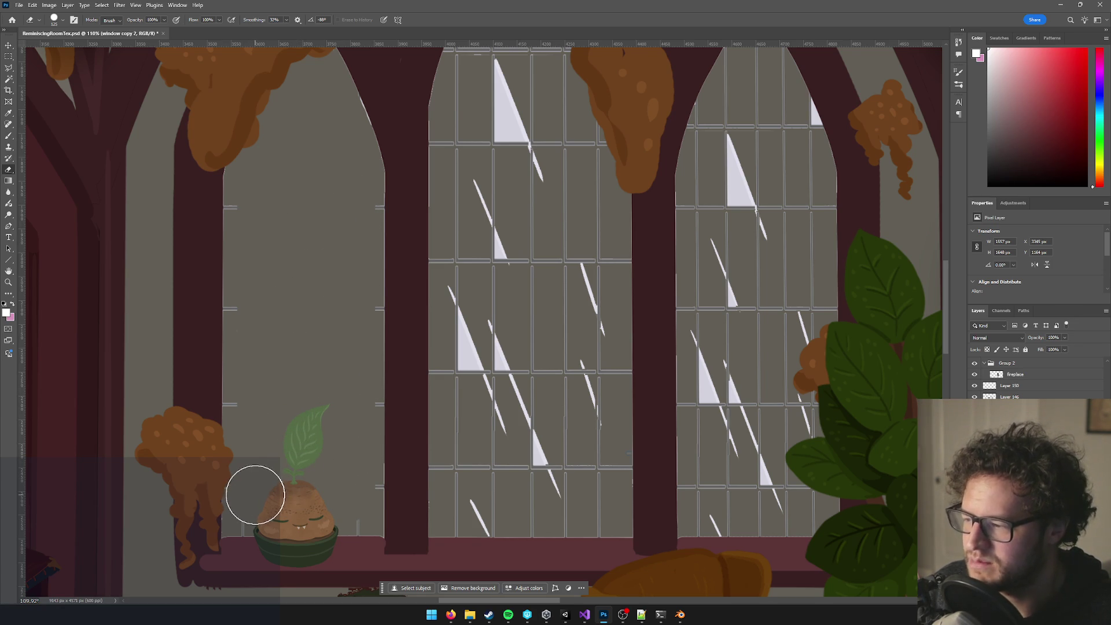
left_click_drag(266, 321, 259, 205)
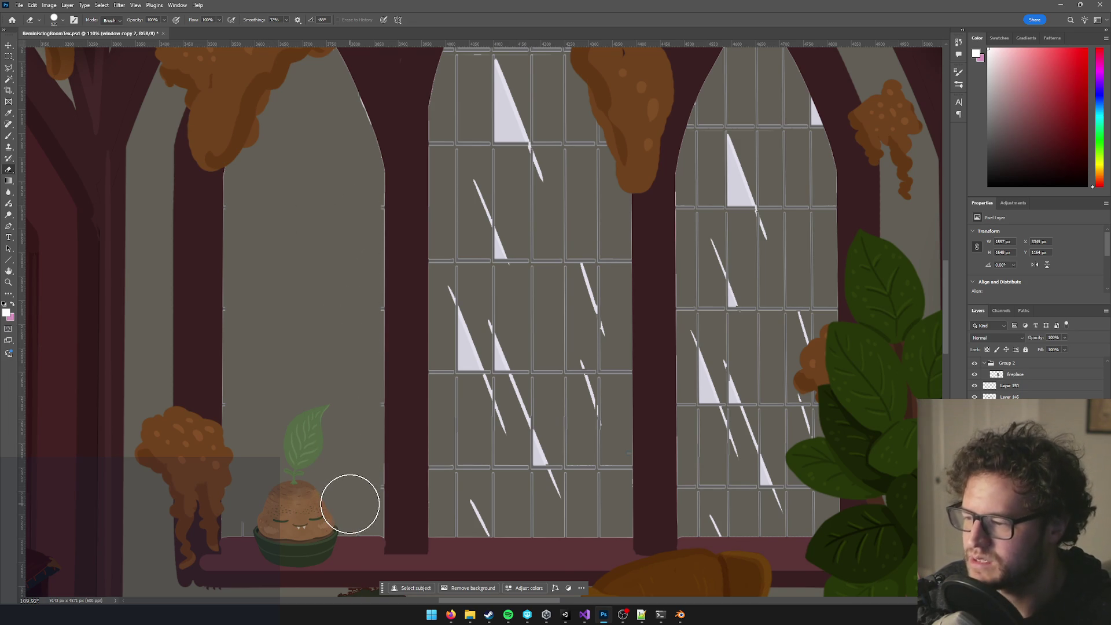
scroll(290, 161, "up", 3)
scroll(328, 293, "up", 5)
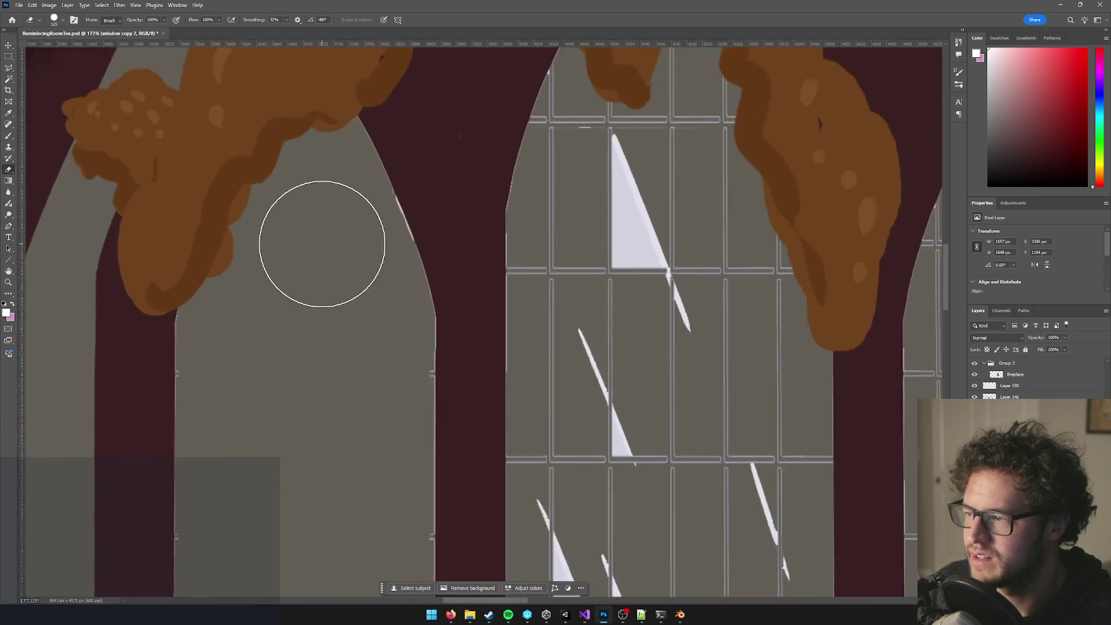
Erase the middle window's light triangular highlight and a streak with its pane lines.
scroll(687, 223, "down", 4)
scroll(508, 235, "up", 2)
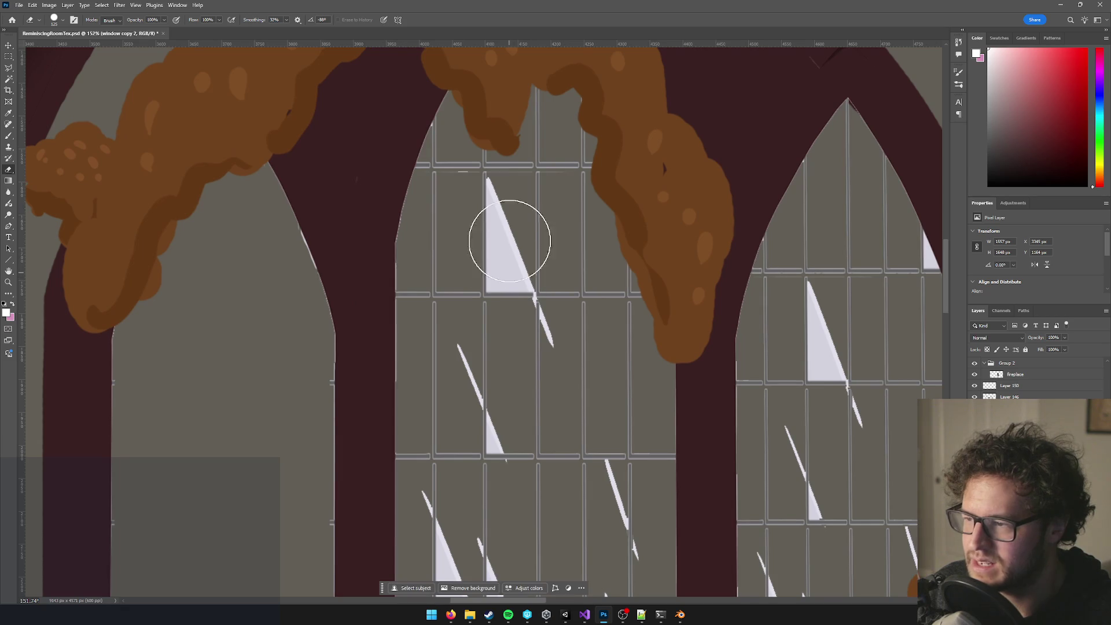
mouse_move(496, 215)
left_mouse_down()
mouse_move(472, 199)
mouse_move(471, 379)
mouse_move(486, 362)
left_mouse_up()
scroll(516, 377, "down", 2)
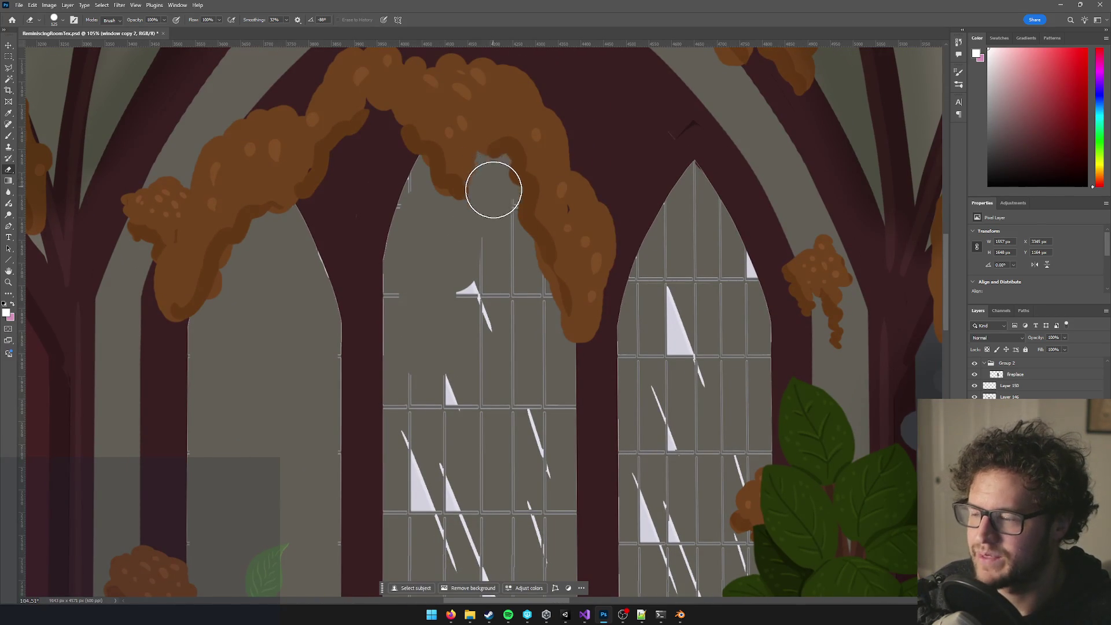
mouse_move(502, 211)
left_mouse_down()
mouse_move(514, 365)
mouse_move(504, 489)
mouse_move(468, 353)
left_mouse_up()
Wipe the middle window's remaining triangles, rain streaks and crossbars, plus a small mark beside the wall.
left_click_drag(436, 145, 425, 342)
mouse_move(423, 229)
left_mouse_down()
mouse_move(436, 454)
mouse_move(424, 462)
mouse_move(494, 461)
mouse_move(490, 163)
left_mouse_up()
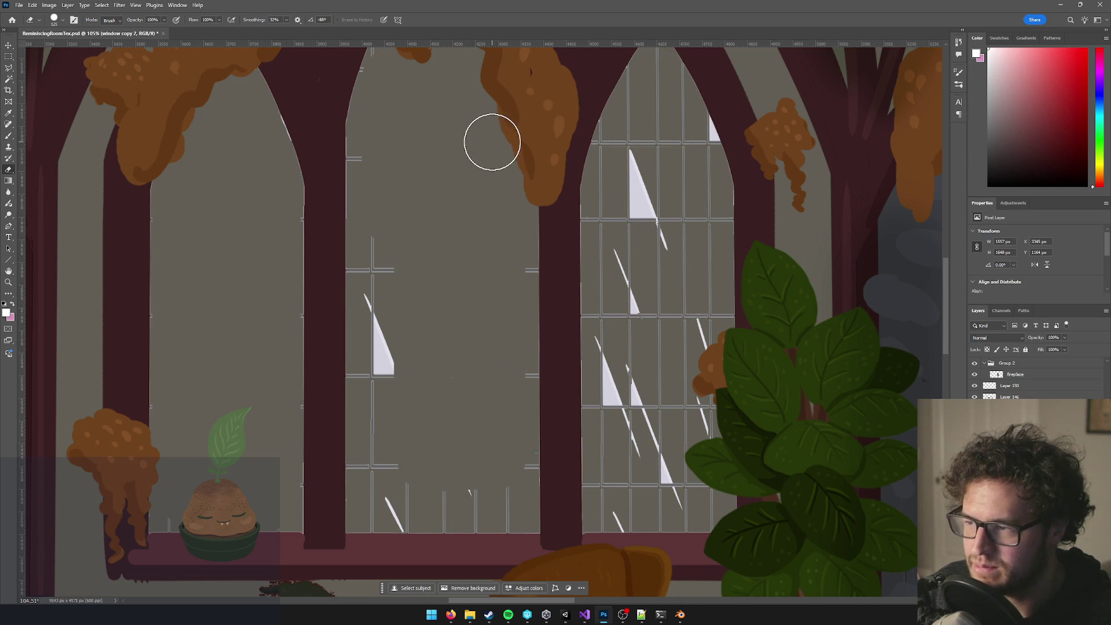
mouse_move(386, 247)
left_mouse_down()
mouse_move(380, 461)
mouse_move(477, 492)
left_mouse_up()
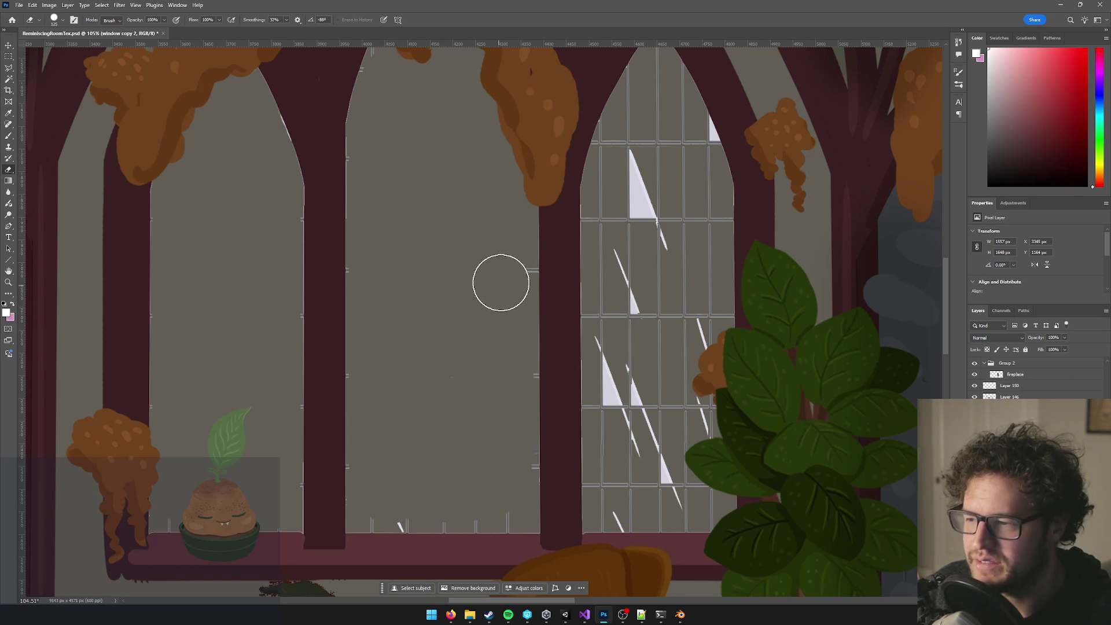
scroll(432, 253, "up", 3)
scroll(384, 198, "up", 5)
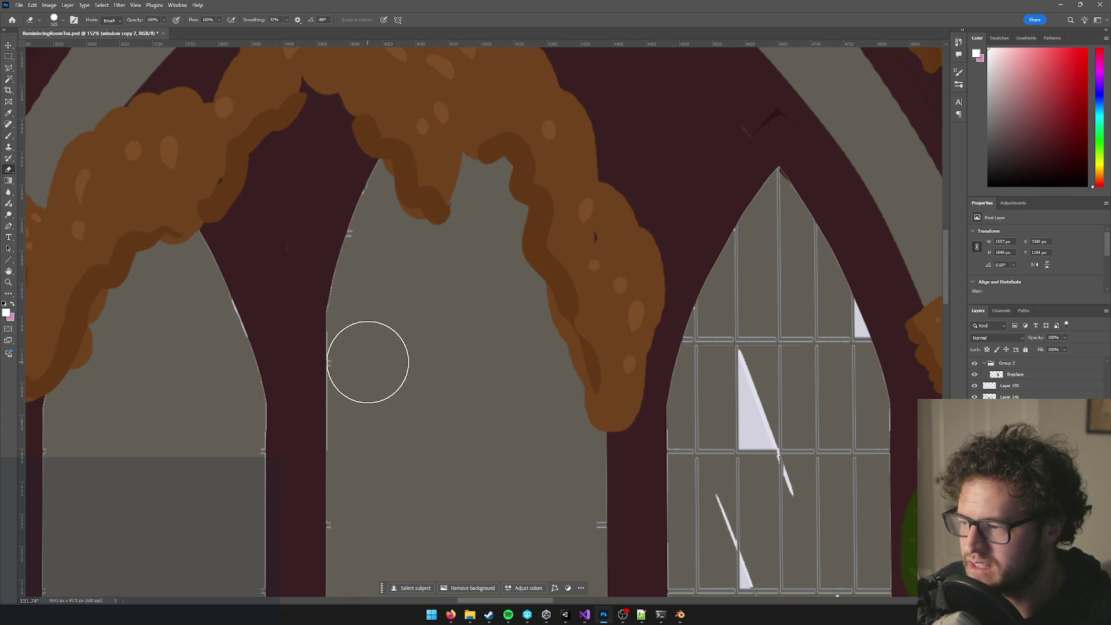
left_click_drag(427, 416, 451, 208)
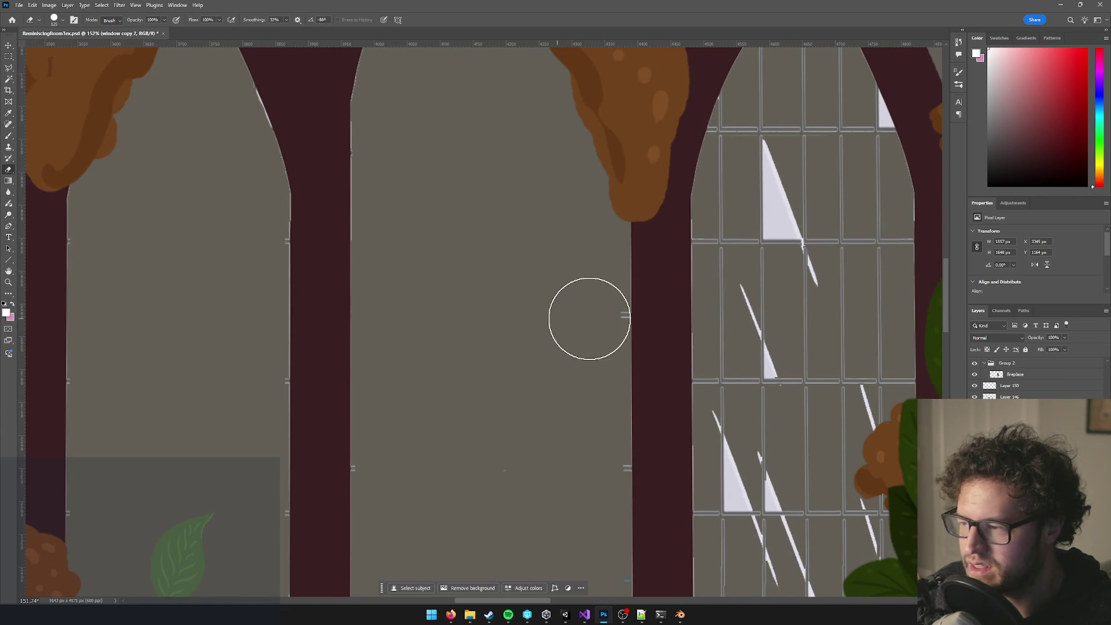
mouse_move(591, 316)
left_mouse_down()
mouse_move(568, 339)
mouse_move(590, 465)
left_mouse_up()
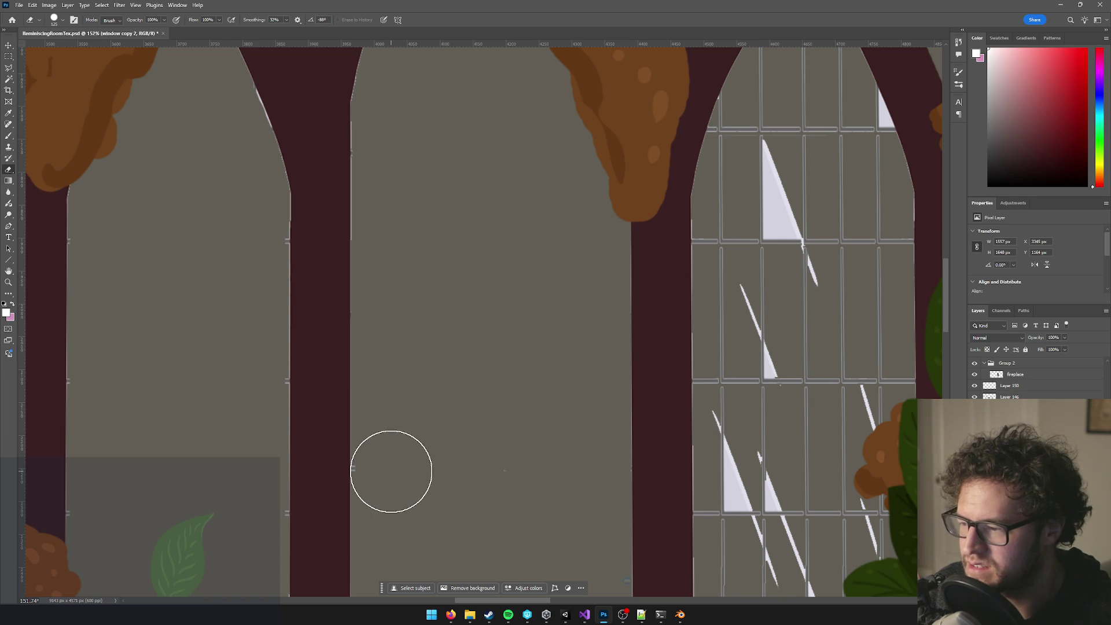
Erase the leftover mark at the wall edge and the white specks beside the right pillar.
scroll(392, 472, "down", 10)
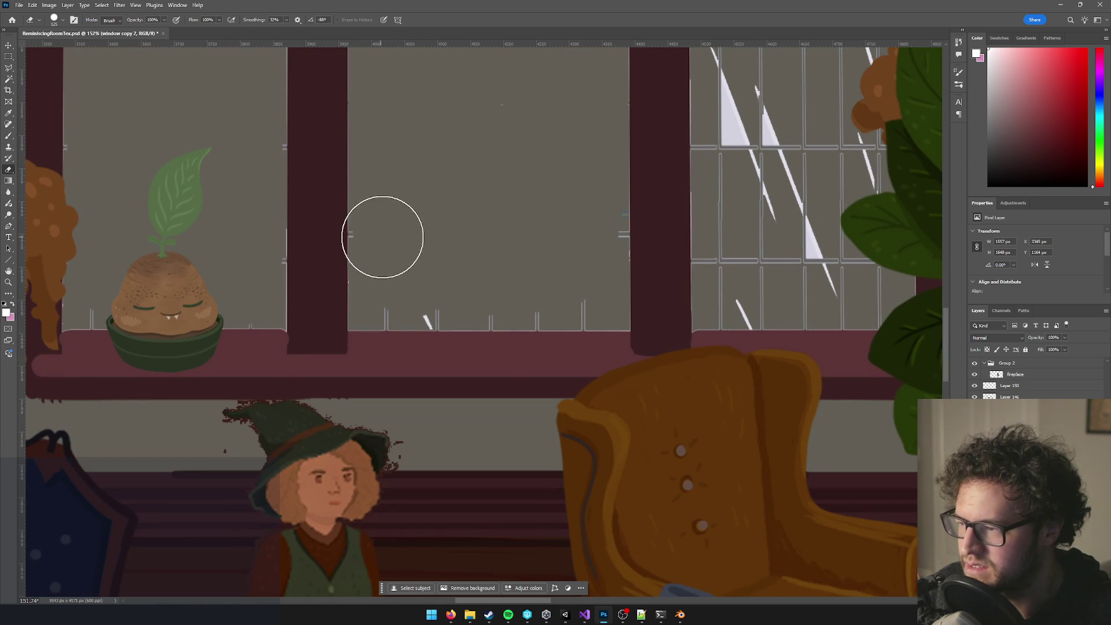
mouse_move(388, 235)
left_mouse_down()
mouse_move(397, 278)
mouse_move(591, 278)
mouse_move(610, 293)
mouse_move(472, 290)
left_mouse_up()
scroll(506, 284, "up", 3)
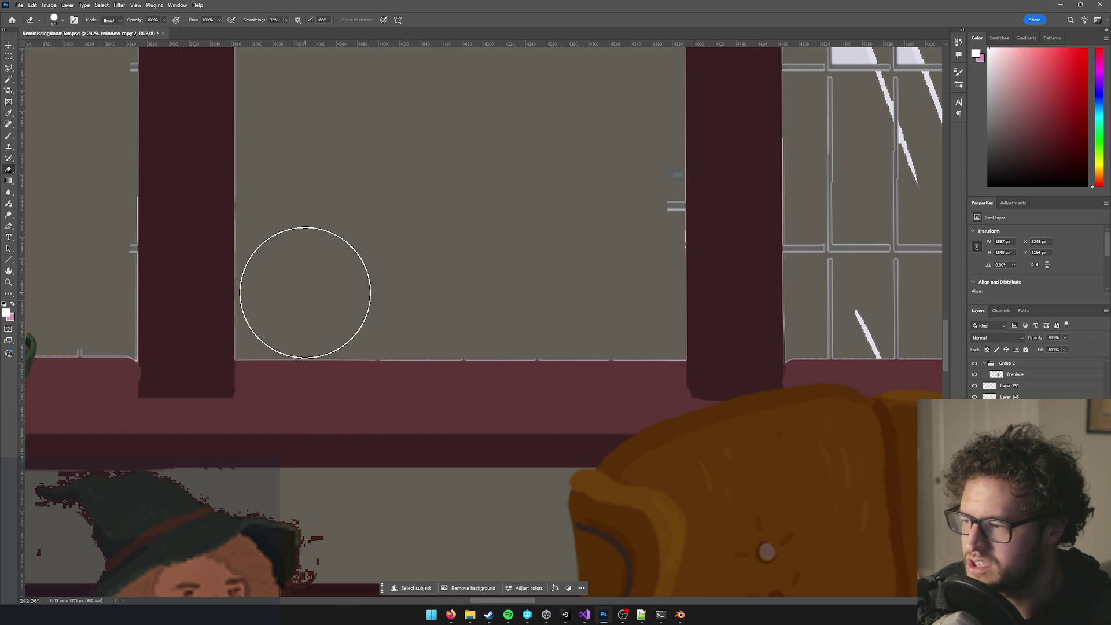
left_click_drag(618, 198, 617, 220)
Erase the middle, left and right pane lines of the arched window behind the plant.
scroll(504, 226, "up", 5)
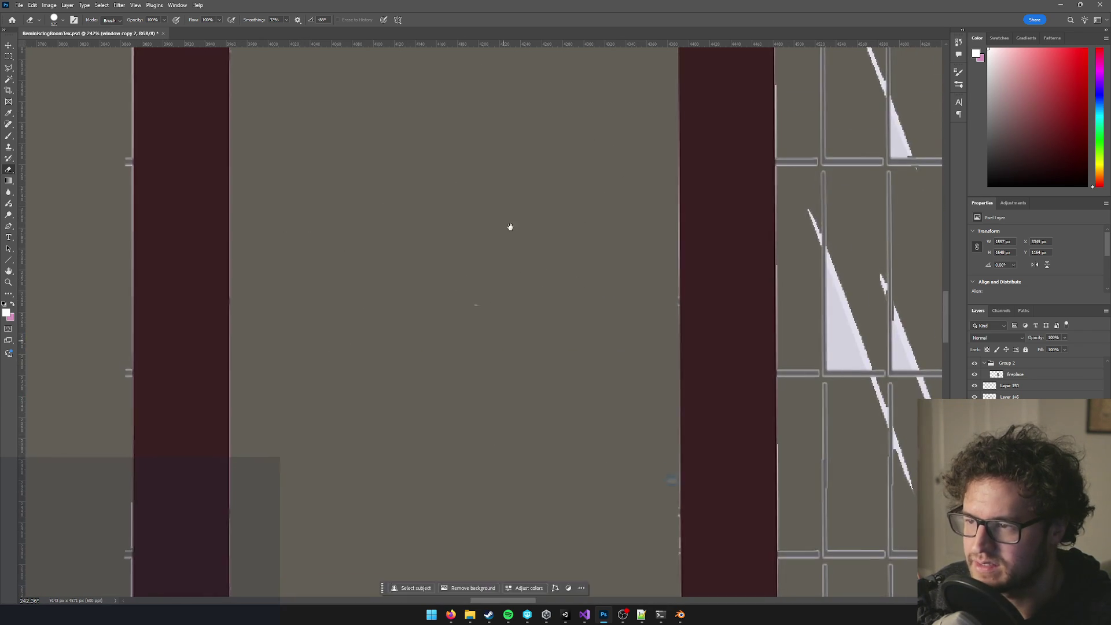
left_click_drag(509, 228, 479, 439)
scroll(633, 330, "down", 5)
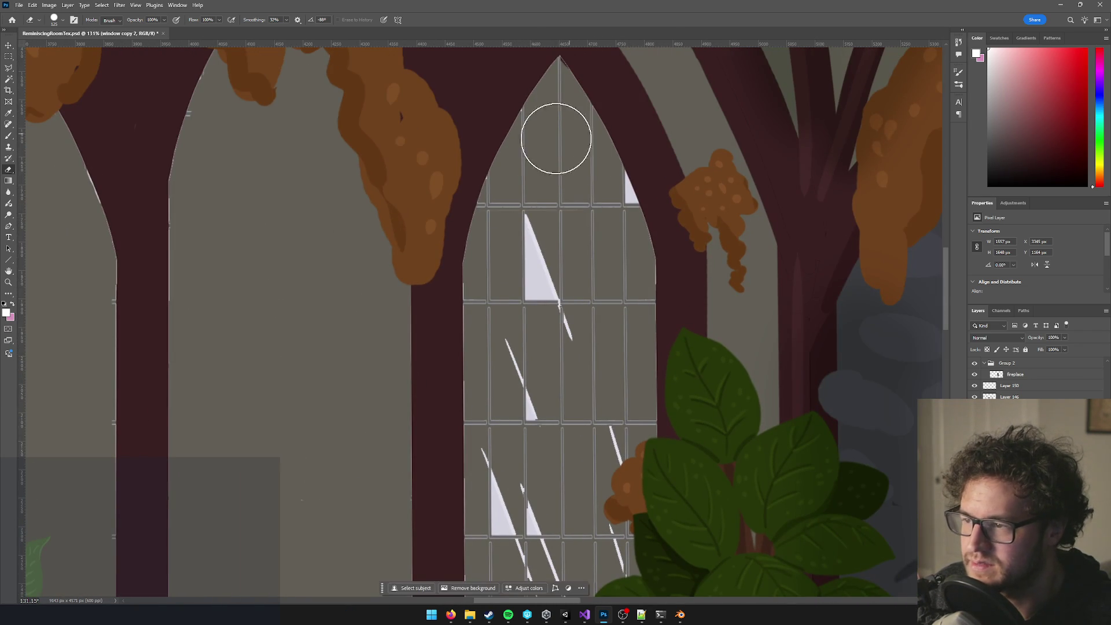
left_click_drag(546, 136, 532, 492)
left_click_drag(531, 359, 516, 184)
mouse_move(491, 129)
left_mouse_down()
mouse_move(496, 471)
mouse_move(588, 467)
mouse_move(585, 95)
left_mouse_up()
left_click_drag(573, 149, 567, 276)
left_click_drag(564, 193, 562, 168)
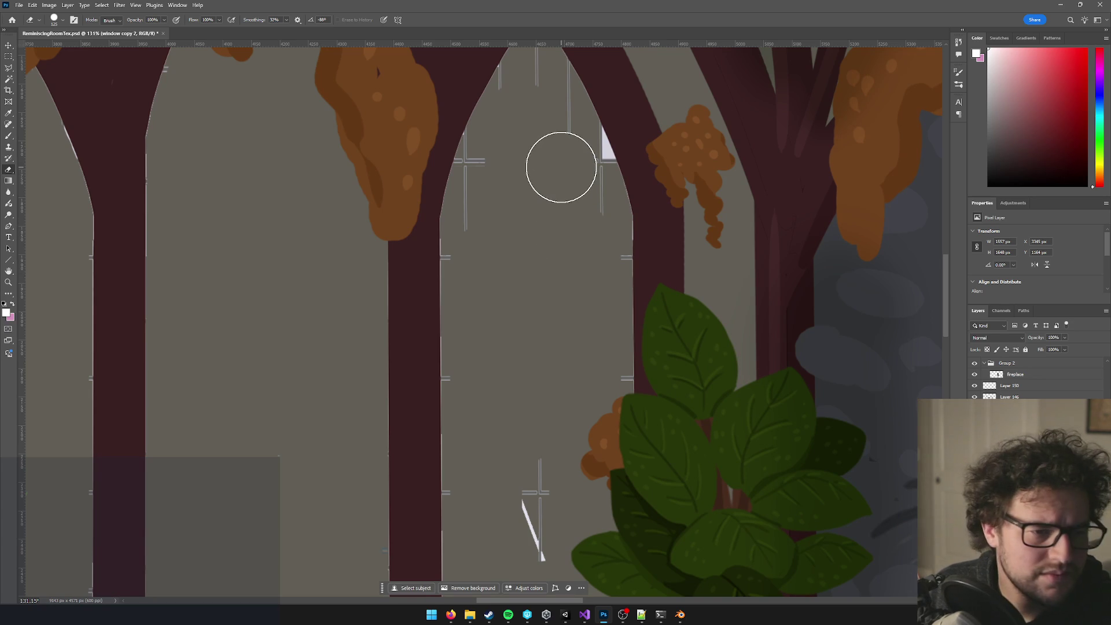
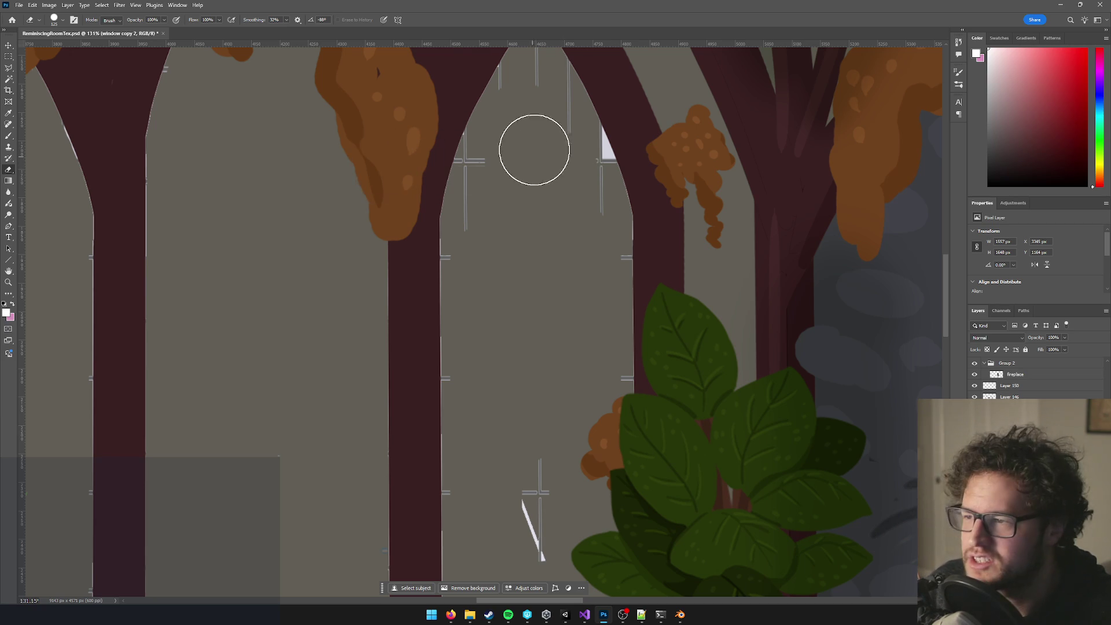
Erase the white guide lines left of the window, by the arch and down its right edge.
mouse_move(504, 167)
left_mouse_down()
mouse_move(489, 168)
mouse_move(486, 298)
left_mouse_up()
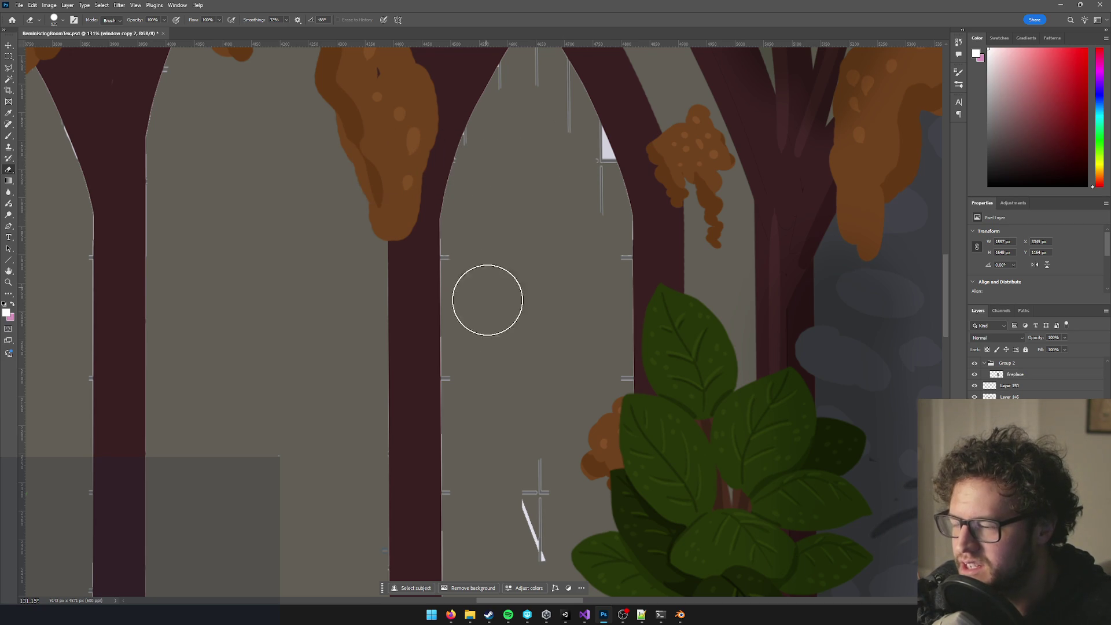
mouse_move(579, 162)
left_mouse_down()
mouse_move(575, 189)
mouse_move(552, 145)
left_mouse_up()
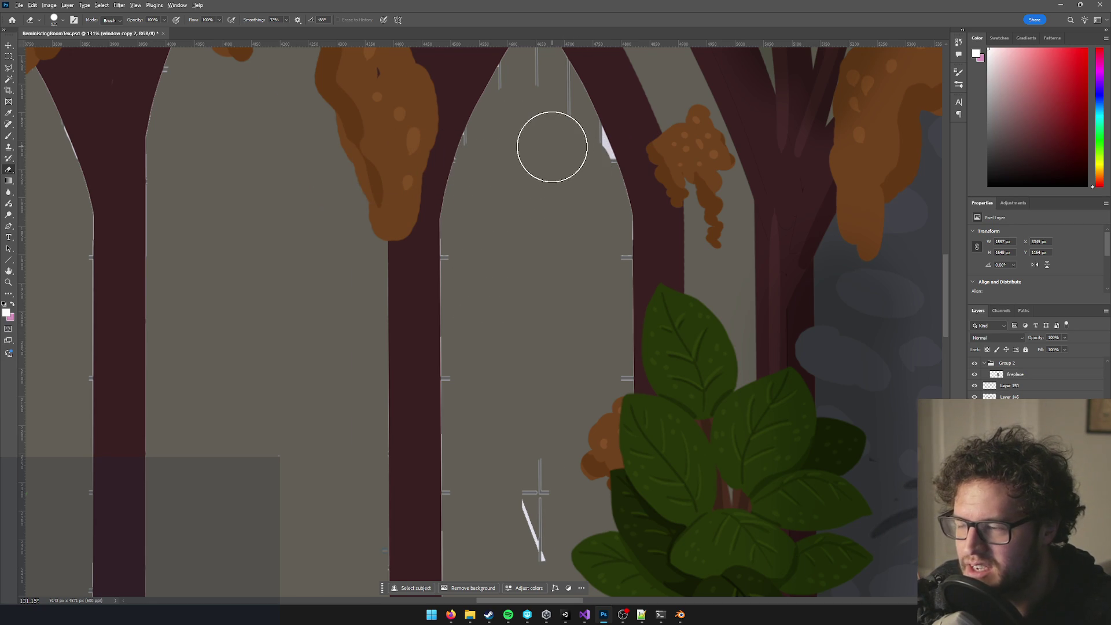
scroll(536, 191, "up", 3)
left_click_drag(604, 254, 606, 414)
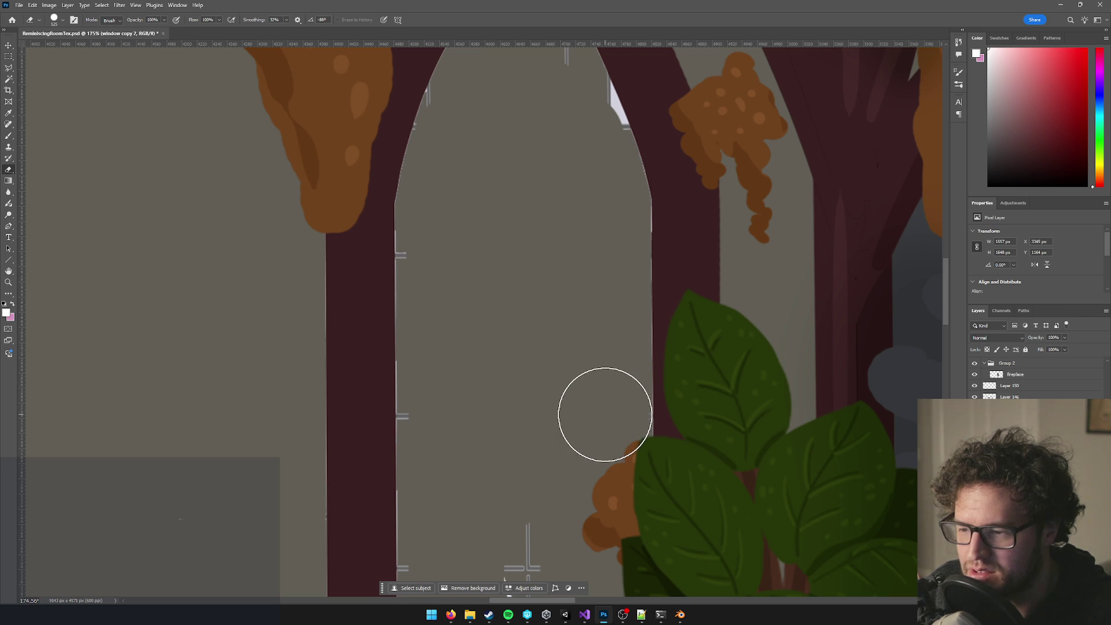
Erase the white guide cross, the pillar-edge mark and the tick marks along the sill.
left_click_drag(508, 422, 506, 187)
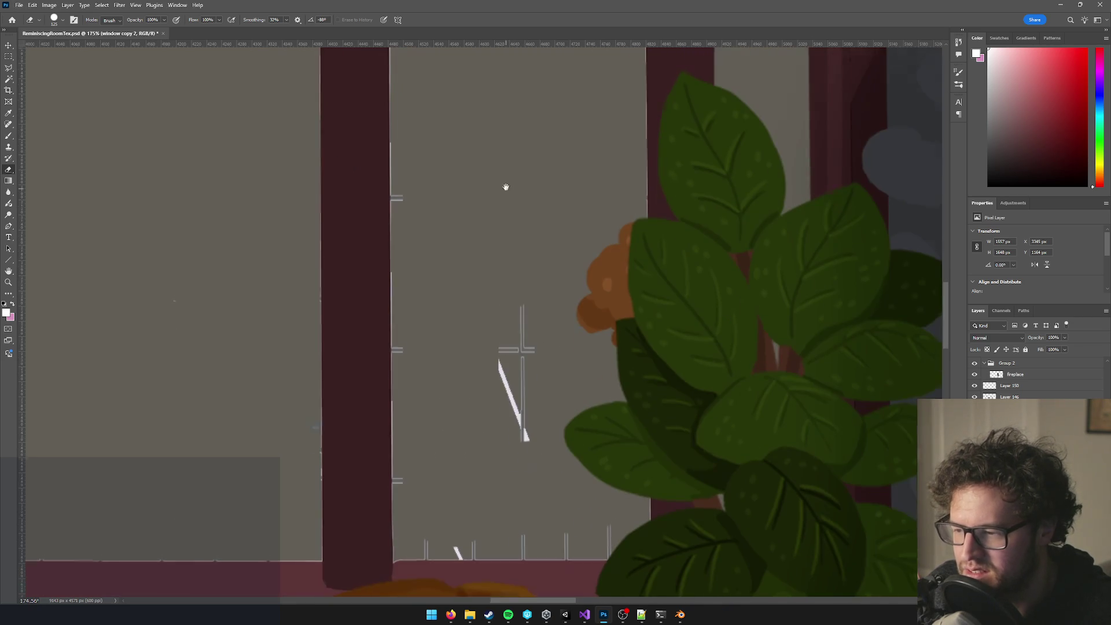
left_click_drag(529, 322, 519, 444)
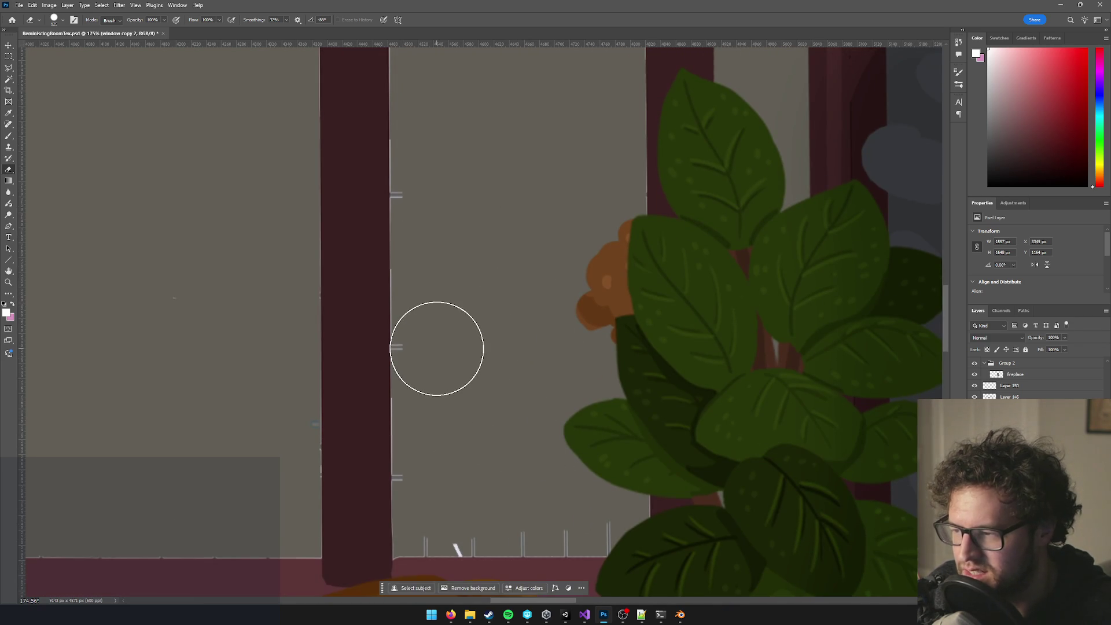
left_click_drag(444, 201, 436, 198)
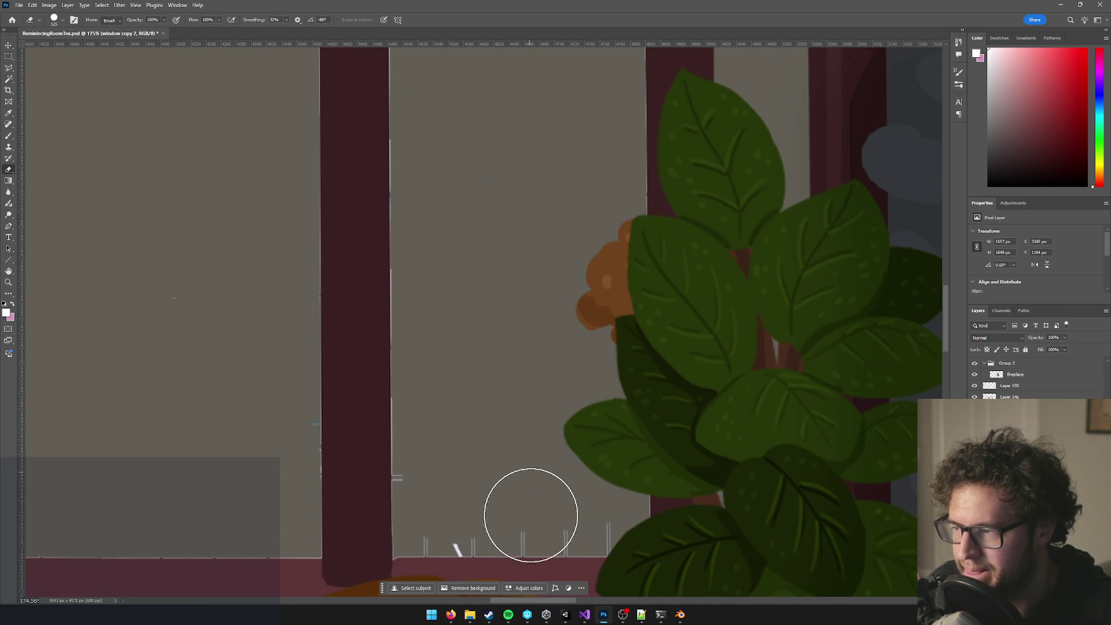
left_click_drag(480, 506, 591, 509)
left_click_drag(440, 481, 451, 507)
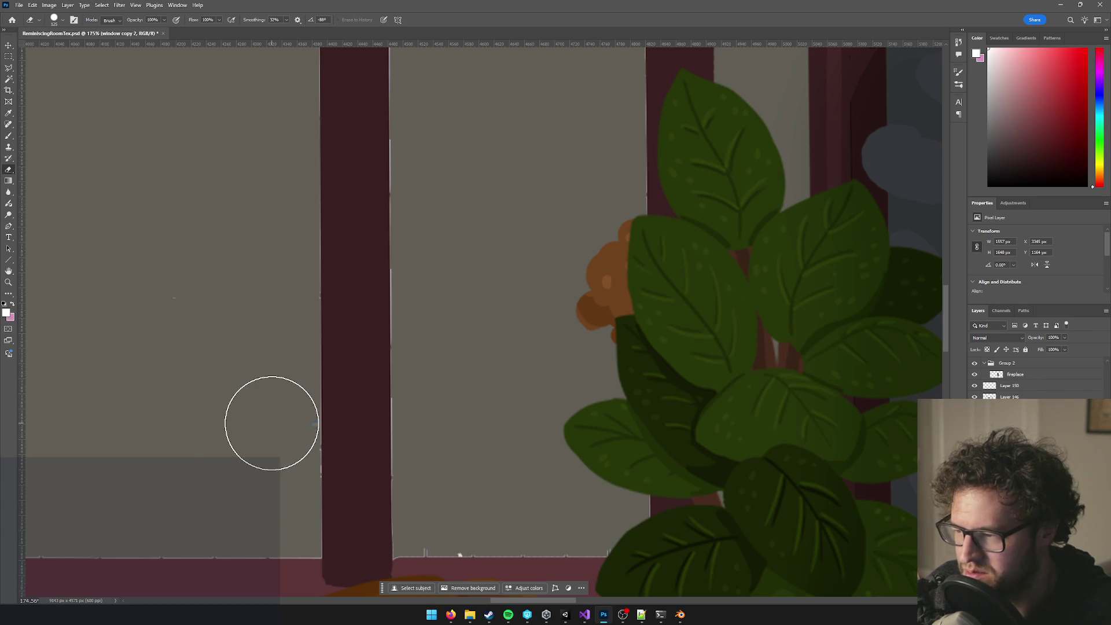
Zoom in on the pointed arch and shrink the eraser brush for finer cleanup.
scroll(298, 335, "down", 5)
scroll(427, 348, "up", 5)
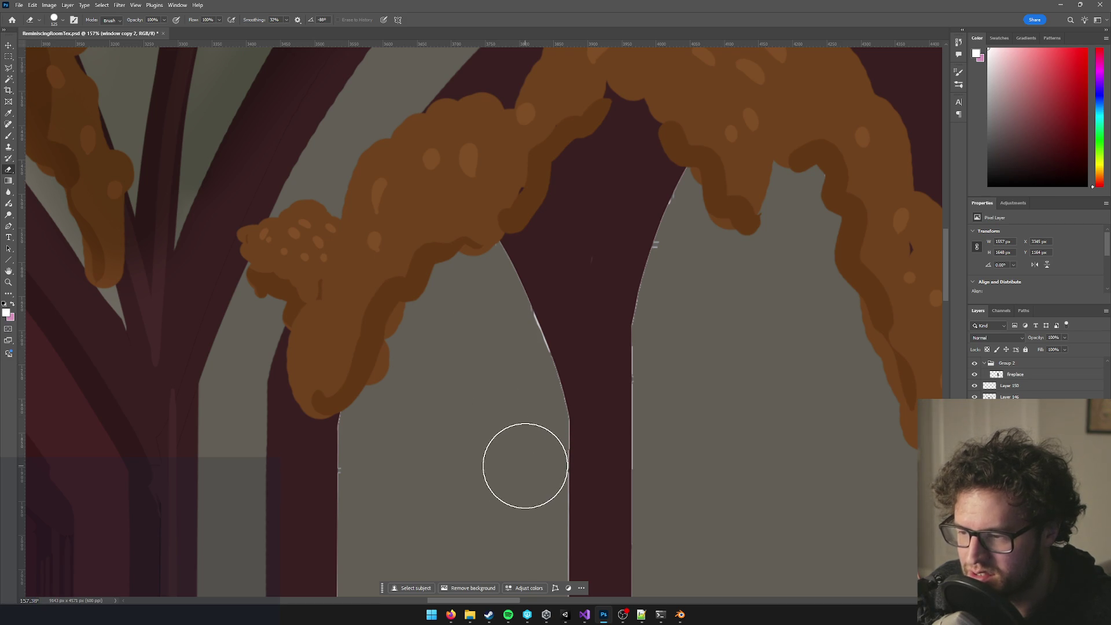
scroll(683, 352, "down", 2)
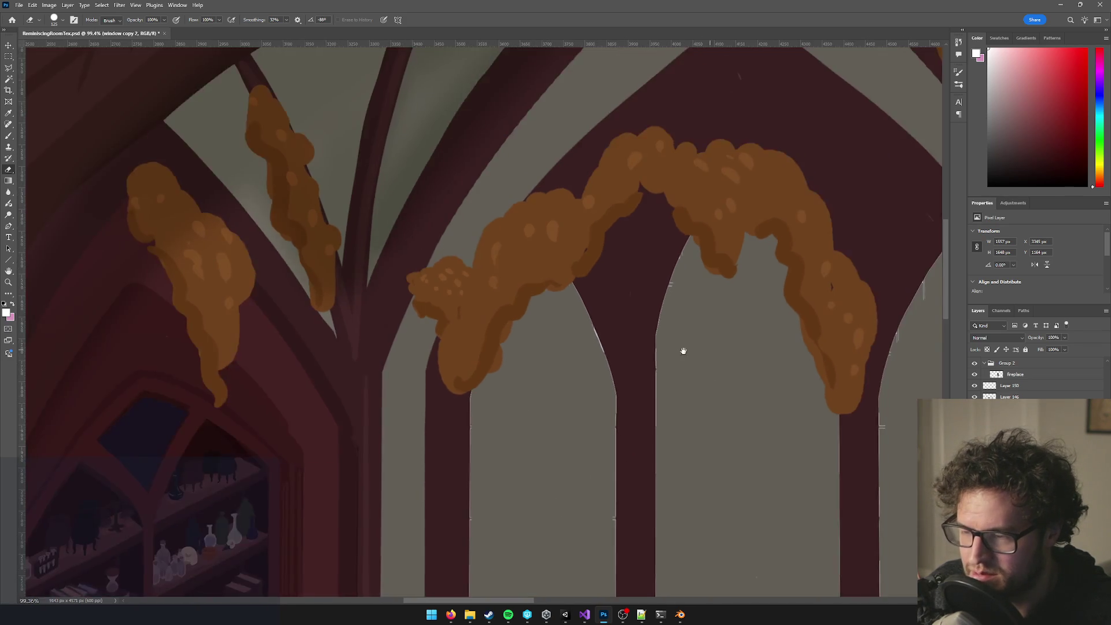
left_click_drag(684, 351, 400, 355)
scroll(650, 315, "up", 2)
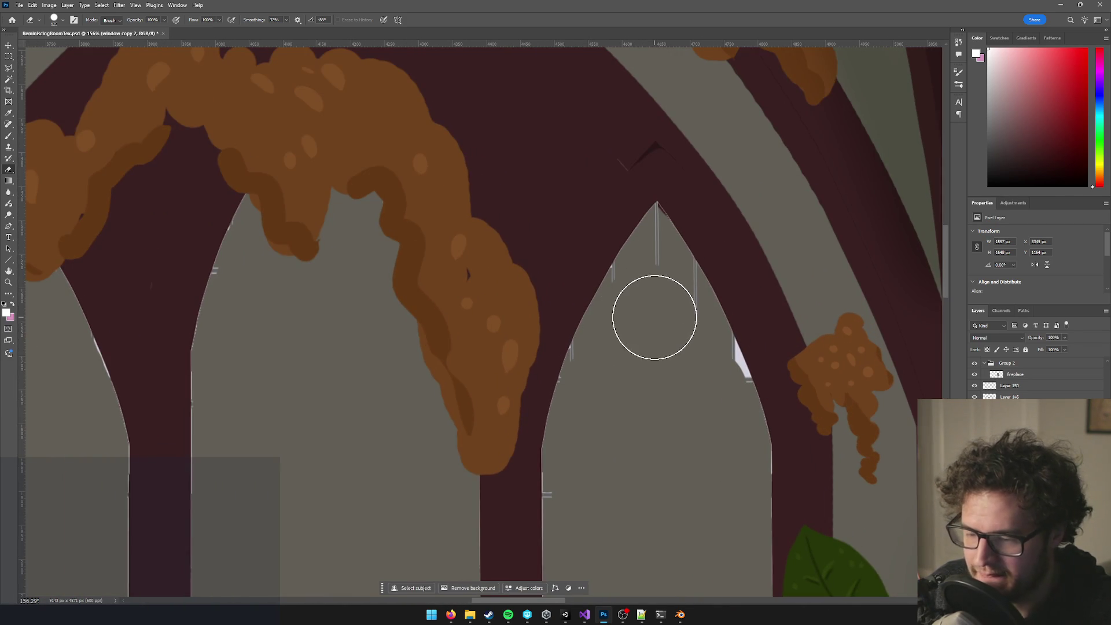
key("bracketleft")
key("bracketleft")
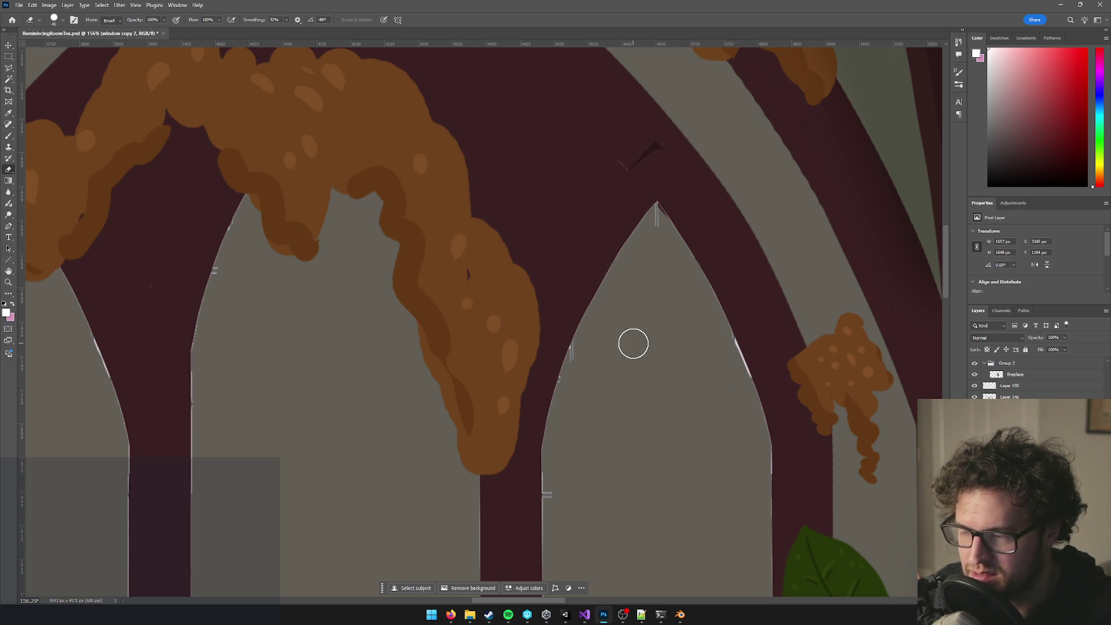
scroll(629, 286, "up", 5)
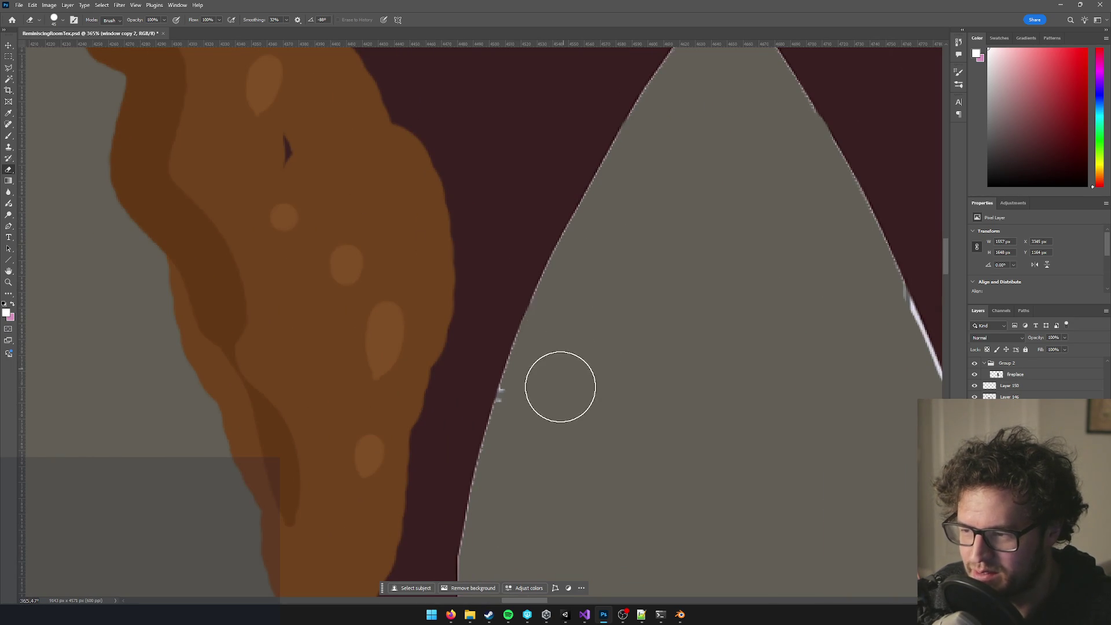
scroll(533, 405, "down", 5)
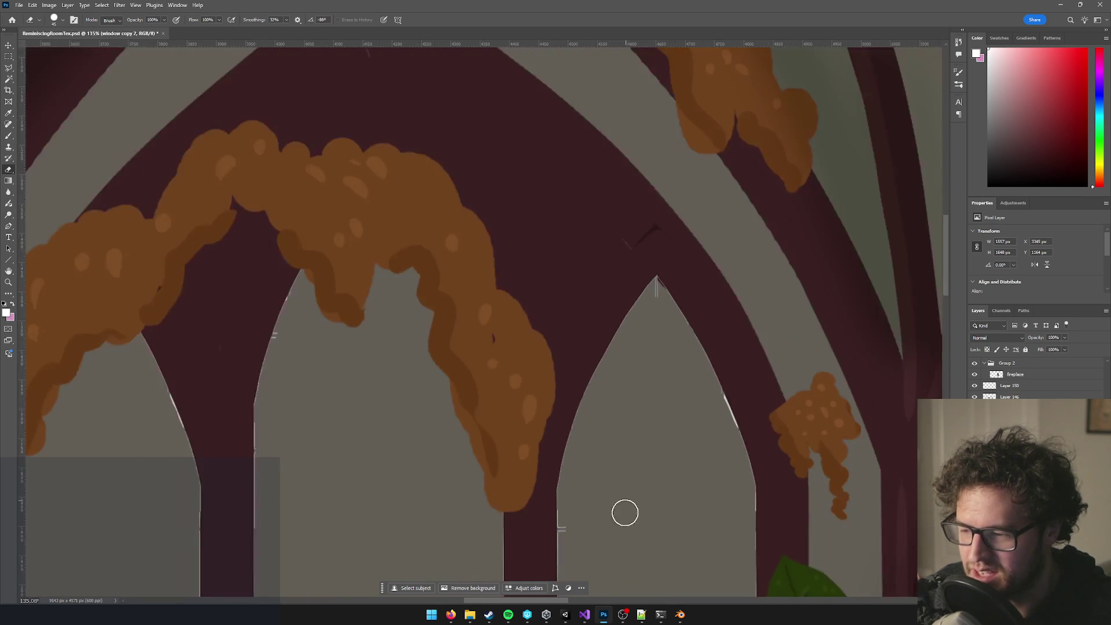
scroll(625, 513, "up", 4)
scroll(577, 302, "up", 1)
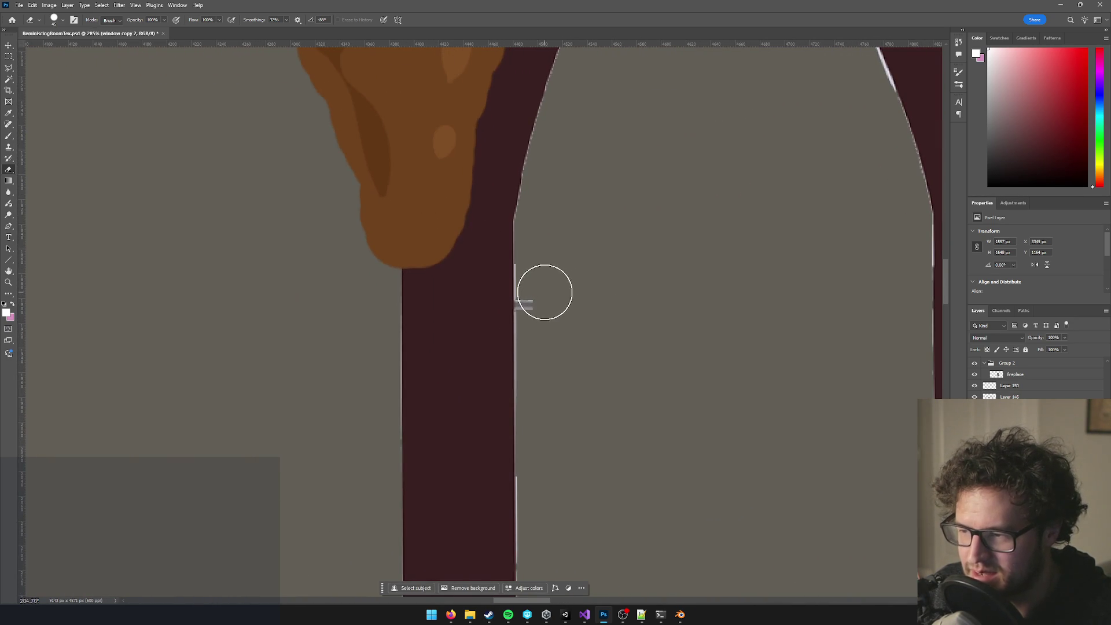
scroll(695, 347, "down", 5)
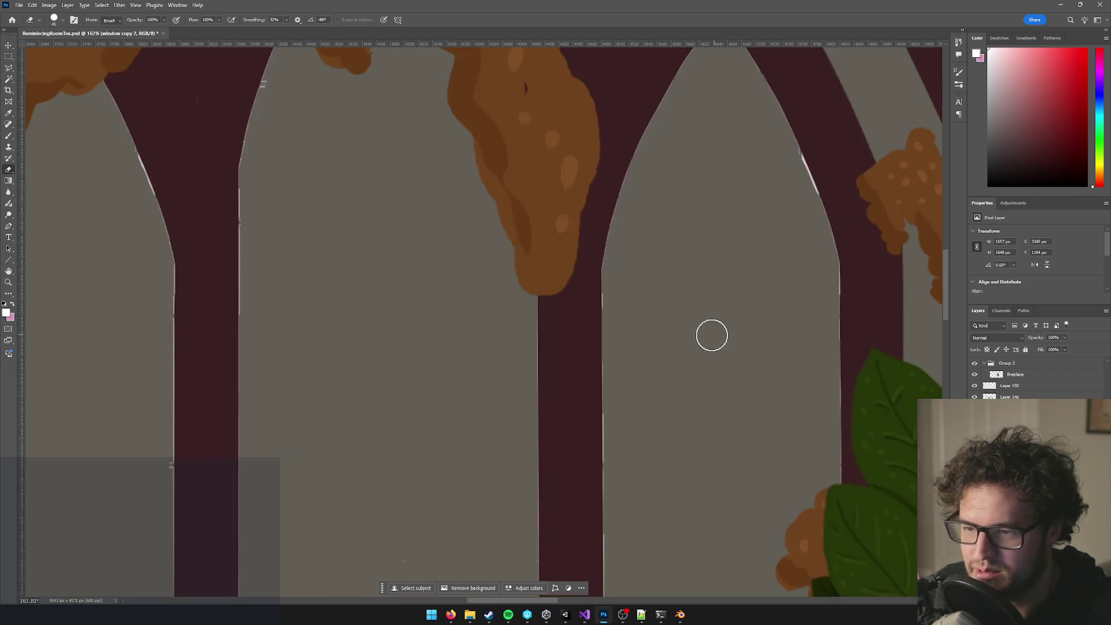
scroll(675, 363, "down", 2)
scroll(628, 390, "down", 3)
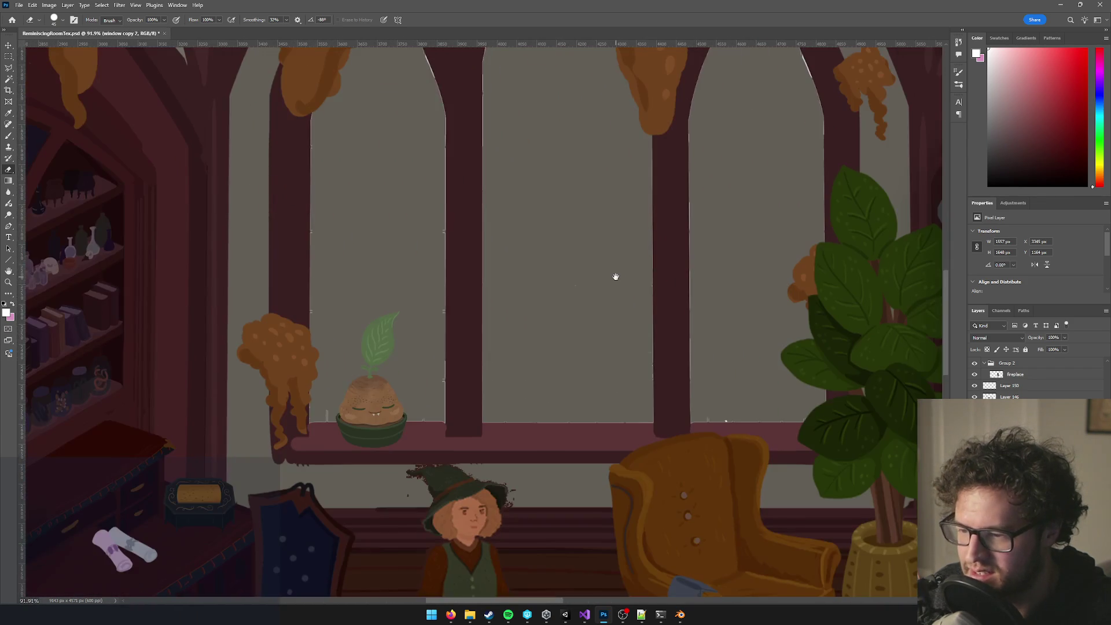
scroll(683, 430, "up", 5)
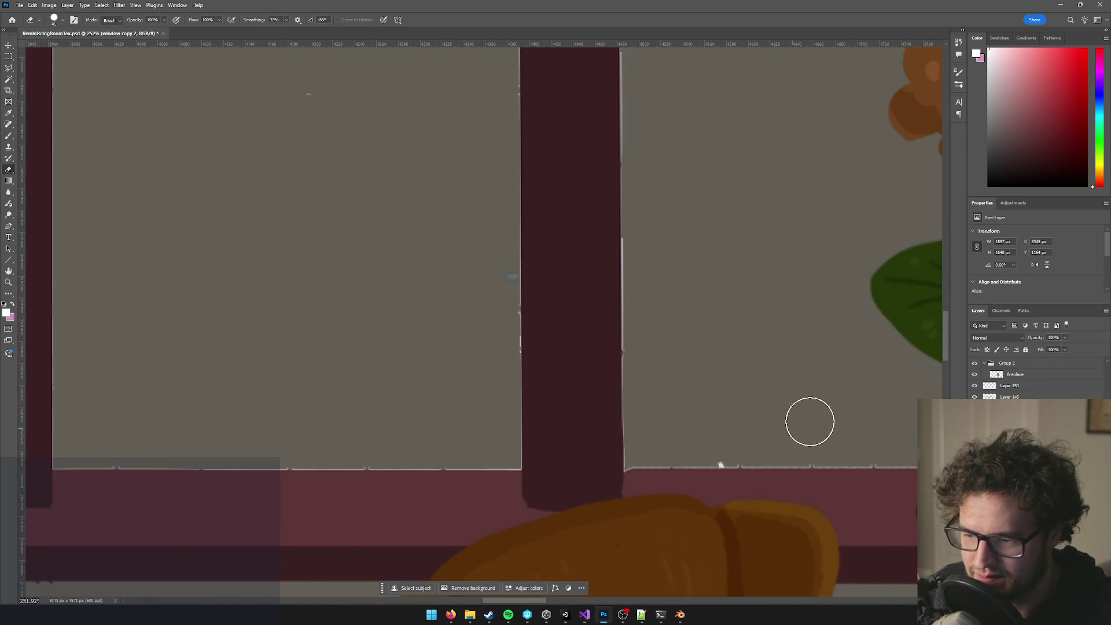
left_click_drag(810, 422, 598, 364)
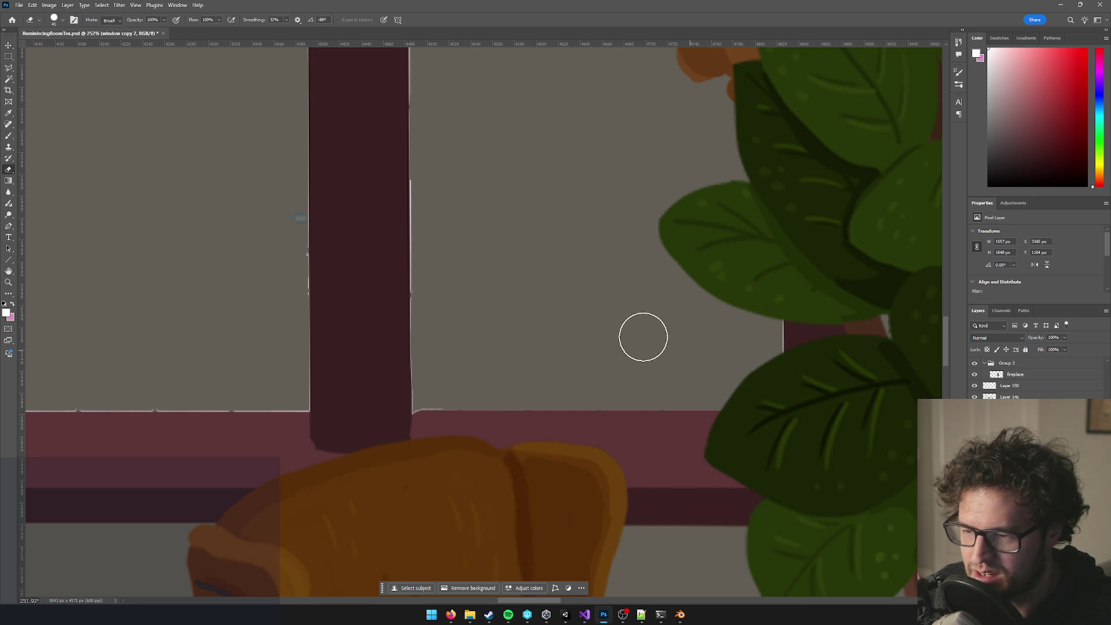
scroll(655, 336, "down", 5)
scroll(519, 303, "up", 3)
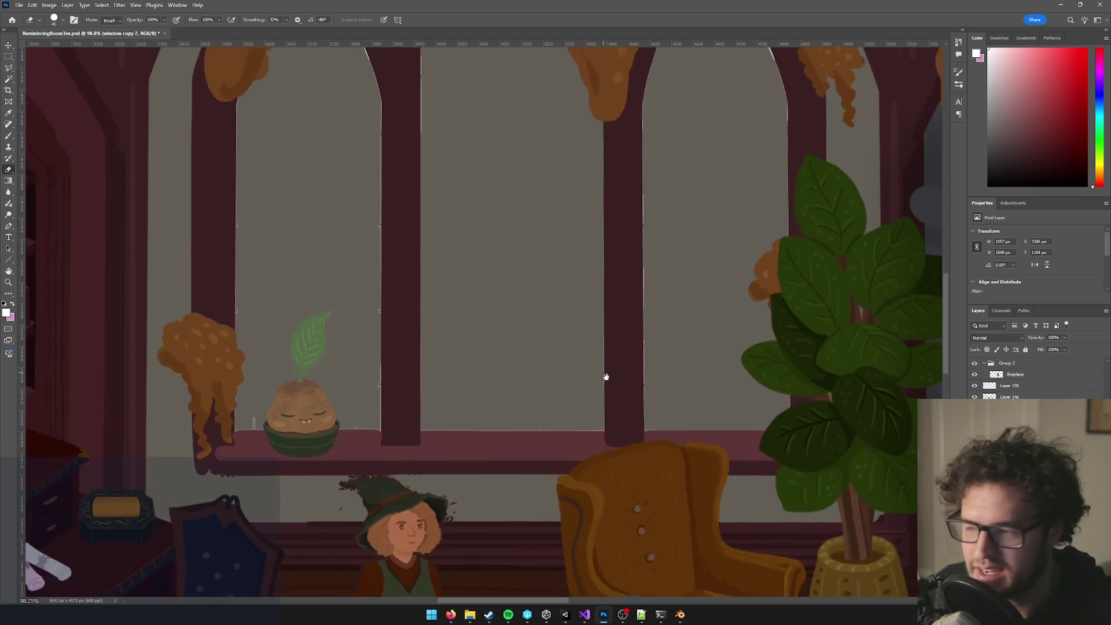
scroll(301, 399, "up", 4)
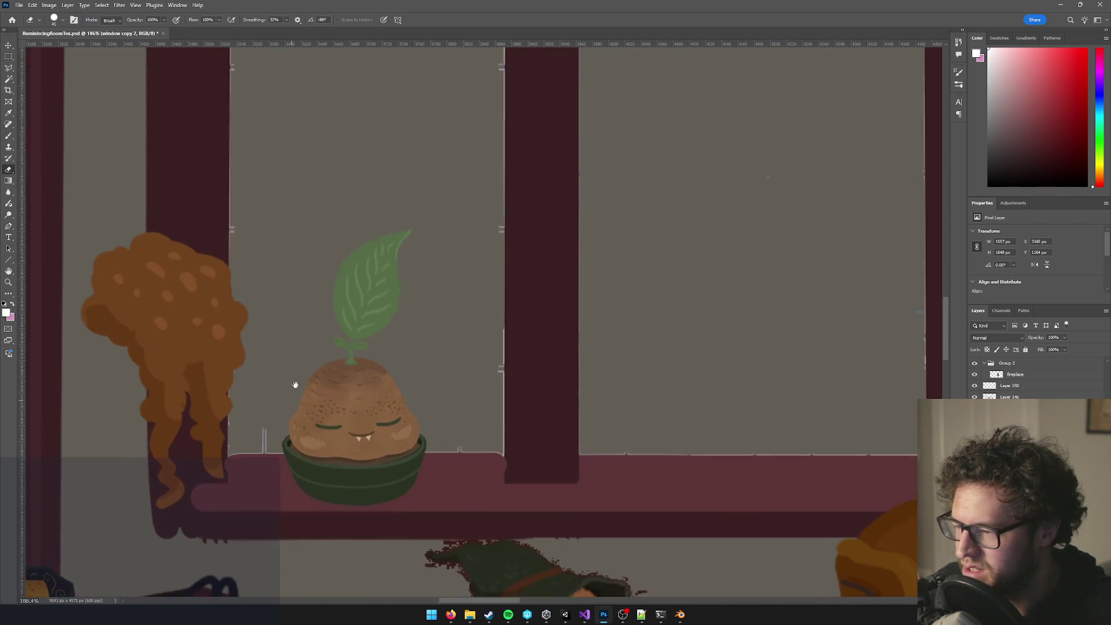
scroll(287, 401, "up", 3)
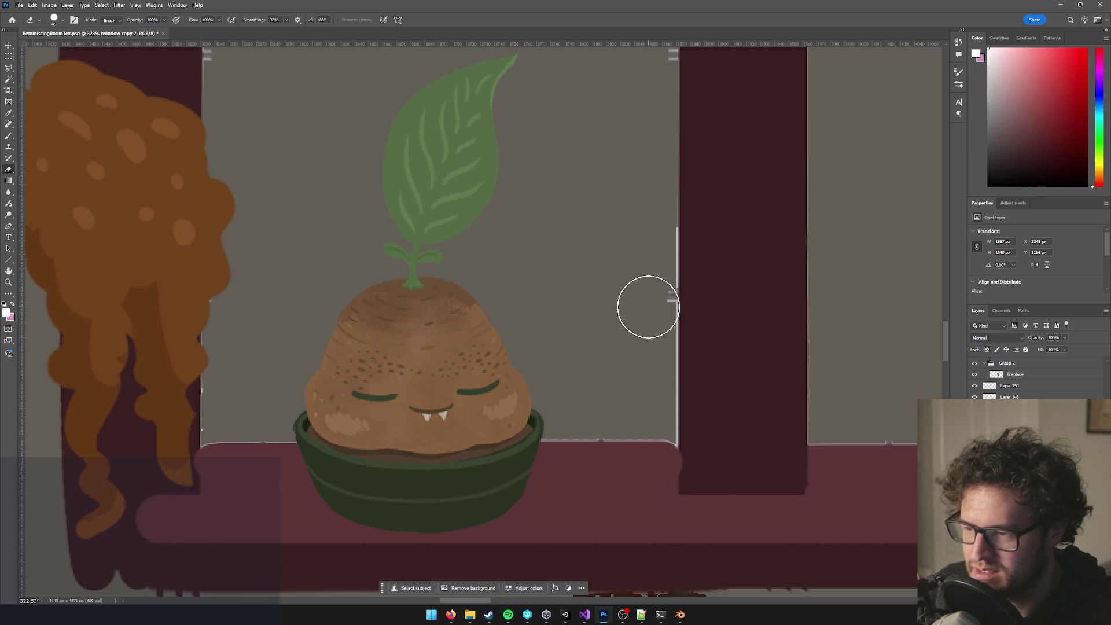
left_click(629, 137)
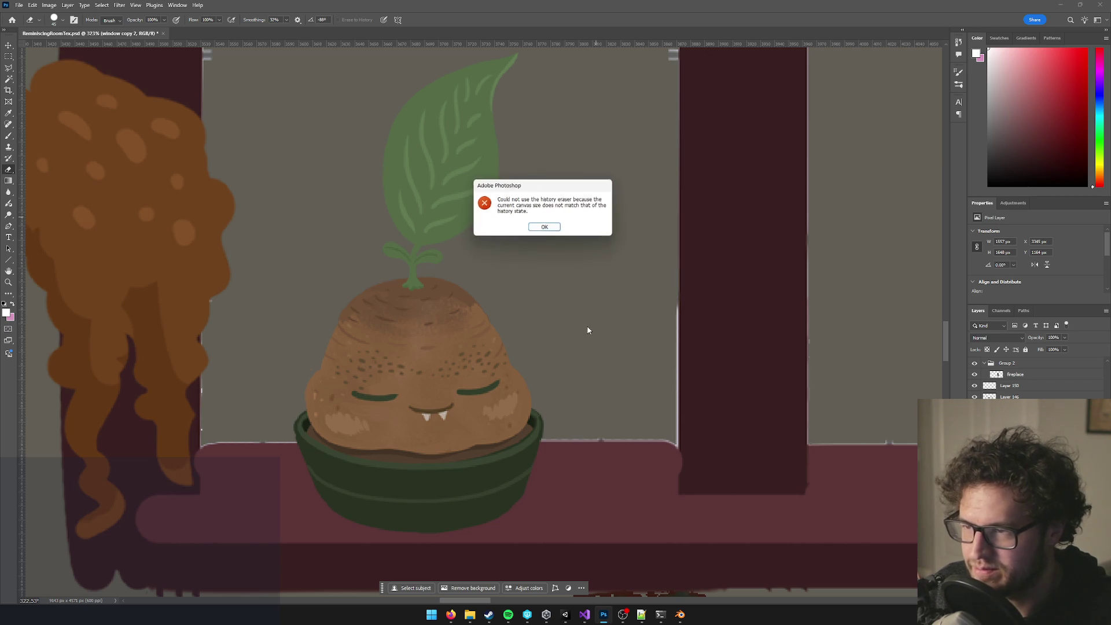
left_click(546, 227)
left_click_drag(584, 153, 539, 343)
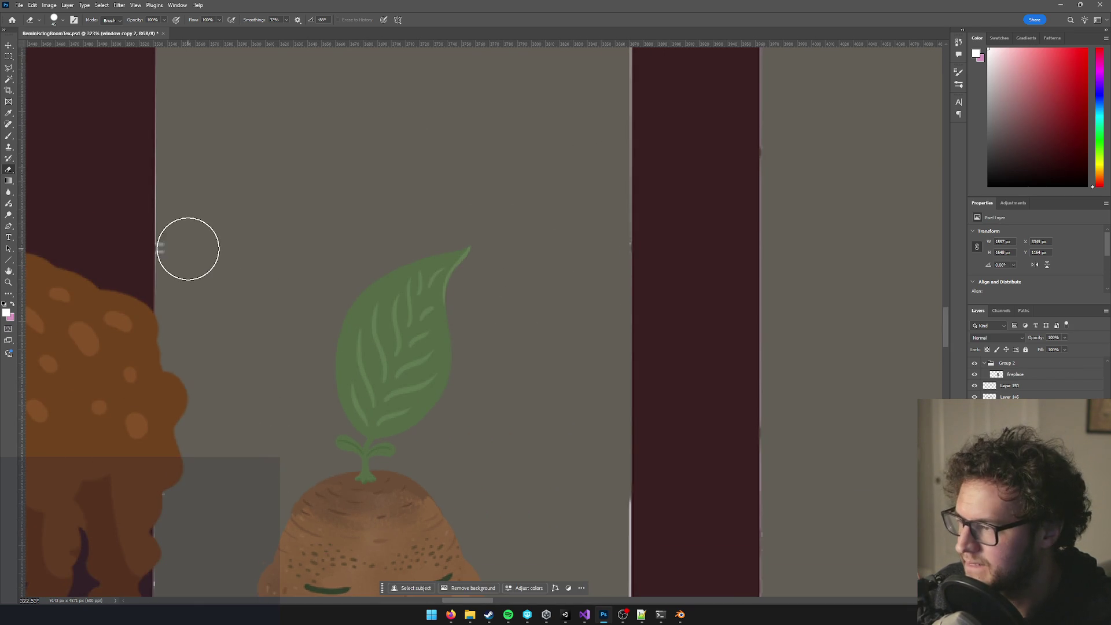
scroll(380, 340, "down", 5)
scroll(417, 260, "up", 1)
Try Magic Wand selections on the window frame's light edge and the pillar strips.
key("w")
left_click(455, 220)
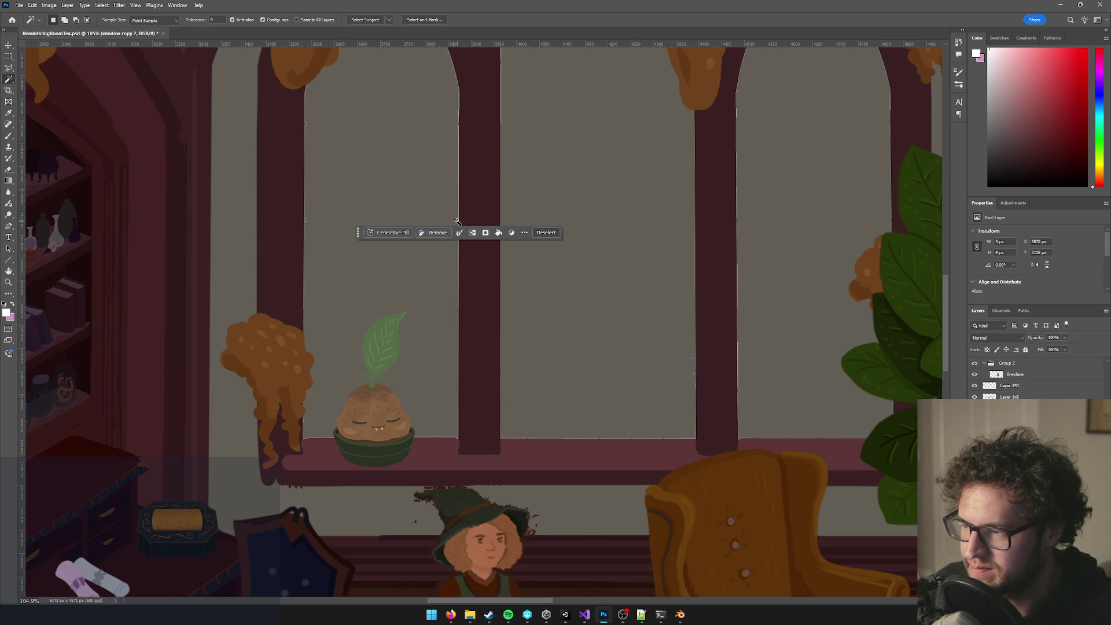
scroll(464, 216, "up", 6)
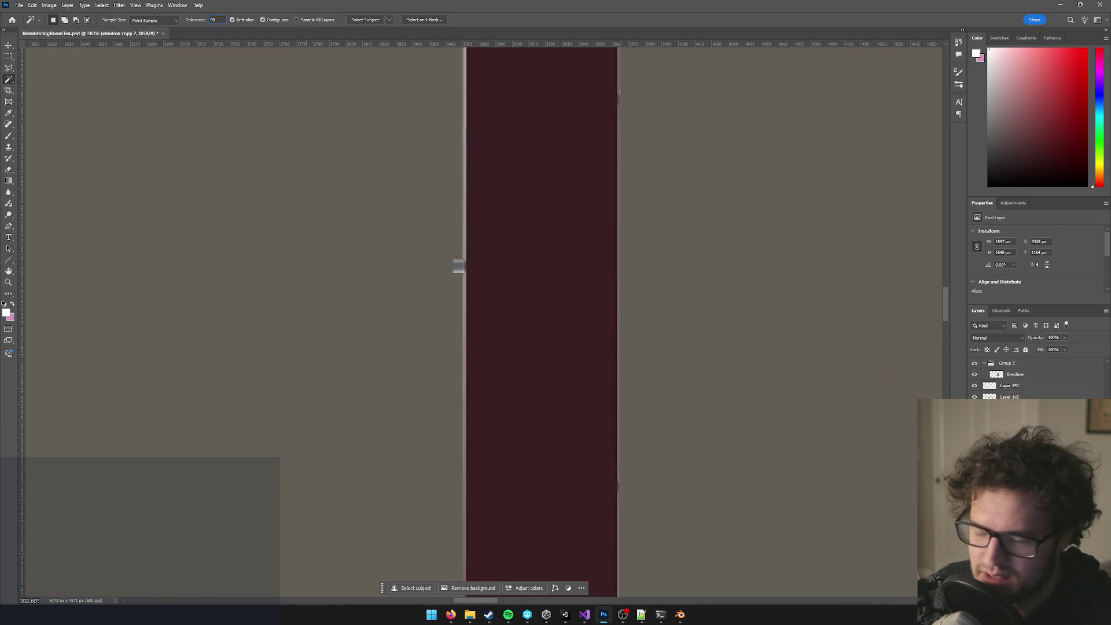
left_click(465, 214)
scroll(463, 215, "down", 4)
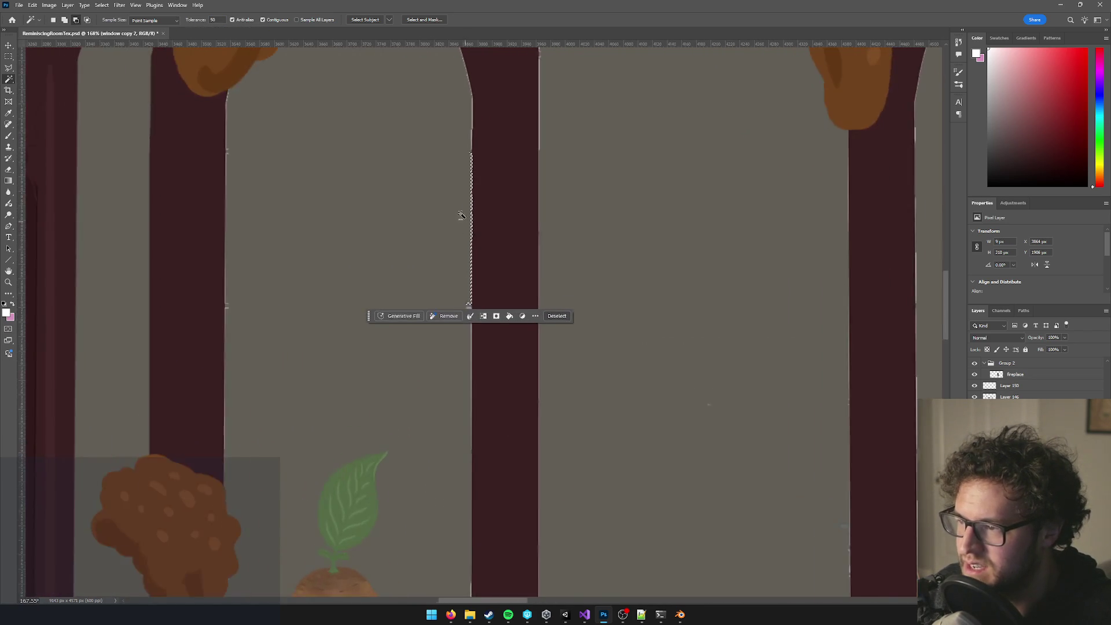
scroll(461, 216, "up", 2)
key("ctrl+d")
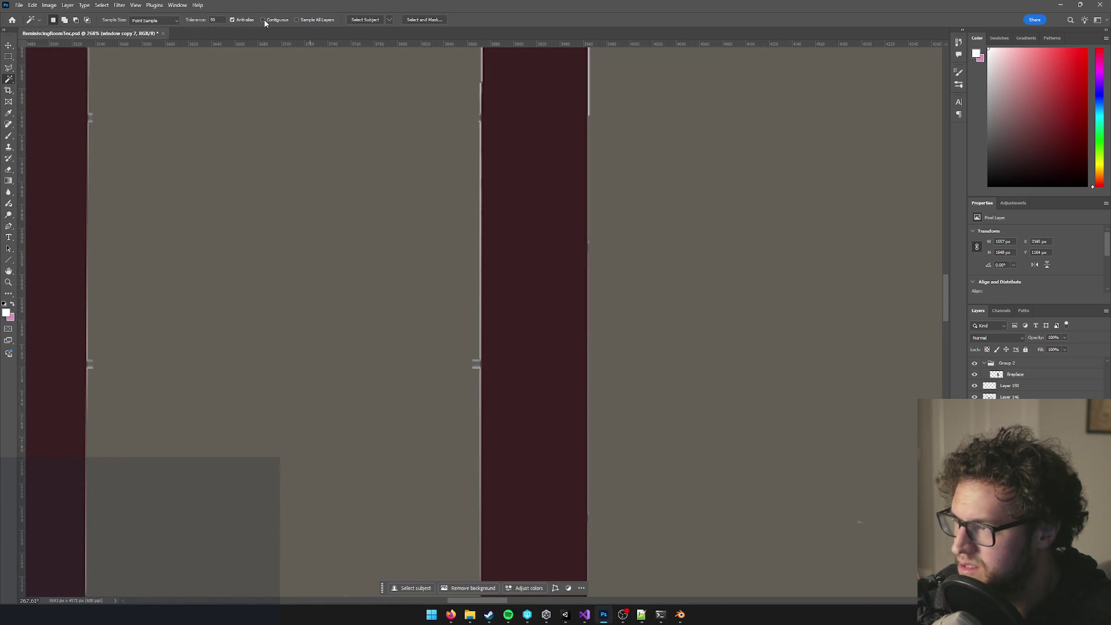
left_click(483, 322)
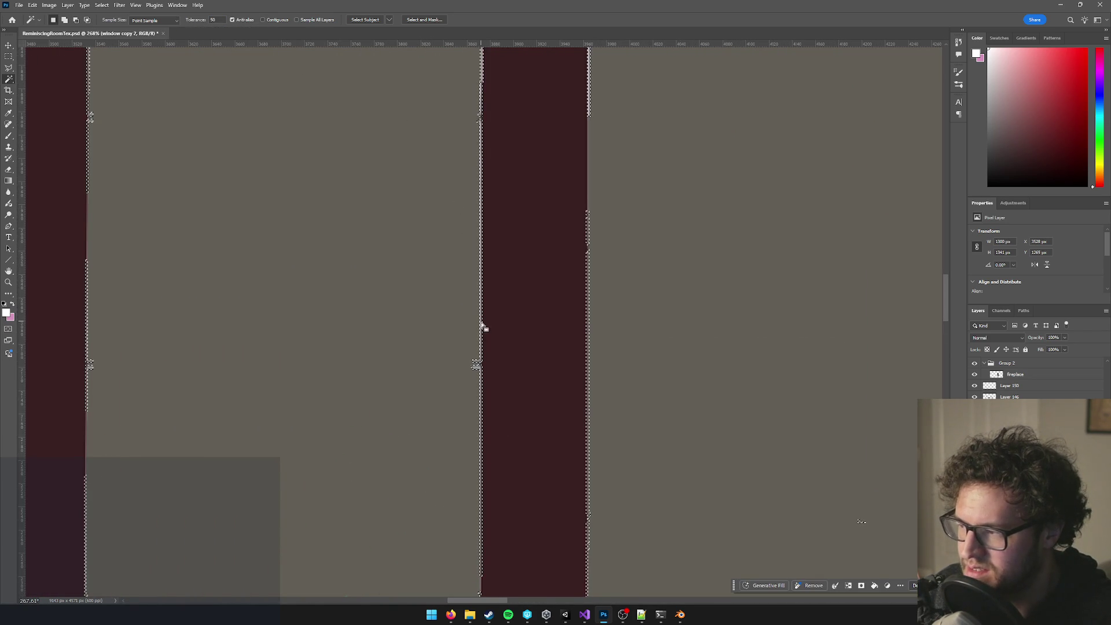
key("ctrl+d")
Select the dark red pillar strip, then erase a short stretch of its light edge line.
scroll(475, 307, "up", 4)
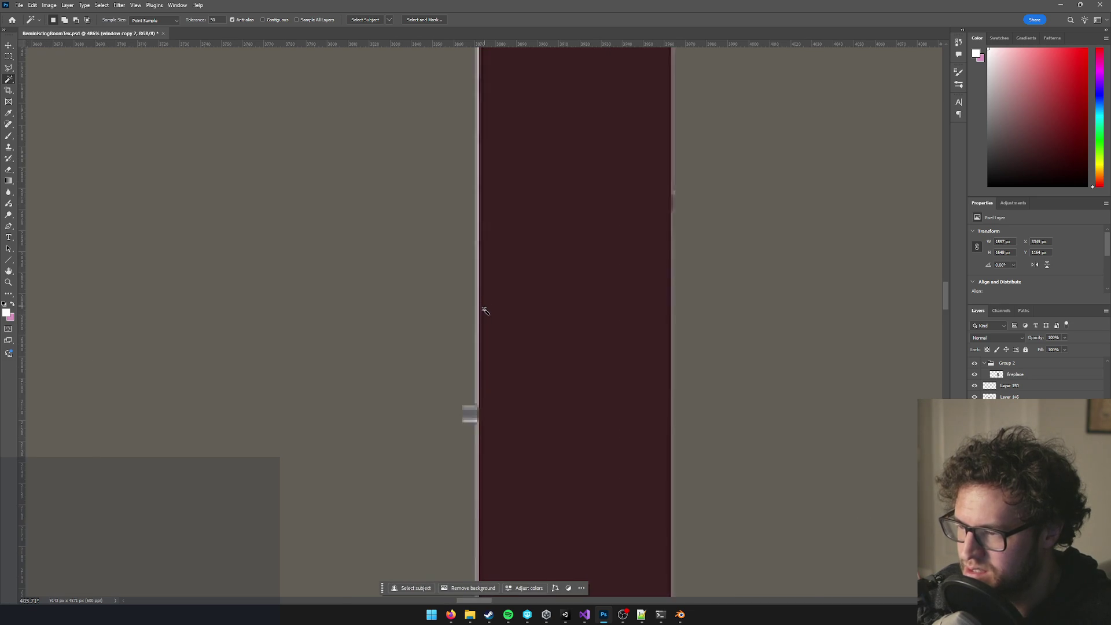
left_click(471, 308)
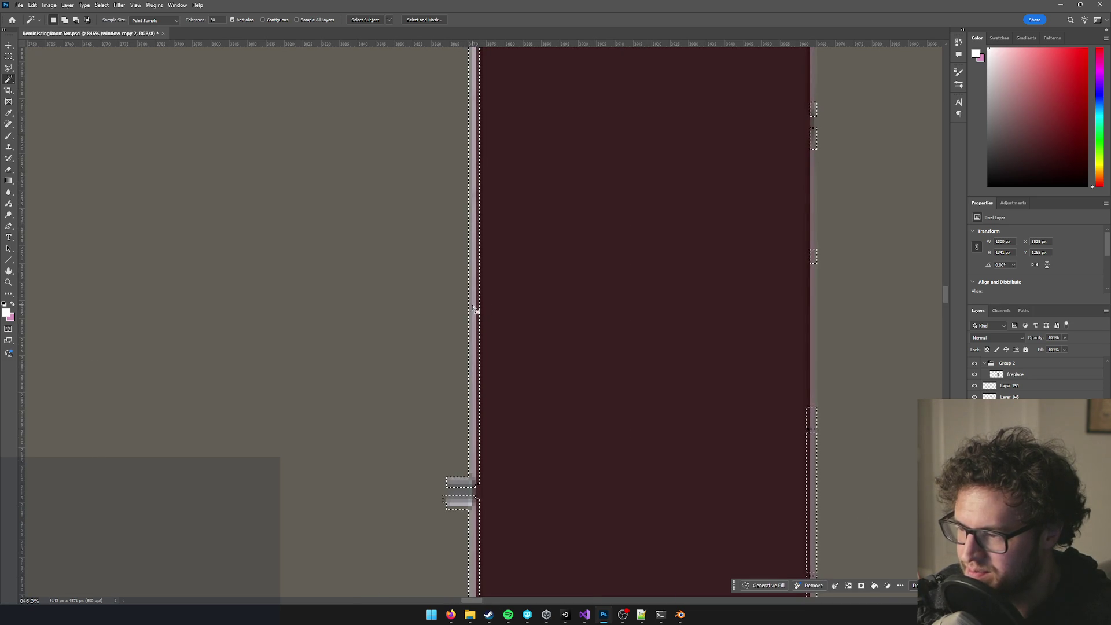
left_click(469, 306)
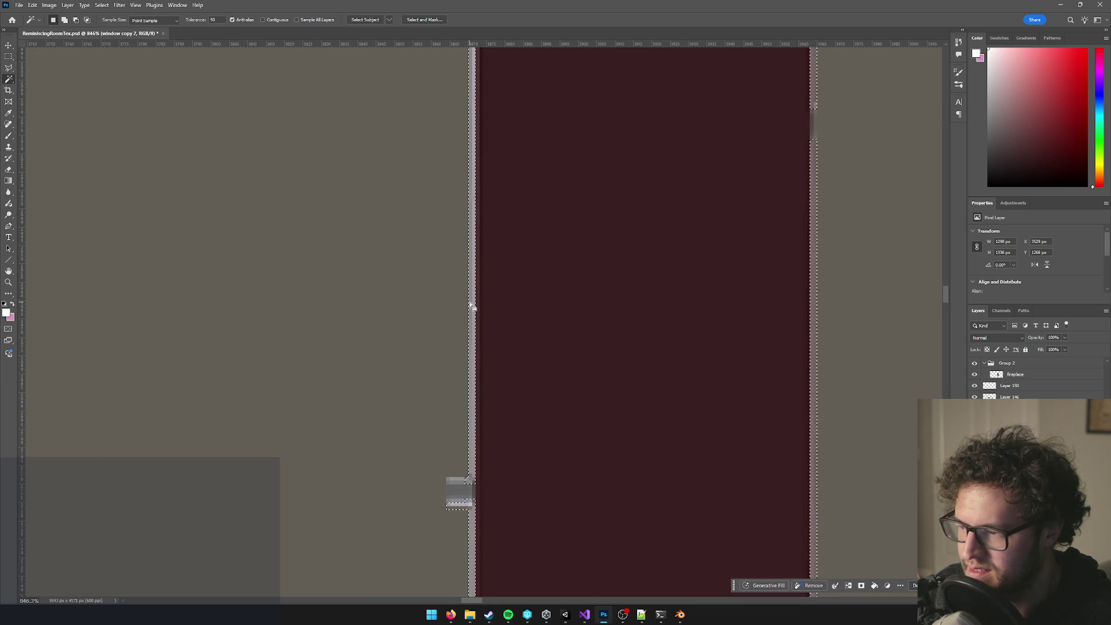
scroll(496, 343, "down", 7)
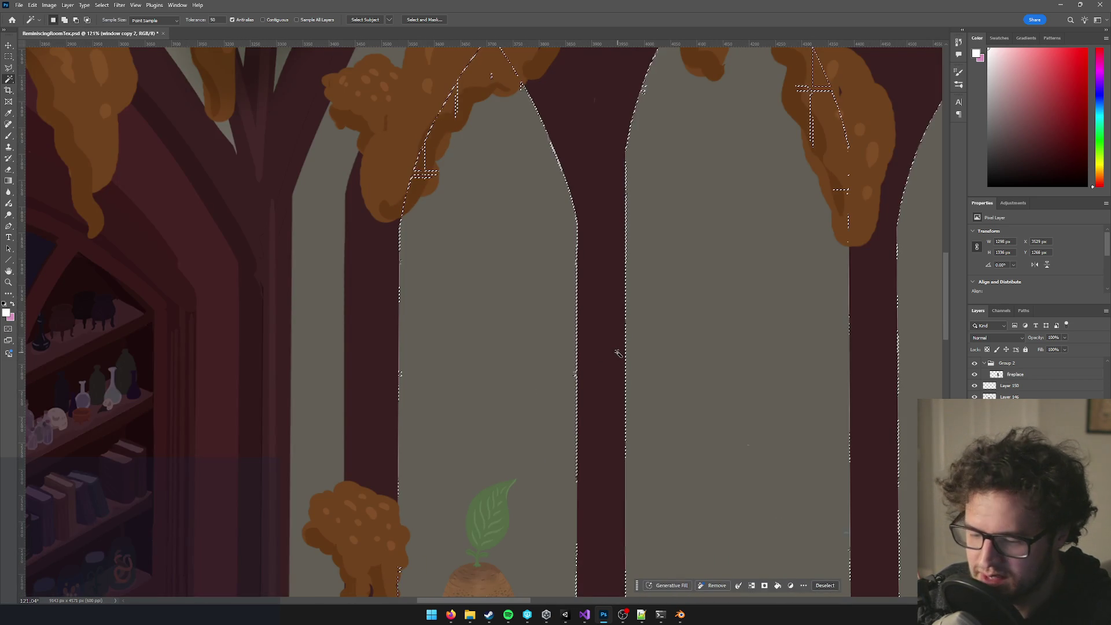
key("ctrl+d")
scroll(588, 417, "up", 5)
key("e")
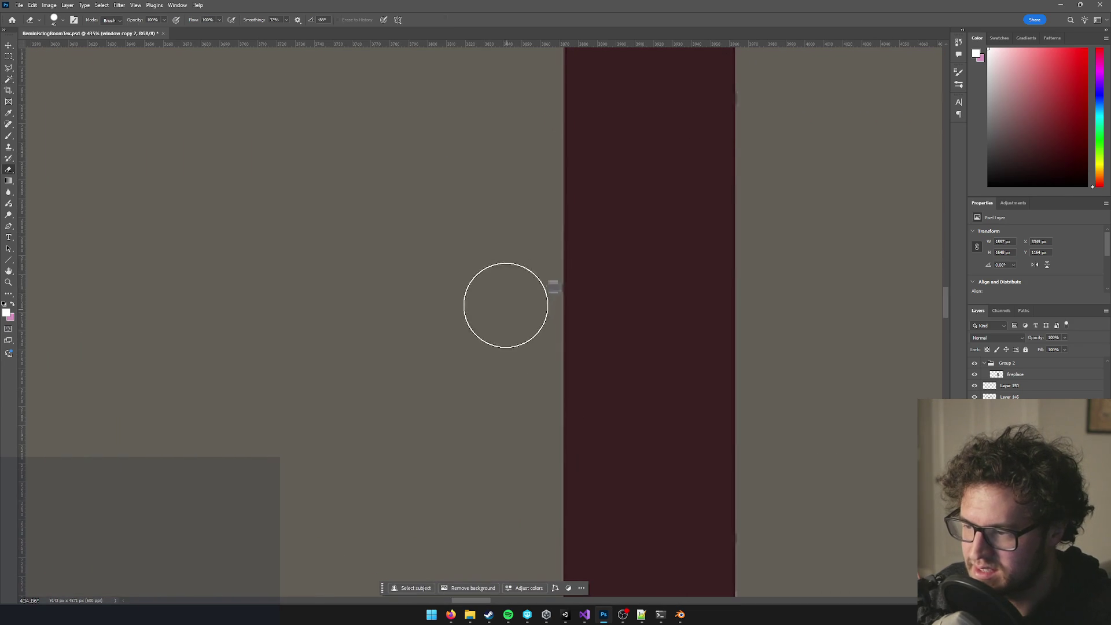
left_click_drag(355, 280, 847, 258)
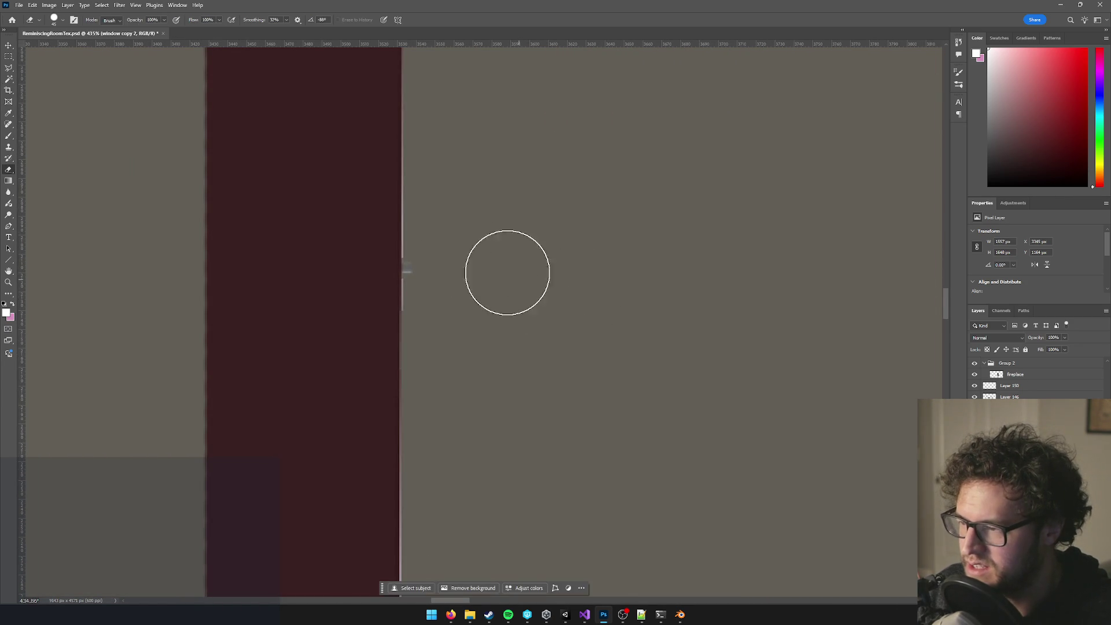
left_click_drag(446, 260, 444, 278)
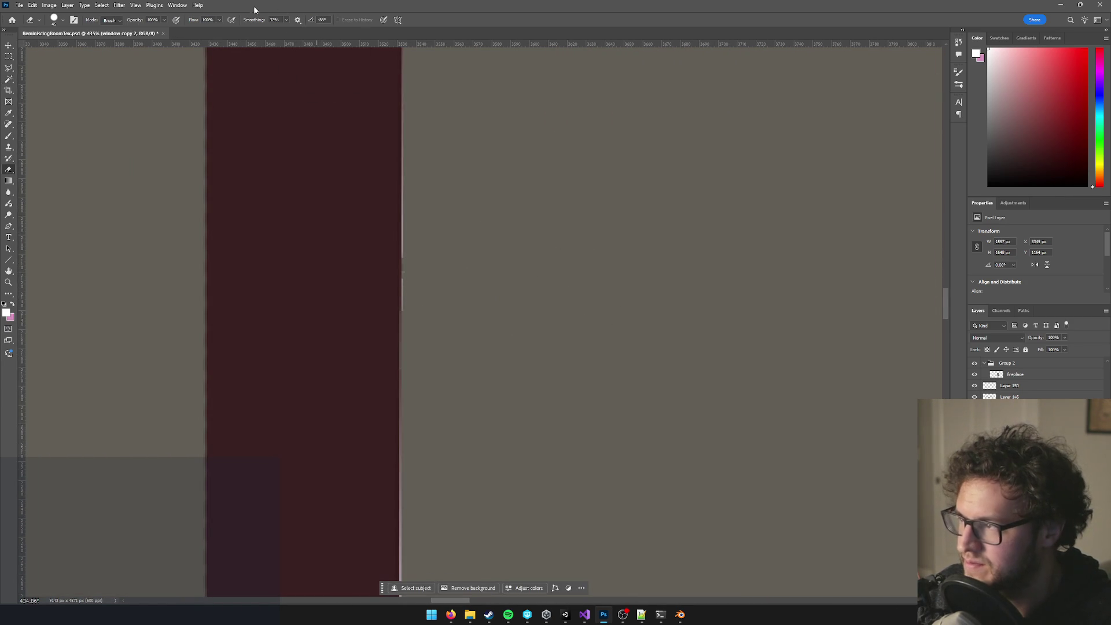
Magic Wand-select the pillar and the light edge line beside it, then deselect.
key("w")
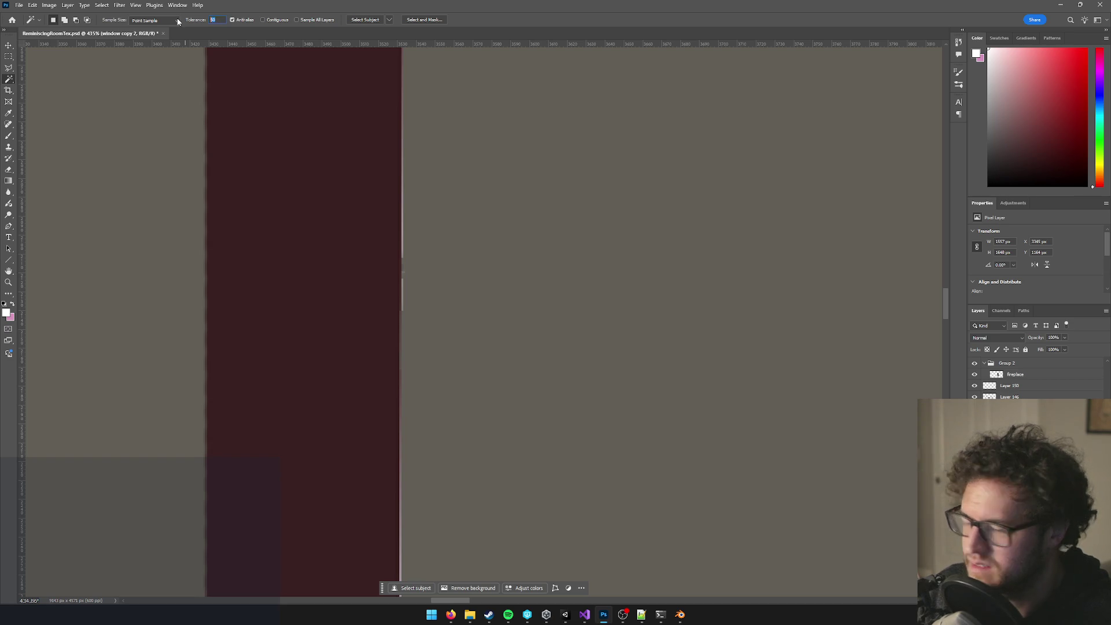
left_click(404, 246)
key("ctrl+d")
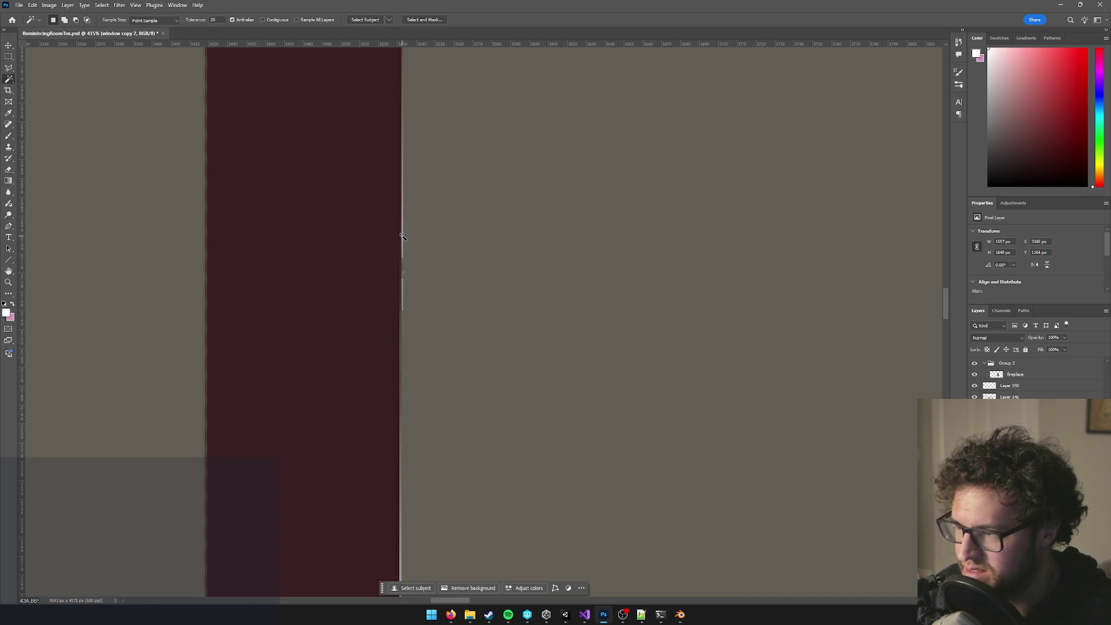
left_click(403, 238)
scroll(434, 269, "up", 5)
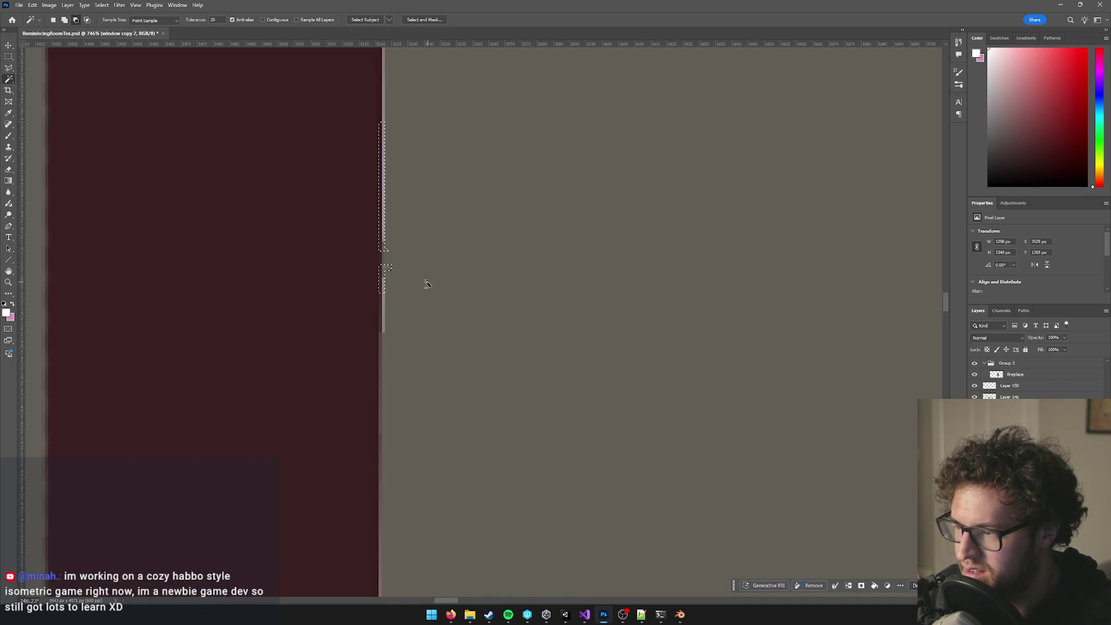
key("ctrl+d")
scroll(464, 340, "down", 5)
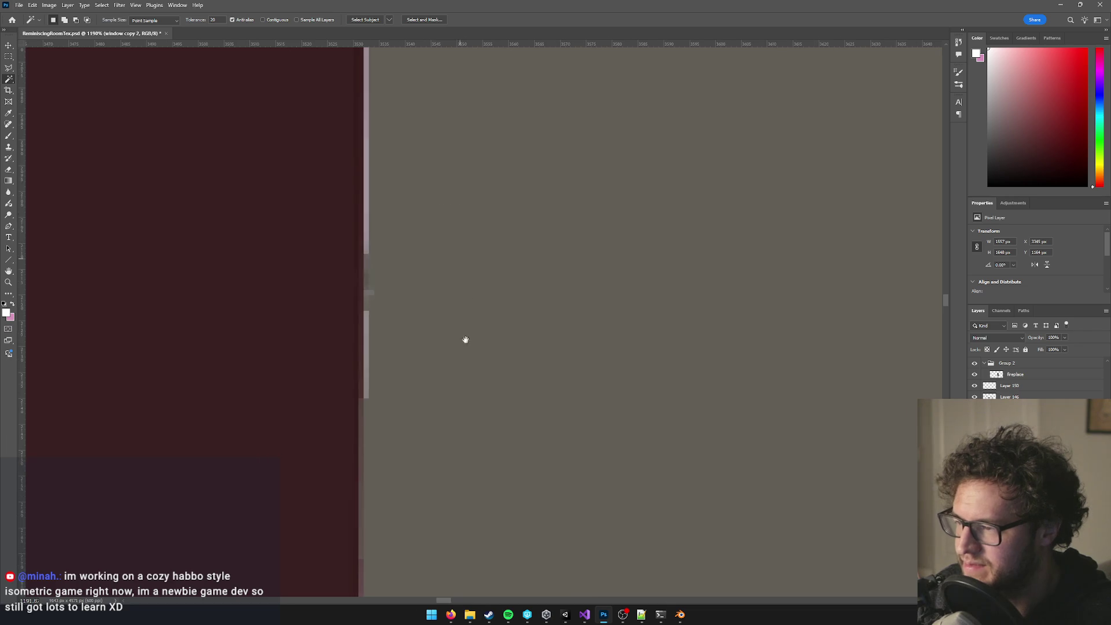
key("m")
left_click_drag(519, 90, 435, 496)
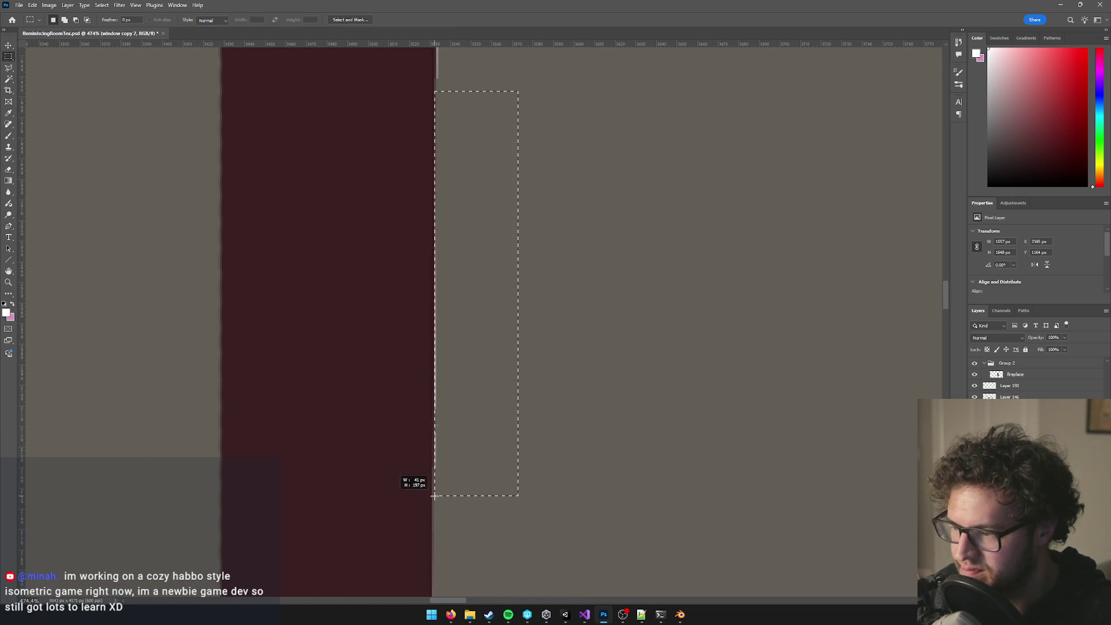
left_click_drag(507, 187, 504, 387)
mouse_move(583, 346)
left_mouse_down()
mouse_move(539, 236)
mouse_move(449, 105)
mouse_move(436, 105)
left_mouse_up()
left_click_drag(655, 109, 578, 535)
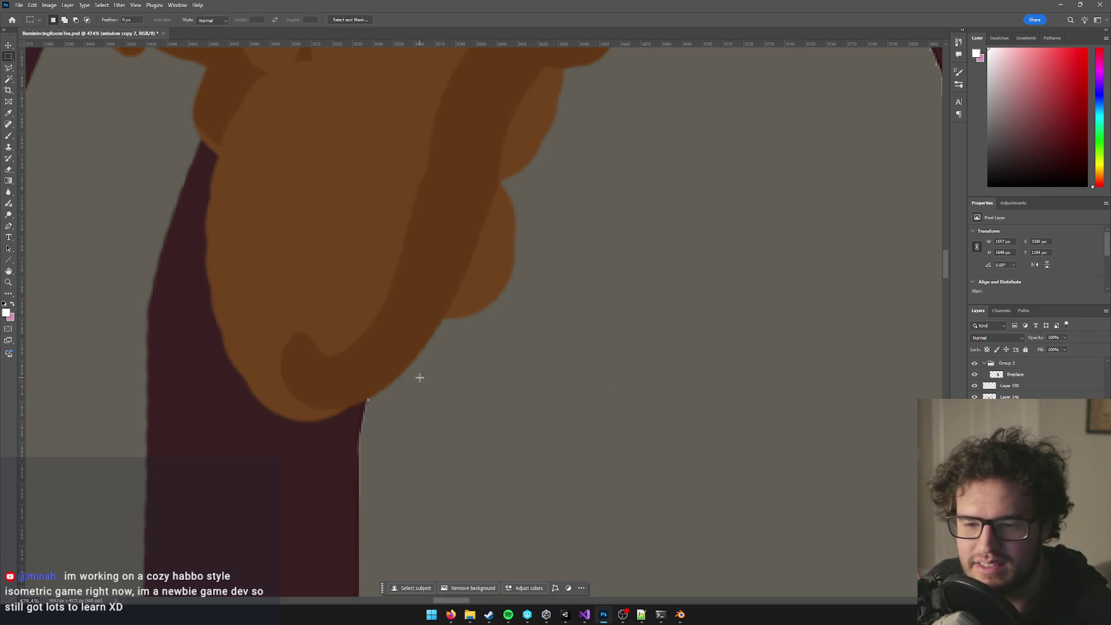
scroll(461, 446, "down", 6)
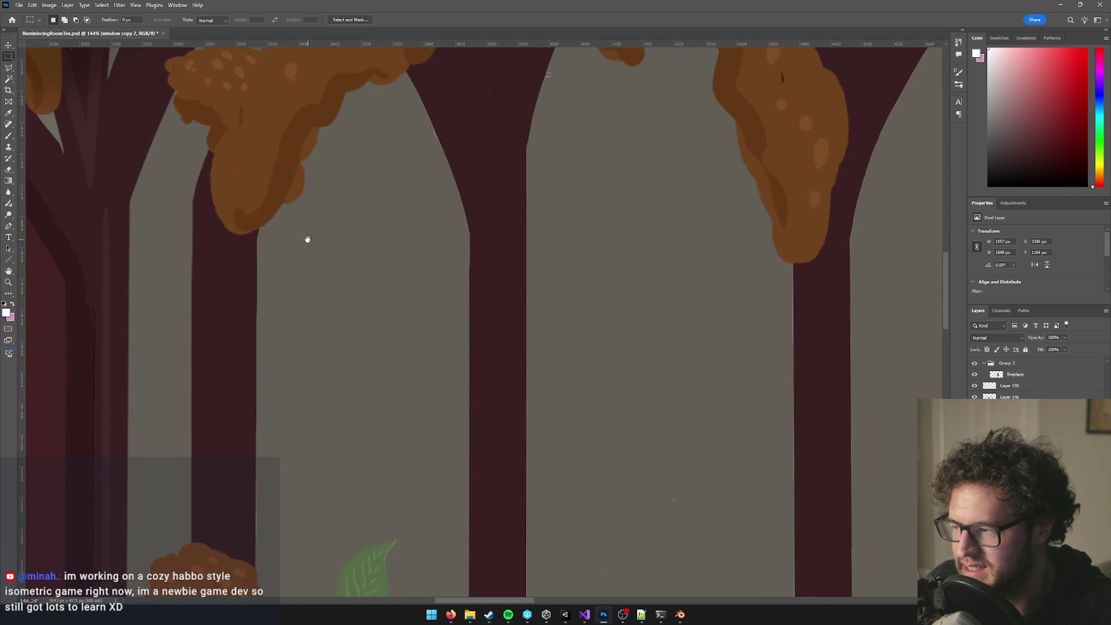
scroll(510, 416, "down", 6)
scroll(521, 416, "up", 5)
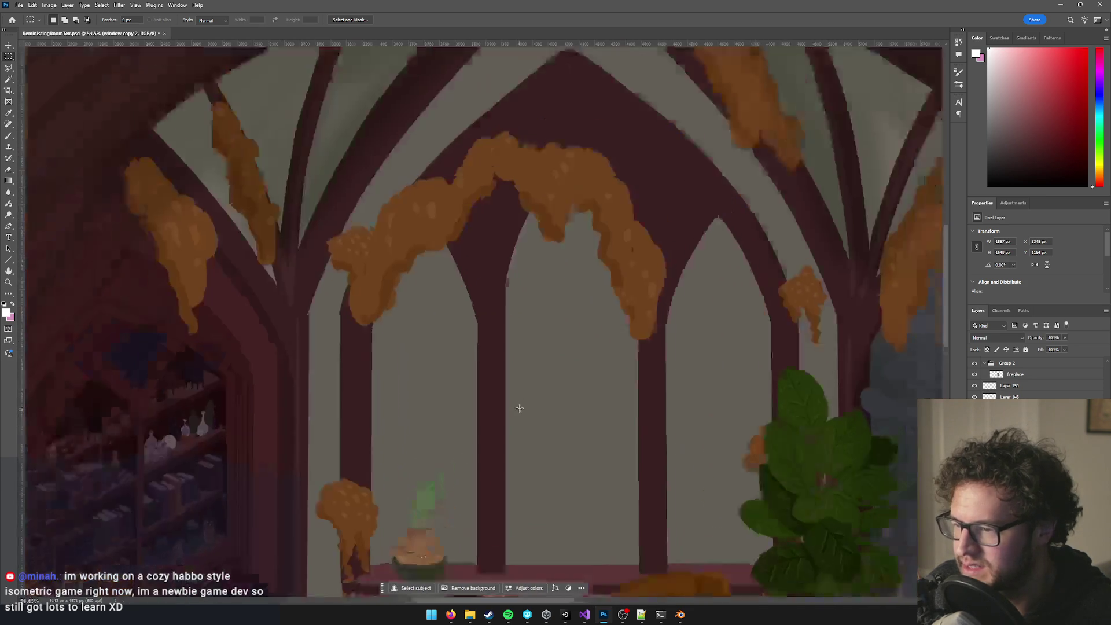
scroll(513, 330, "up", 4)
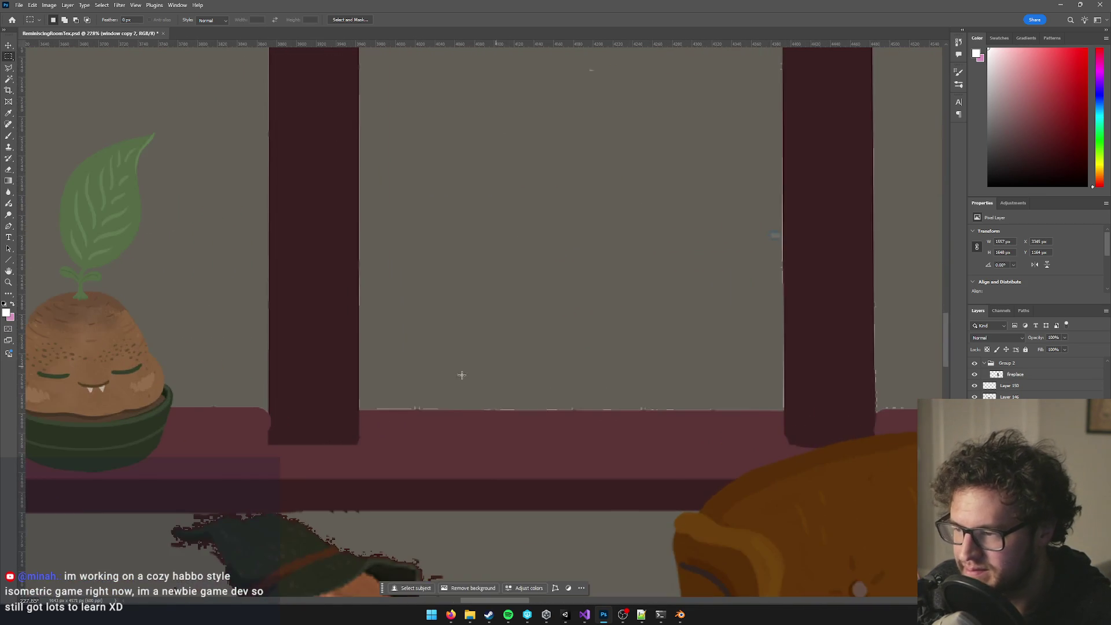
scroll(434, 387, "up", 2)
mouse_move(304, 315)
left_mouse_down()
mouse_move(553, 342)
mouse_move(941, 354)
mouse_move(686, 354)
mouse_move(810, 357)
left_mouse_up()
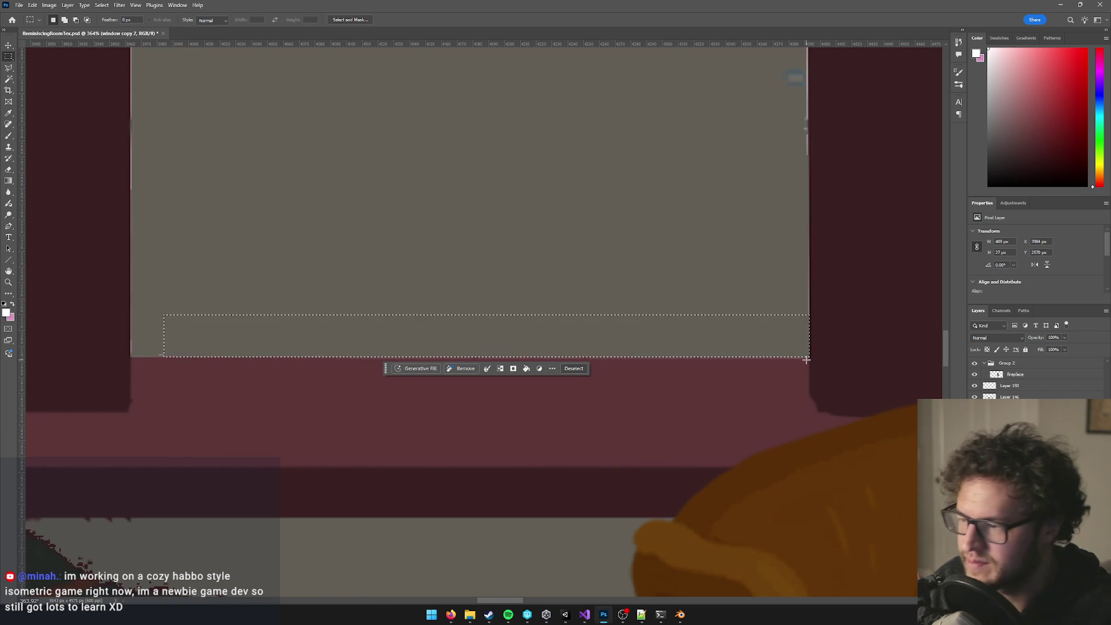
left_click(807, 359)
mouse_move(509, 259)
left_mouse_down()
mouse_move(347, 335)
mouse_move(152, 355)
left_mouse_up()
left_click(133, 272)
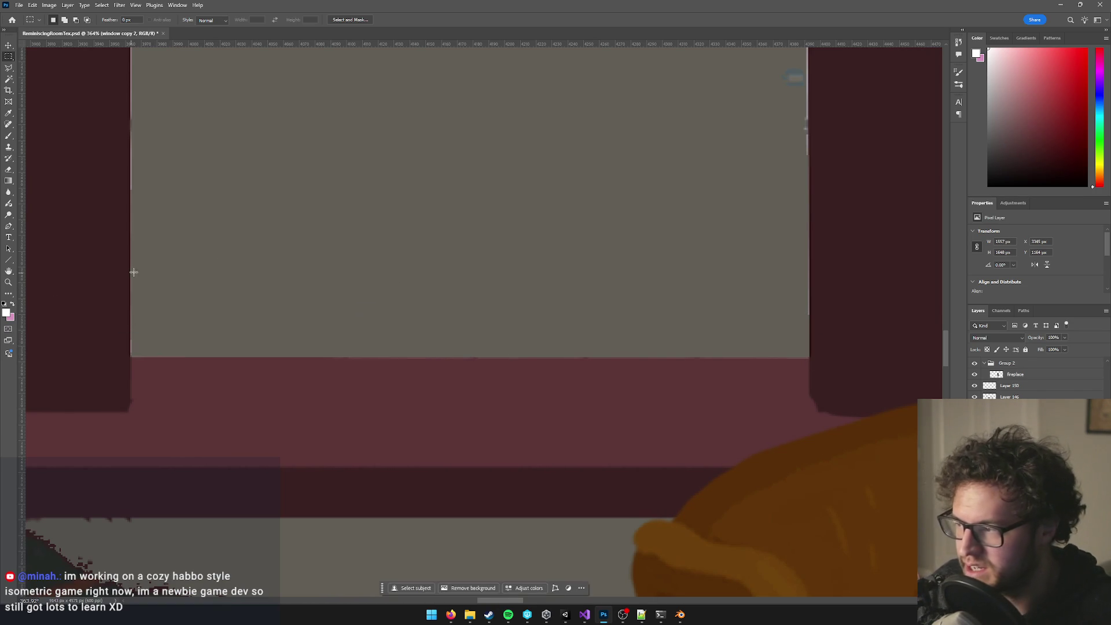
left_click_drag(233, 209, 523, 452)
scroll(544, 347, "down", 3)
left_click_drag(544, 347, 541, 378)
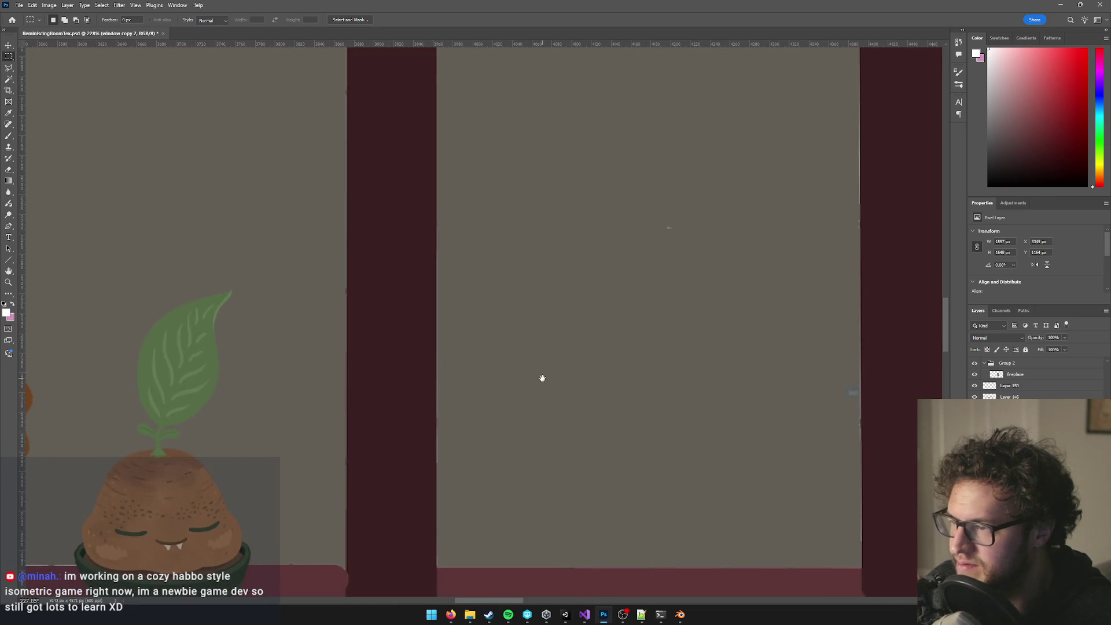
mouse_move(763, 58)
left_mouse_down()
mouse_move(410, 528)
mouse_move(451, 529)
mouse_move(436, 543)
left_mouse_up()
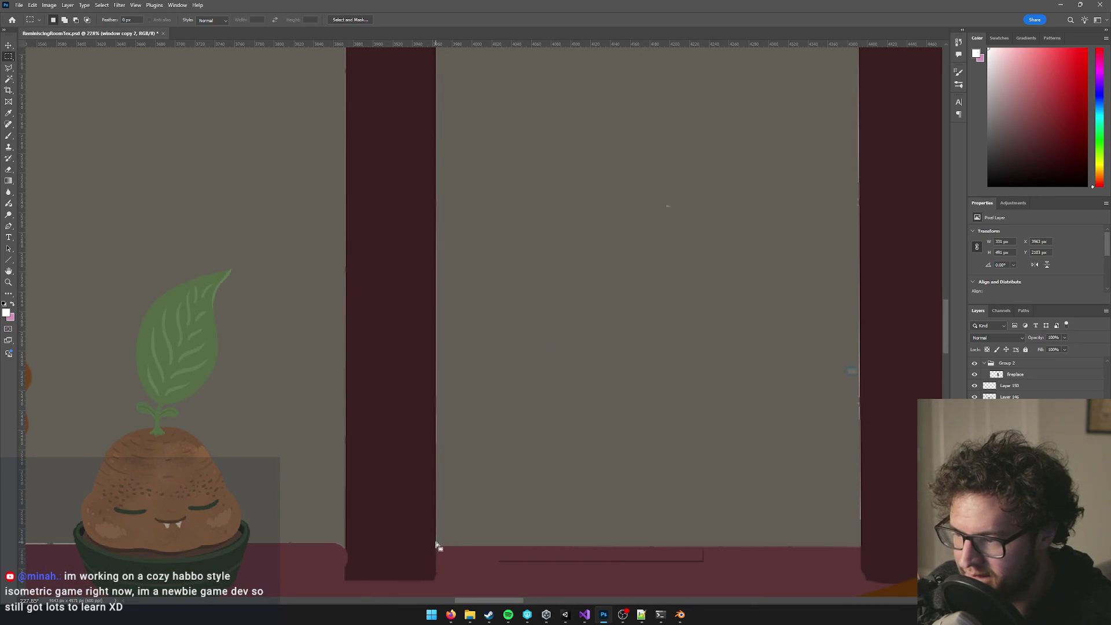
left_click(470, 544)
mouse_move(521, 384)
left_mouse_down()
mouse_move(307, 494)
mouse_move(228, 444)
left_mouse_up()
scroll(475, 392, "down", 3)
mouse_move(349, 537)
left_mouse_down()
mouse_move(465, 180)
mouse_move(466, 93)
left_mouse_up()
key("ctrl+d")
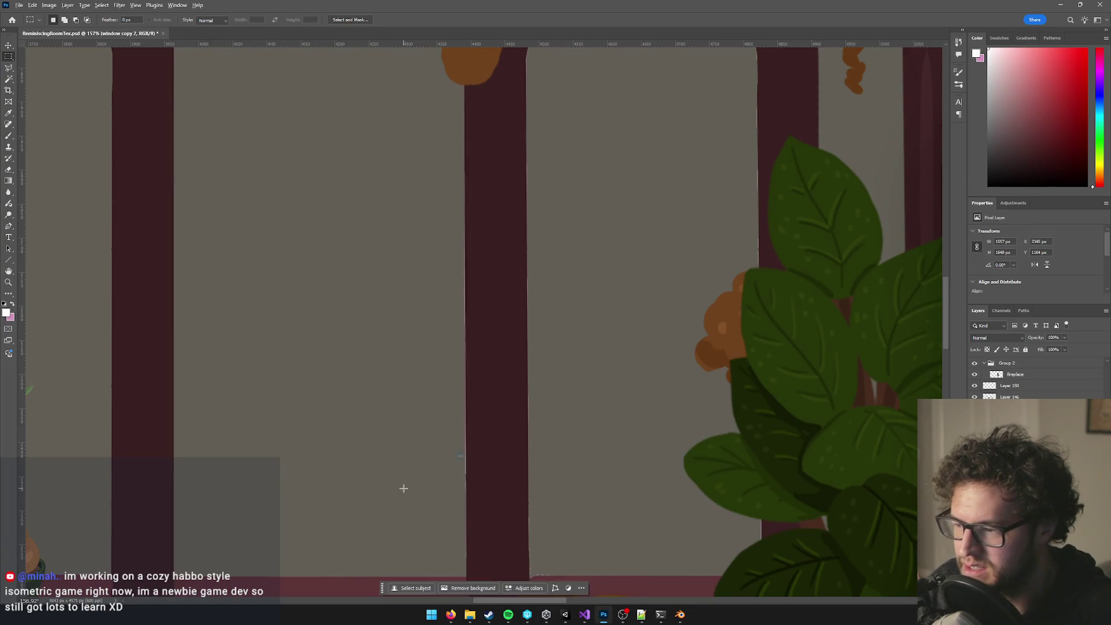
scroll(407, 442, "up", 5)
scroll(531, 206, "up", 3)
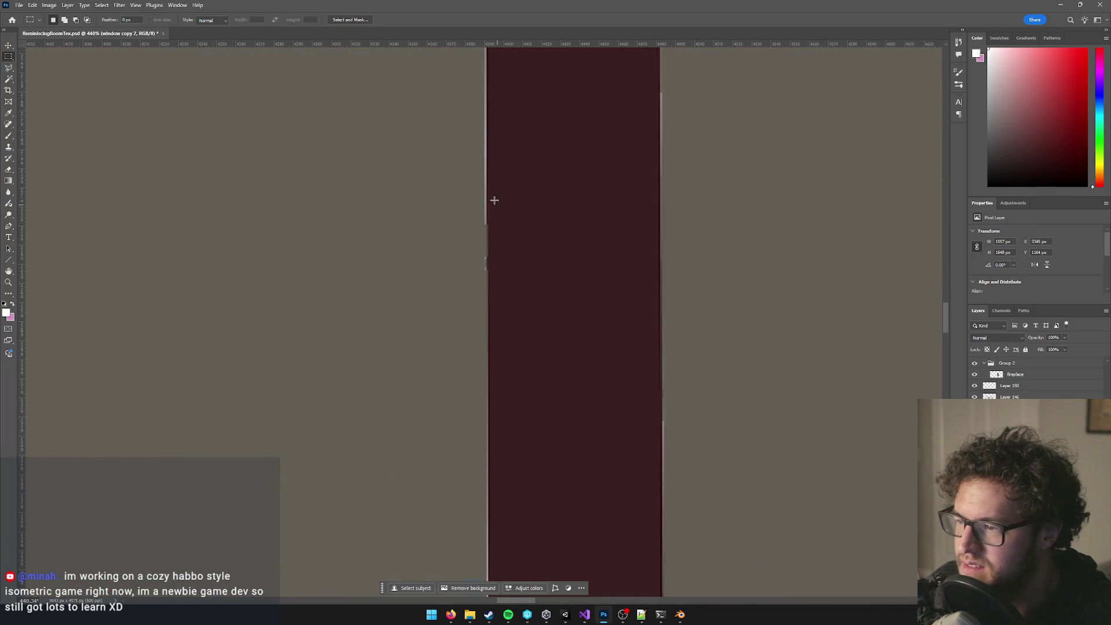
mouse_move(348, 66)
left_mouse_down()
mouse_move(431, 359)
mouse_move(475, 402)
left_mouse_up()
key("ctrl+d")
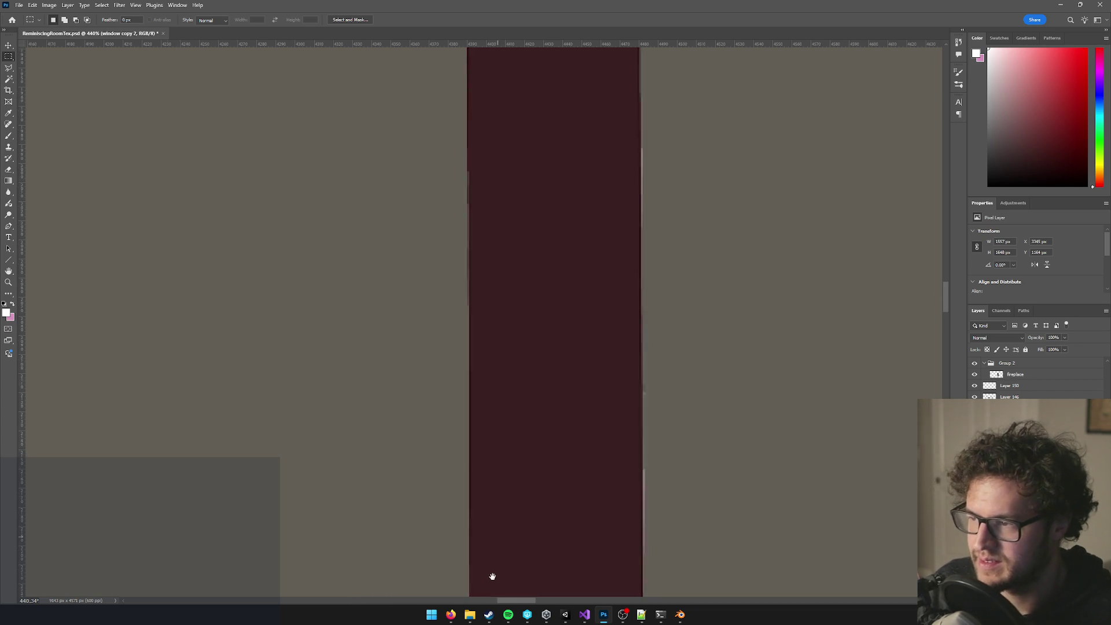
mouse_move(437, 266)
left_mouse_down()
mouse_move(407, 451)
mouse_move(320, 312)
left_mouse_up()
scroll(452, 354, "down", 10)
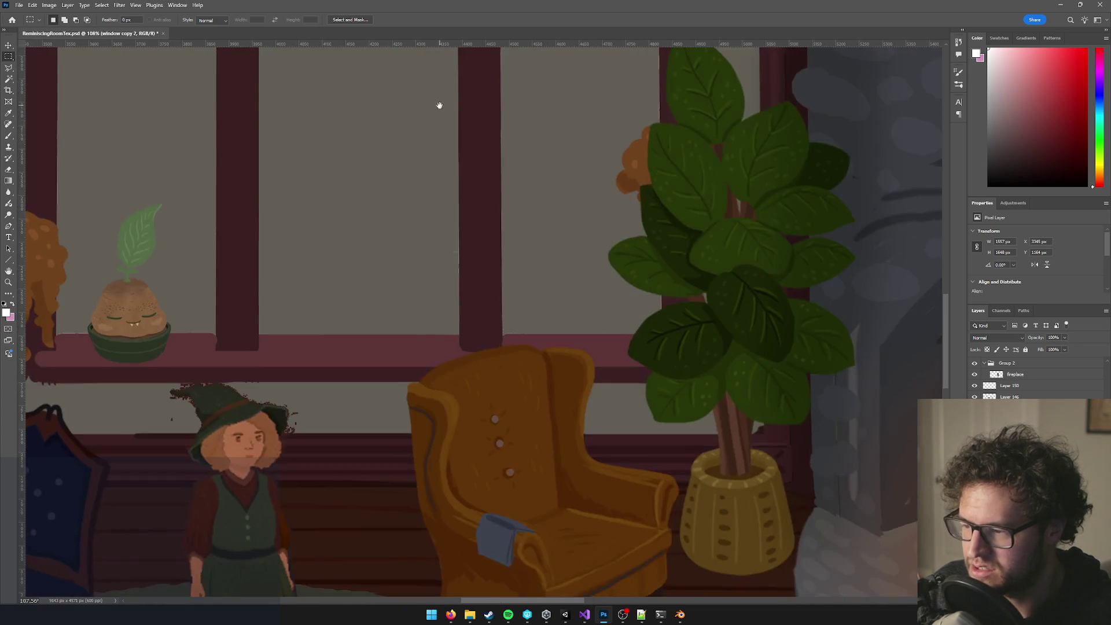
scroll(404, 176, "up", 5)
left_click_drag(411, 125, 521, 316)
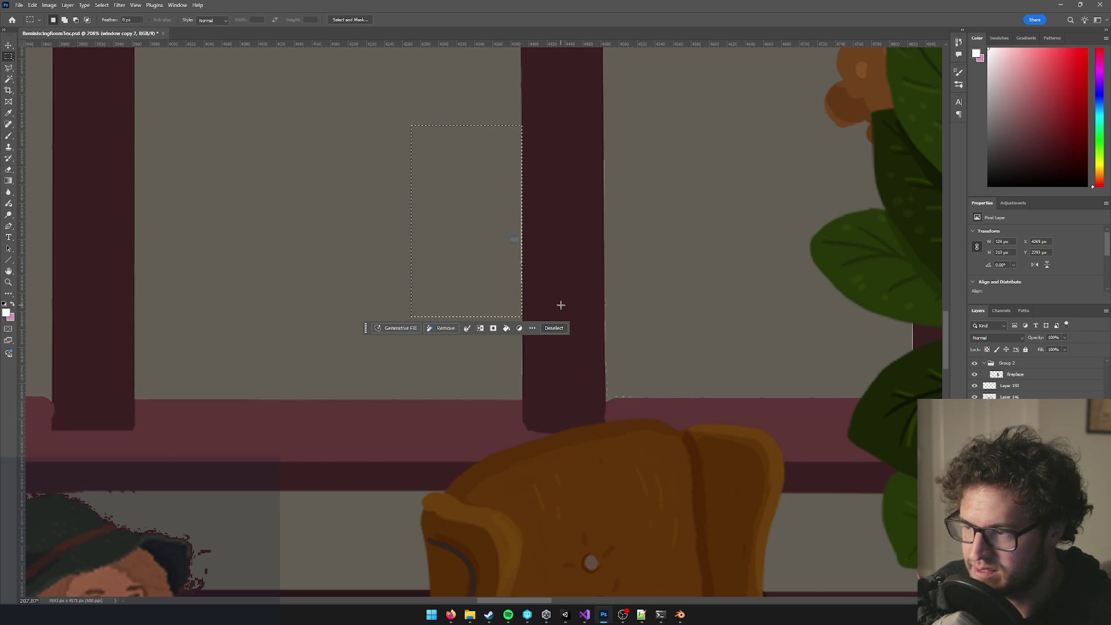
left_click(561, 306)
scroll(509, 228, "up", 4)
key("w")
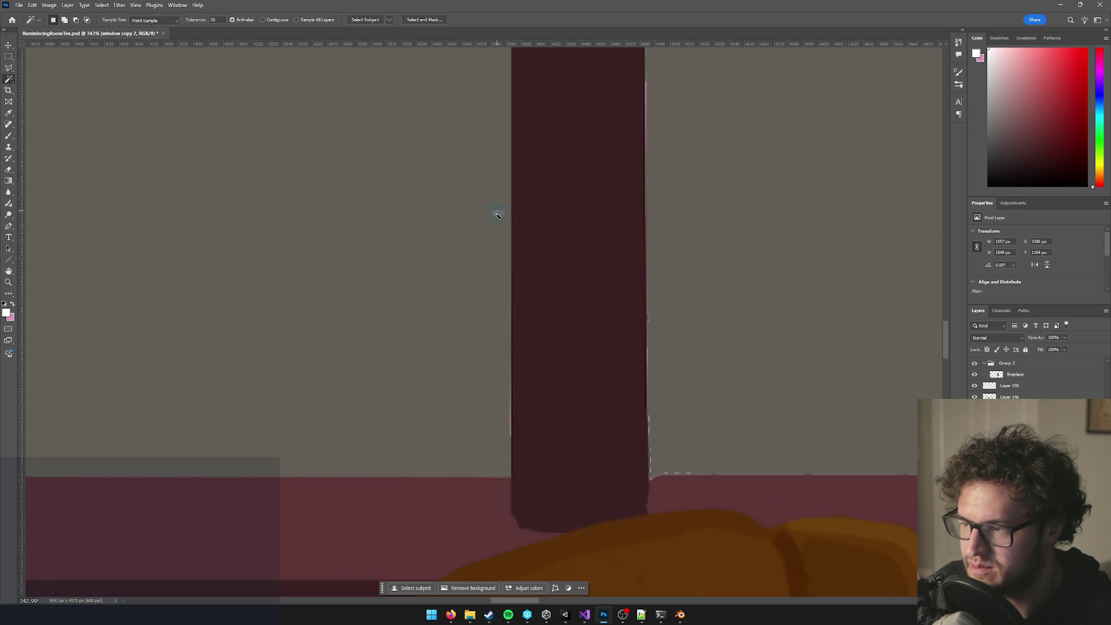
left_click(497, 218)
key("ctrl+d")
key("v")
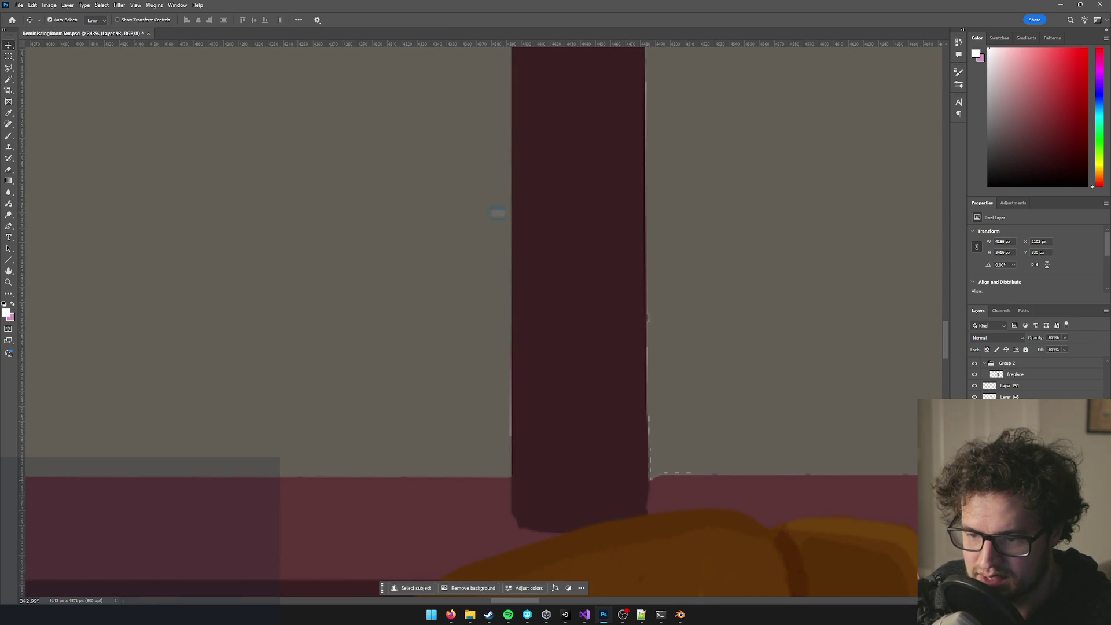
key("e")
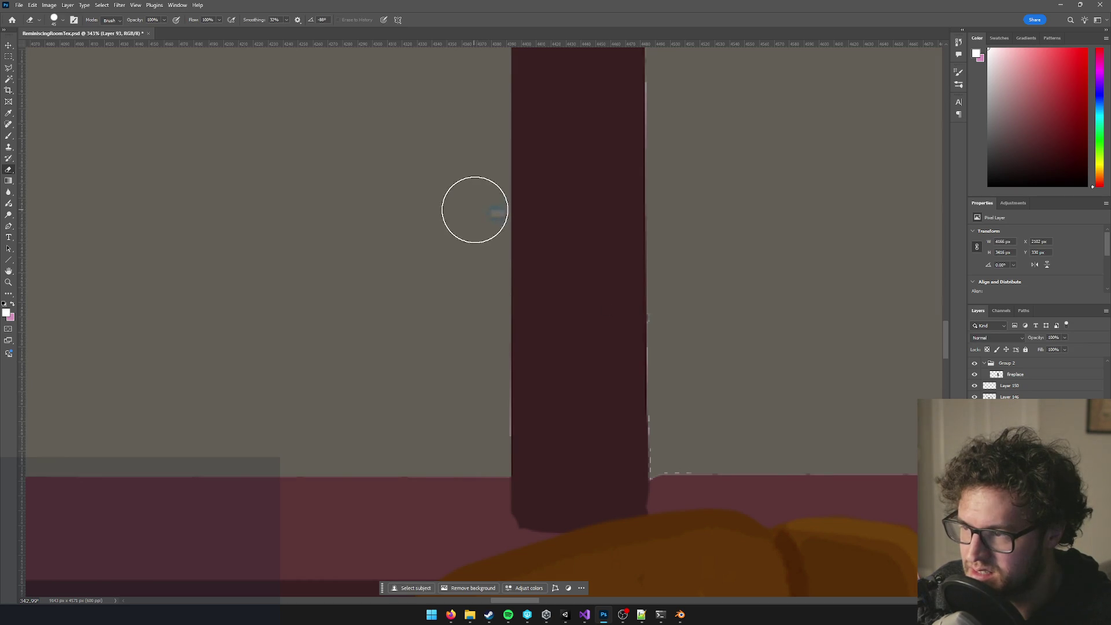
left_click(475, 209)
key("ctrl+z")
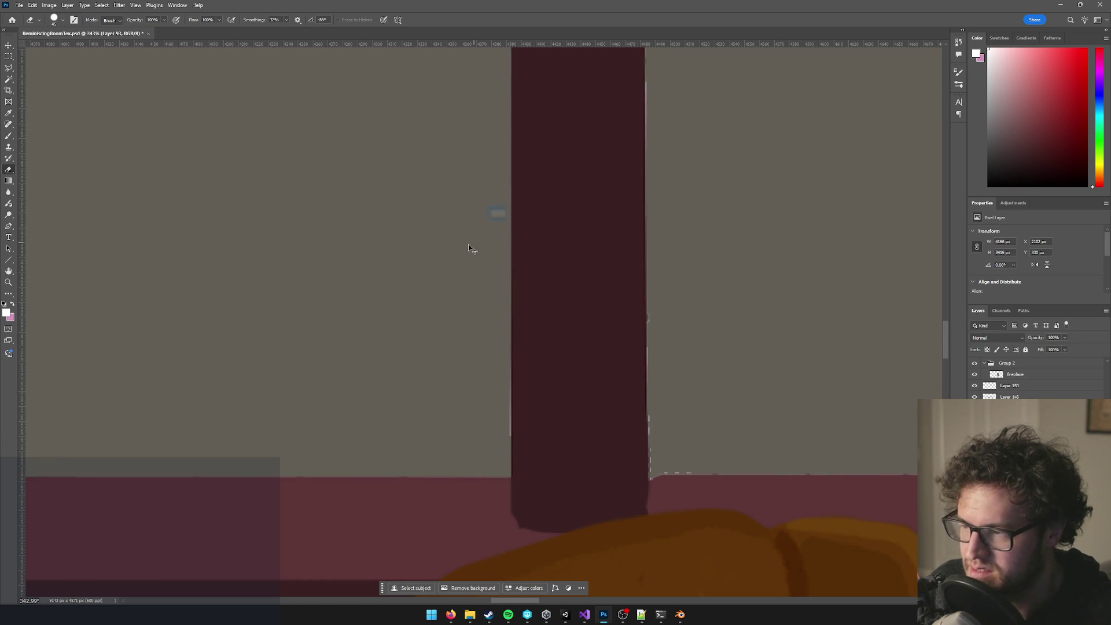
scroll(470, 276, "down", 5)
scroll(469, 276, "down", 3)
key("w")
left_click(409, 214)
scroll(429, 307, "up", 2)
key("ctrl+d")
Erase the grey glass from the arched panes down to the sill, enlarging the eraser to 500.
key("e")
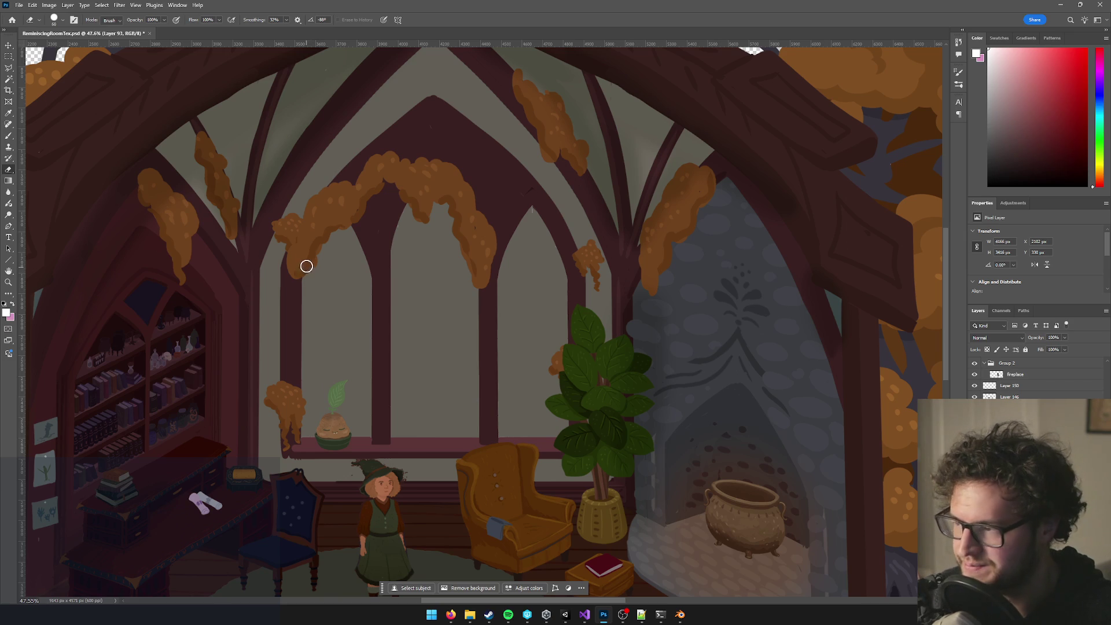
key("bracketright")
left_click(312, 273)
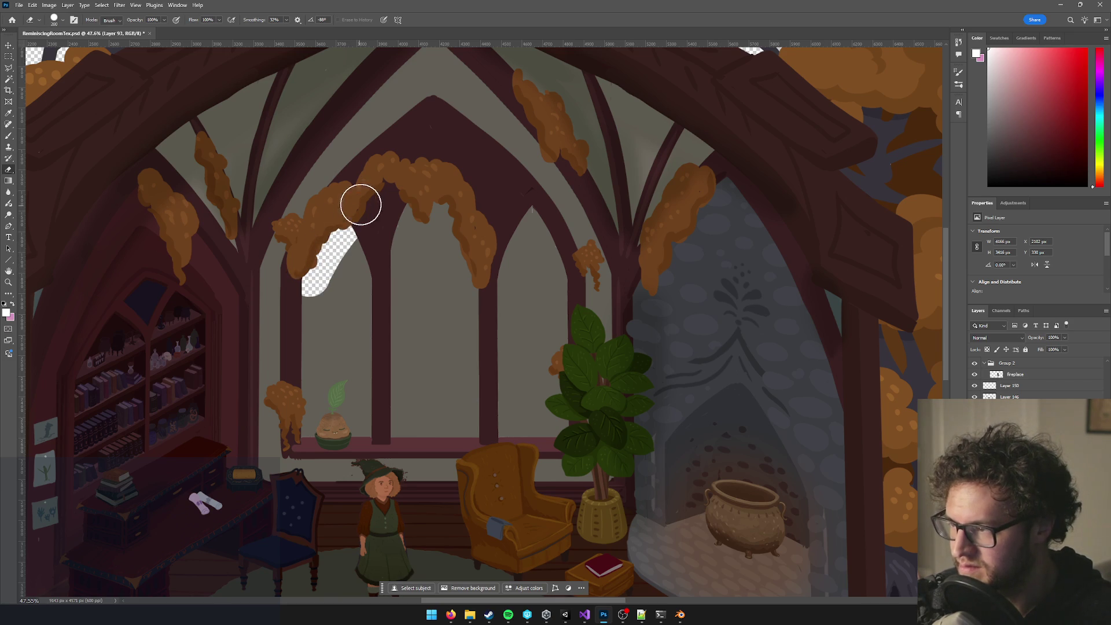
left_click_drag(384, 207, 522, 213)
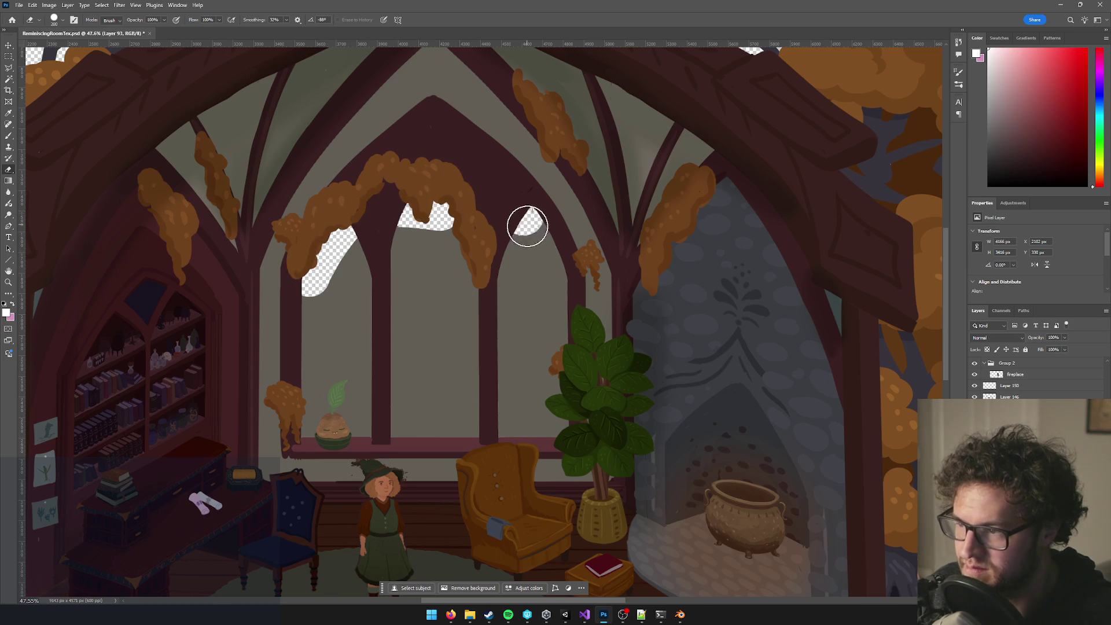
left_click_drag(541, 253, 561, 300)
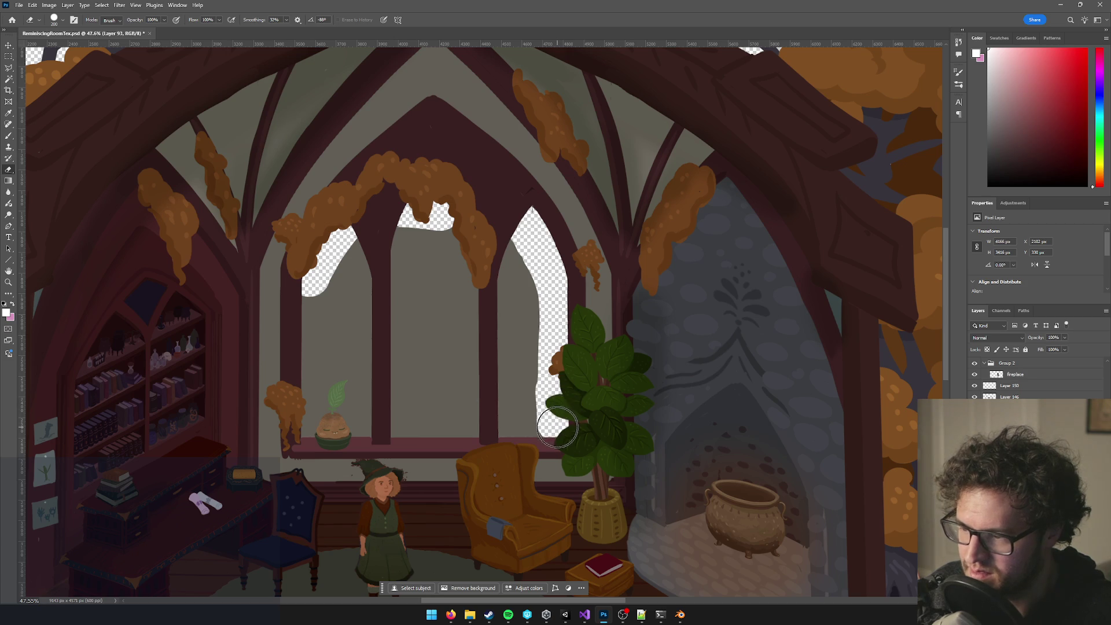
left_click_drag(502, 421, 332, 425)
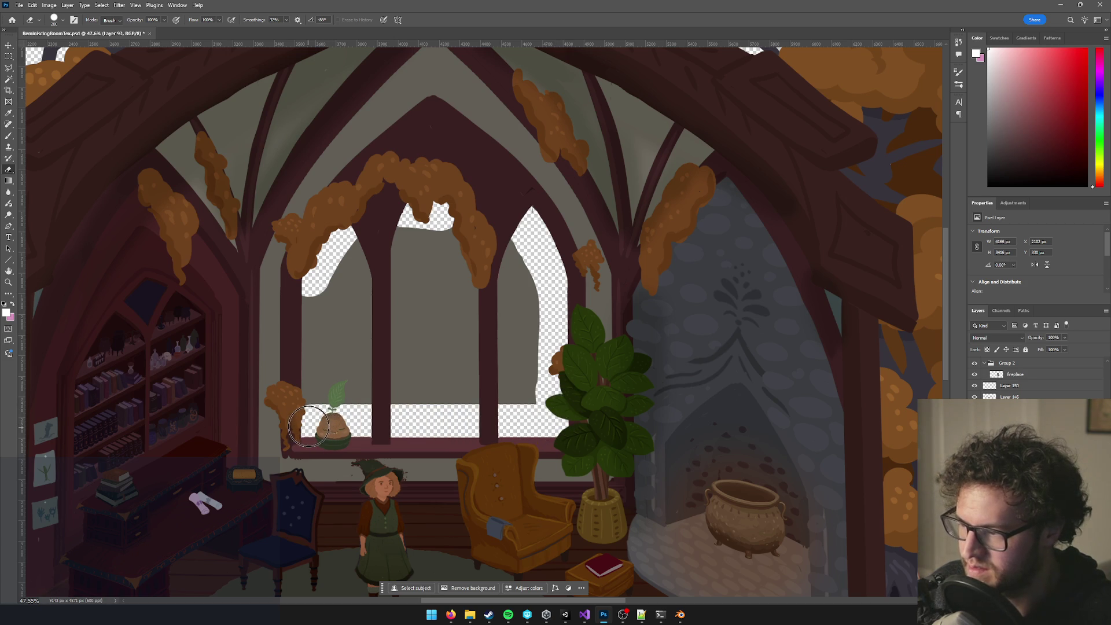
mouse_move(311, 388)
left_mouse_down()
mouse_move(303, 263)
mouse_move(451, 243)
mouse_move(504, 253)
mouse_move(512, 335)
mouse_move(463, 359)
mouse_move(423, 341)
mouse_move(357, 376)
left_mouse_up()
key("bracketright")
key("bracketright")
key("bracketright")
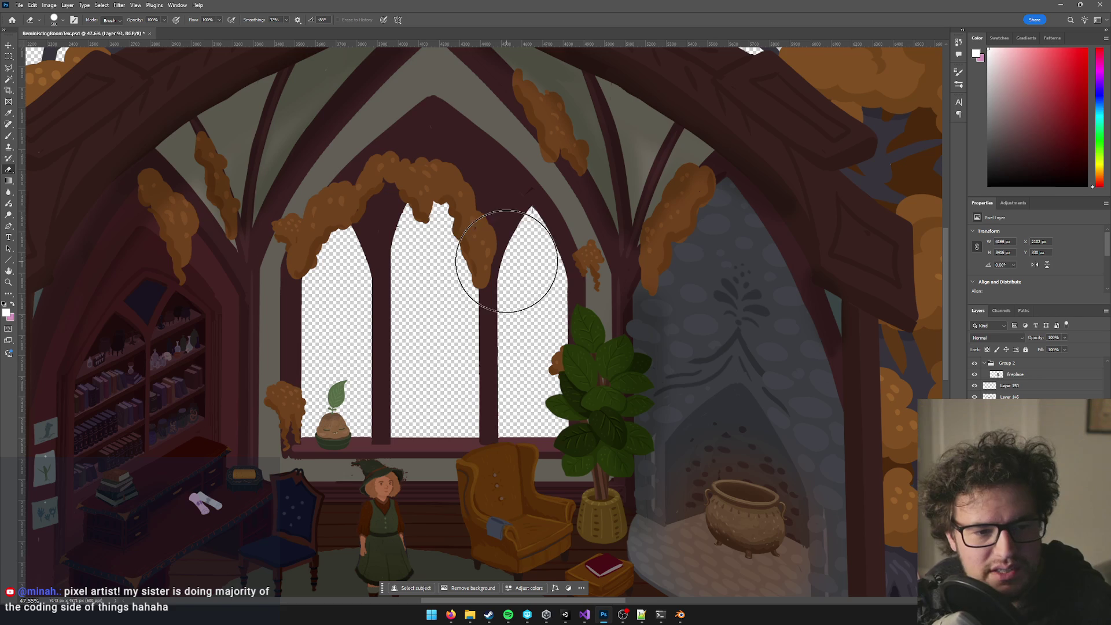
Shrink the eraser to 60, briefly pick the window layer, then return to erasing.
scroll(509, 255, "up", 5)
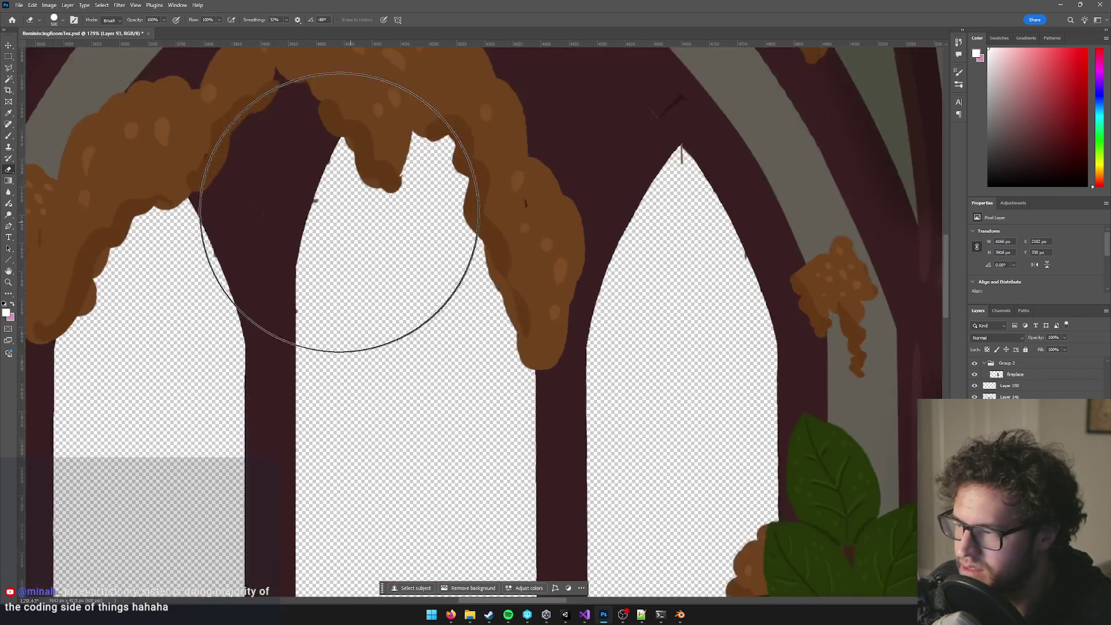
scroll(340, 212, "up", 3)
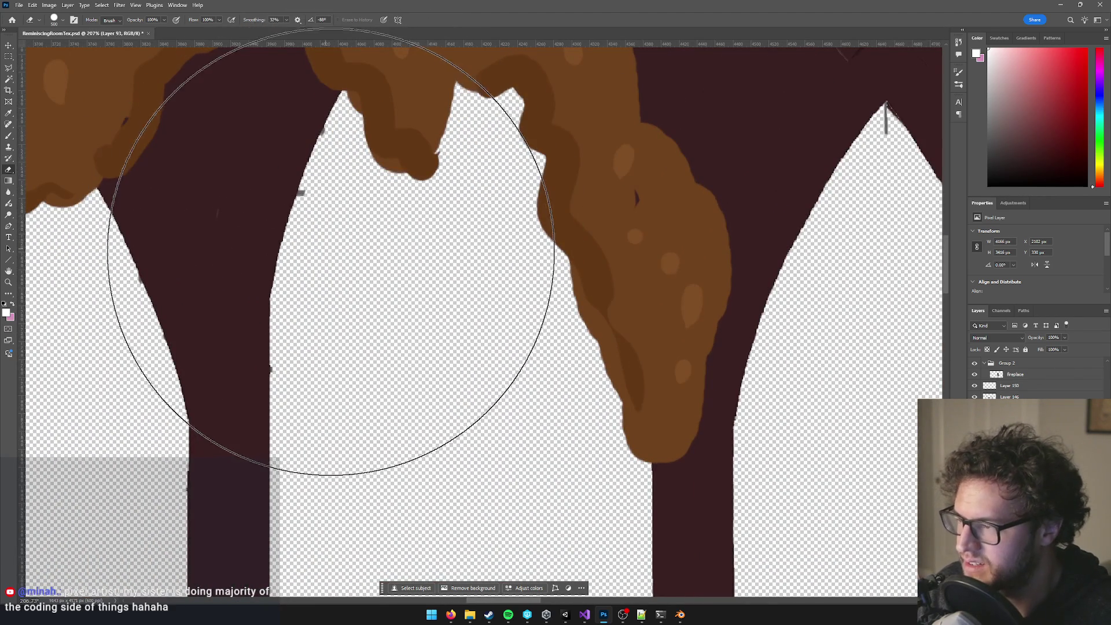
key("bracketleft")
key("bracketleft")
key("bracketleft")
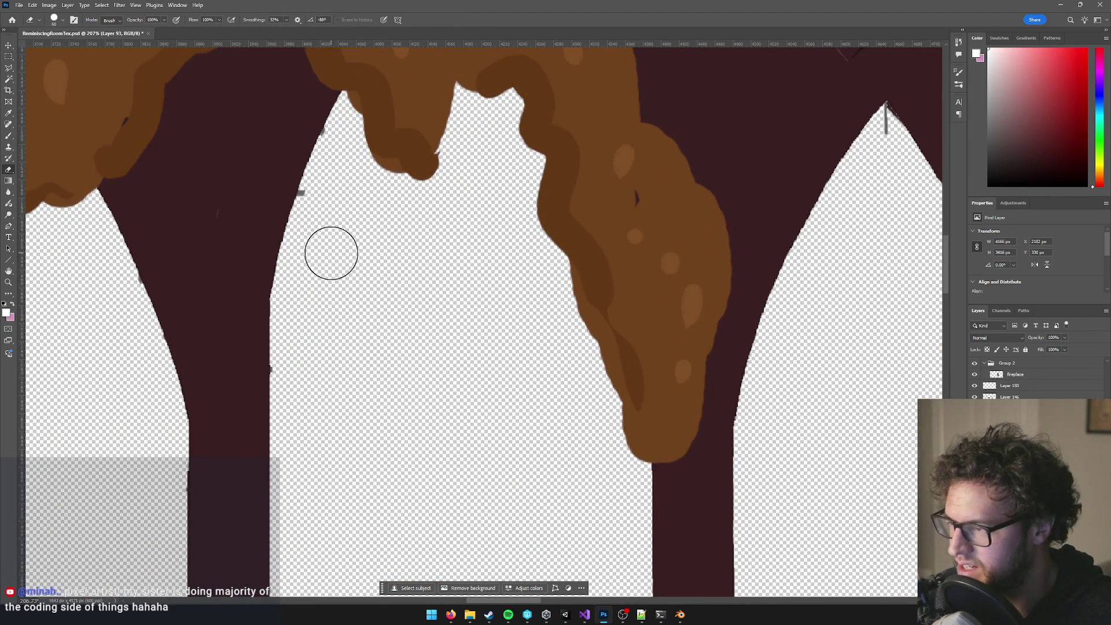
scroll(343, 223, "up", 3)
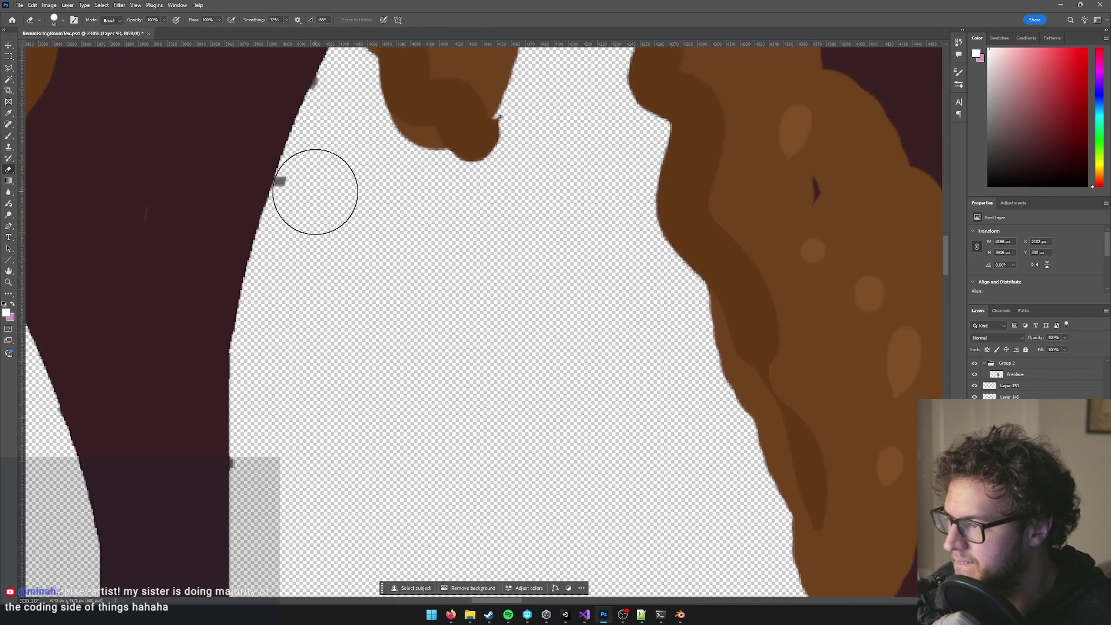
key("v")
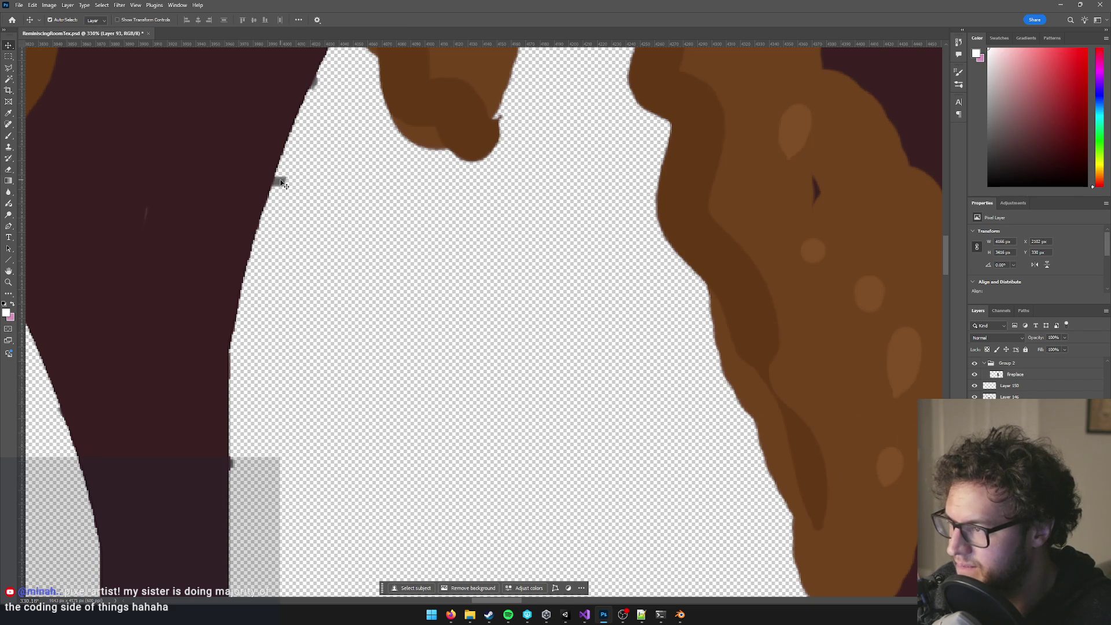
left_click(815, 188)
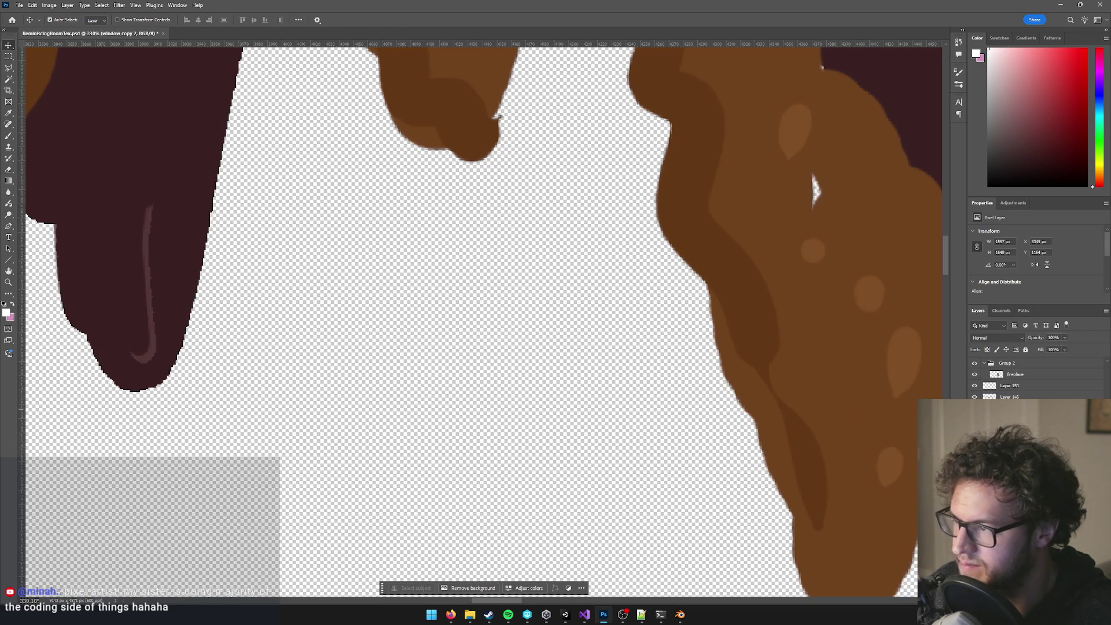
key("ctrl+z")
key("e")
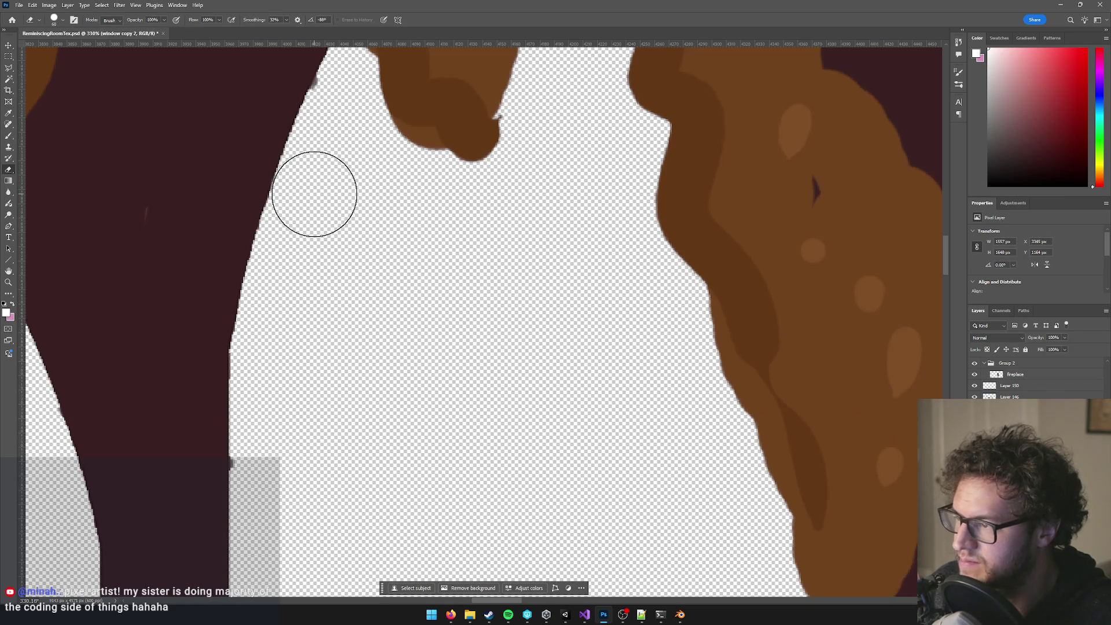
Erase the grey stray stroke at the arch tip with the eraser at size 15.
left_click_drag(426, 175, 446, 311)
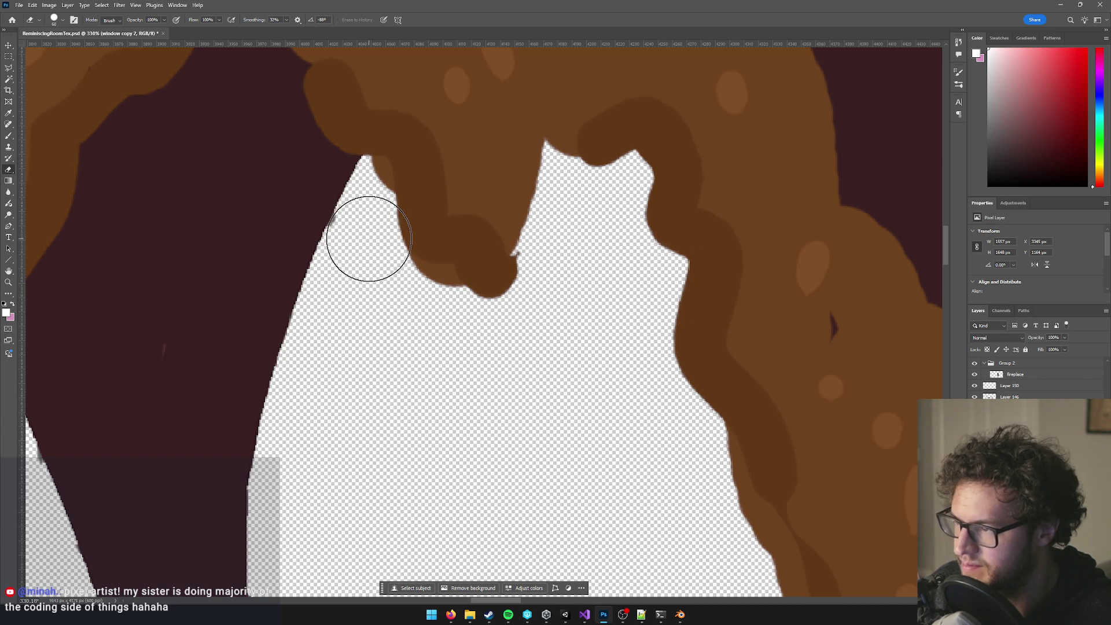
left_click_drag(380, 479, 466, 168)
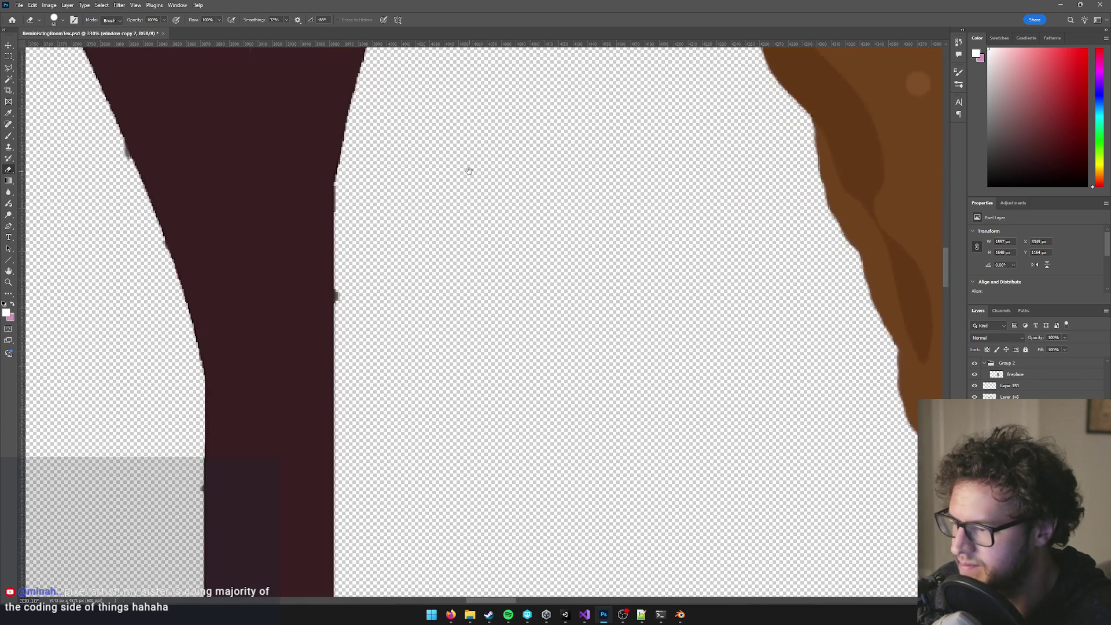
scroll(447, 300, "down", 3)
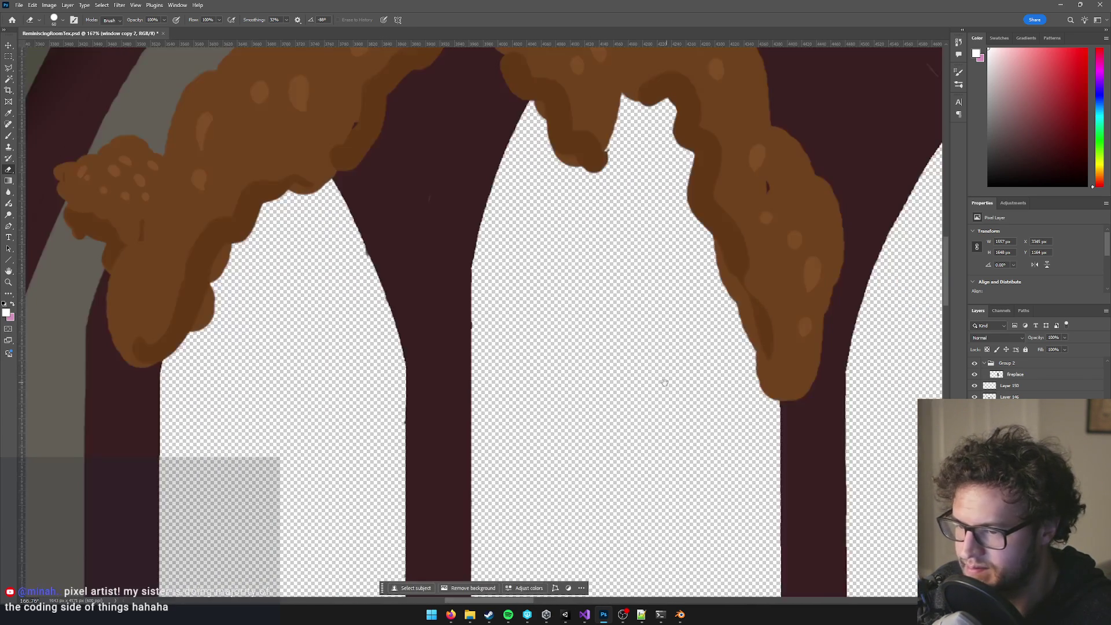
left_click_drag(641, 260, 641, 144)
scroll(436, 199, "up", 5)
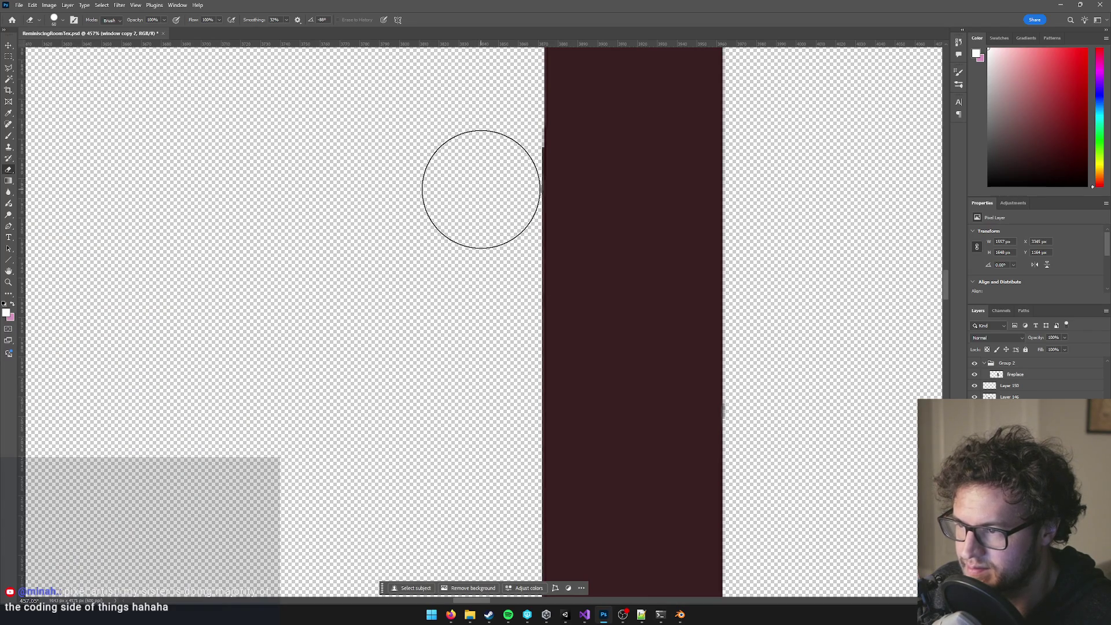
scroll(474, 427, "down", 3)
scroll(446, 354, "down", 3)
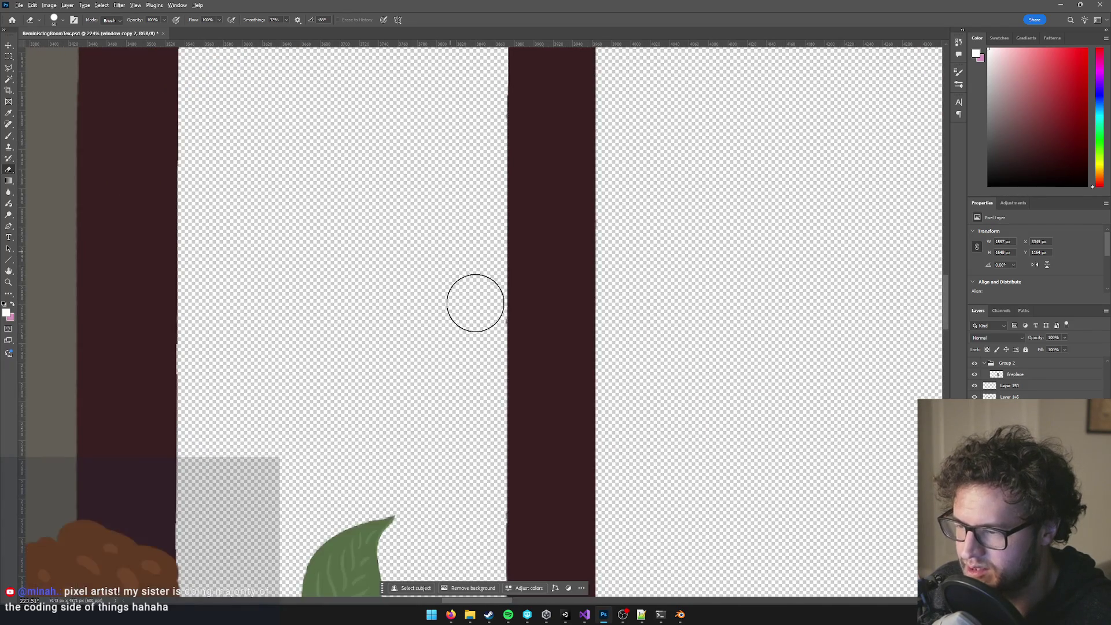
scroll(474, 303, "up", 3)
scroll(454, 318, "down", 5)
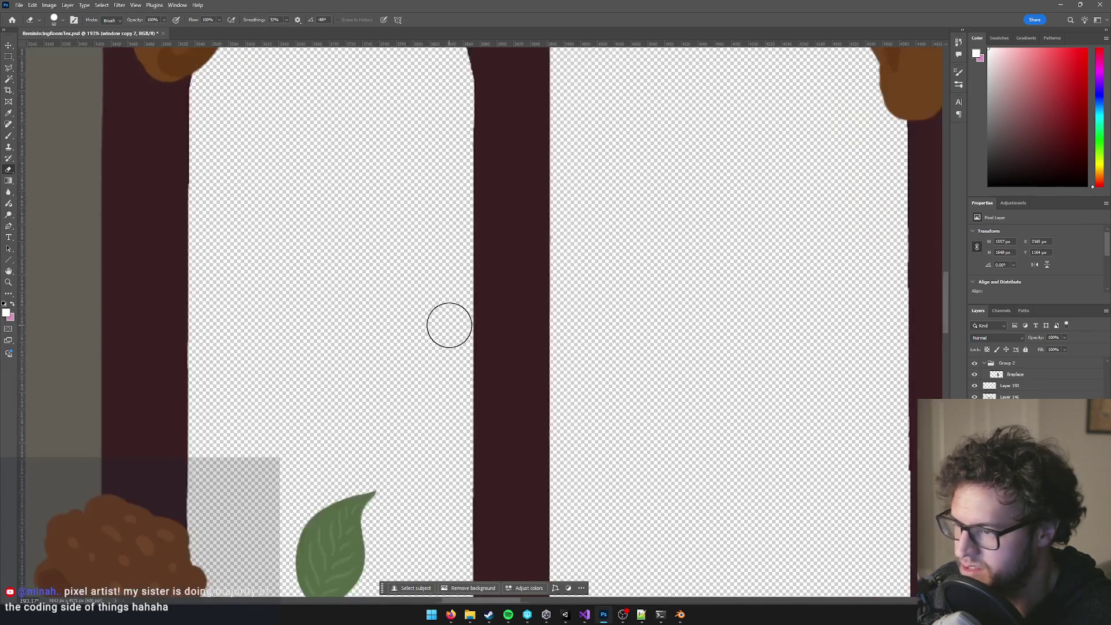
scroll(659, 275, "up", 4)
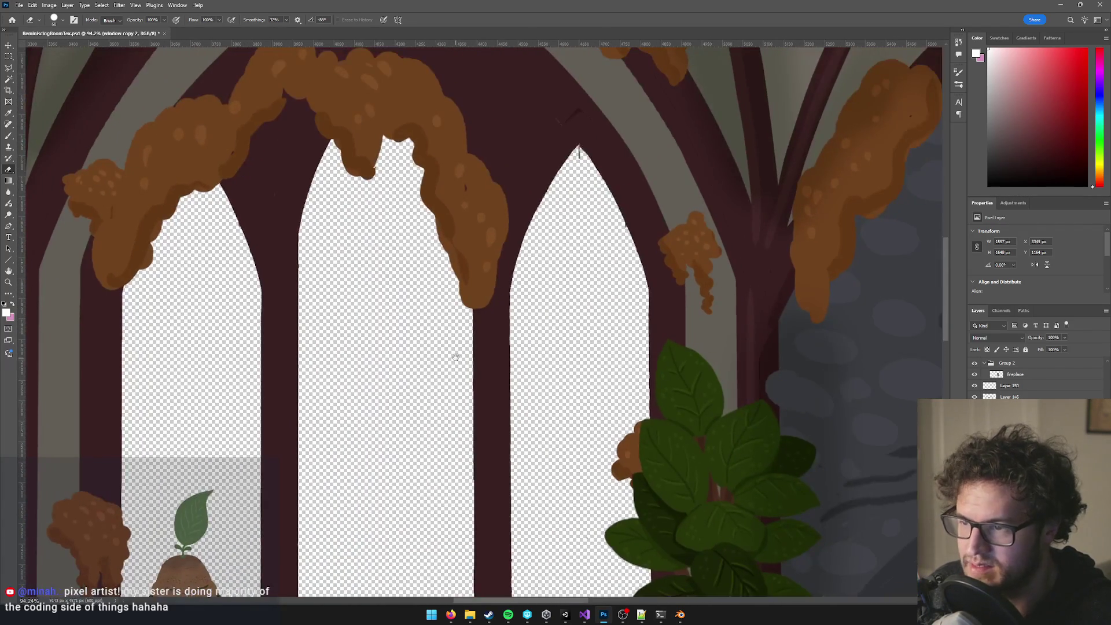
scroll(524, 186, "up", 2)
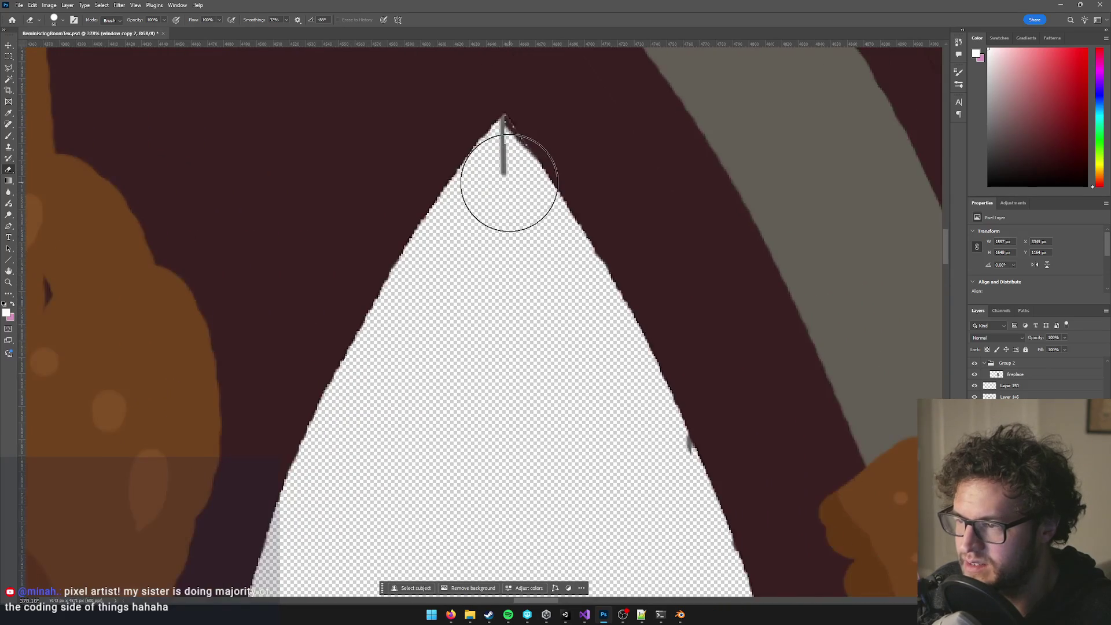
key("[")
mouse_move(504, 168)
left_mouse_down()
mouse_move(504, 142)
mouse_move(506, 162)
left_mouse_up()
Shrink the eraser to 9 and erase stray grey pixels along the arch edge.
scroll(506, 162, "up", 2)
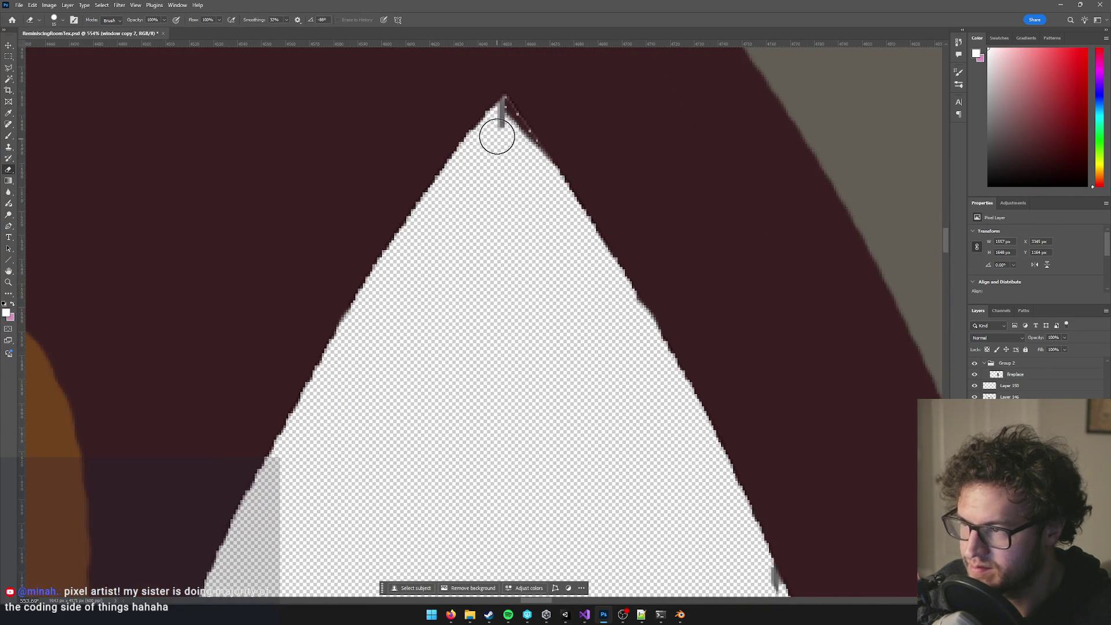
key("bracketleft")
key("bracketleft")
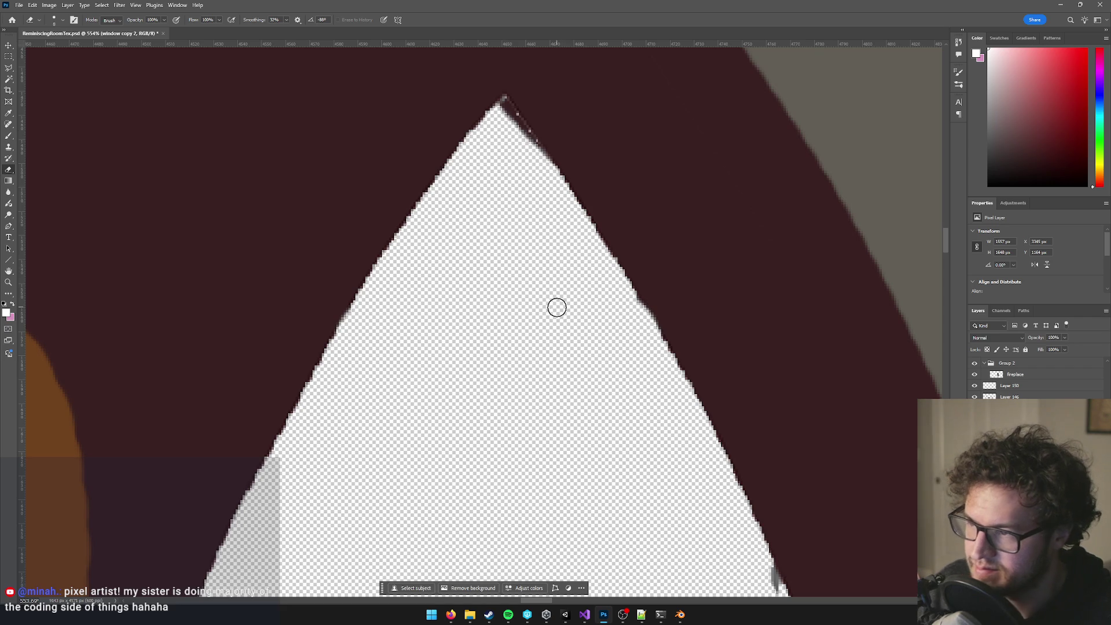
scroll(556, 290, "down", 10)
scroll(556, 290, "right", 3)
left_click_drag(637, 178, 641, 186)
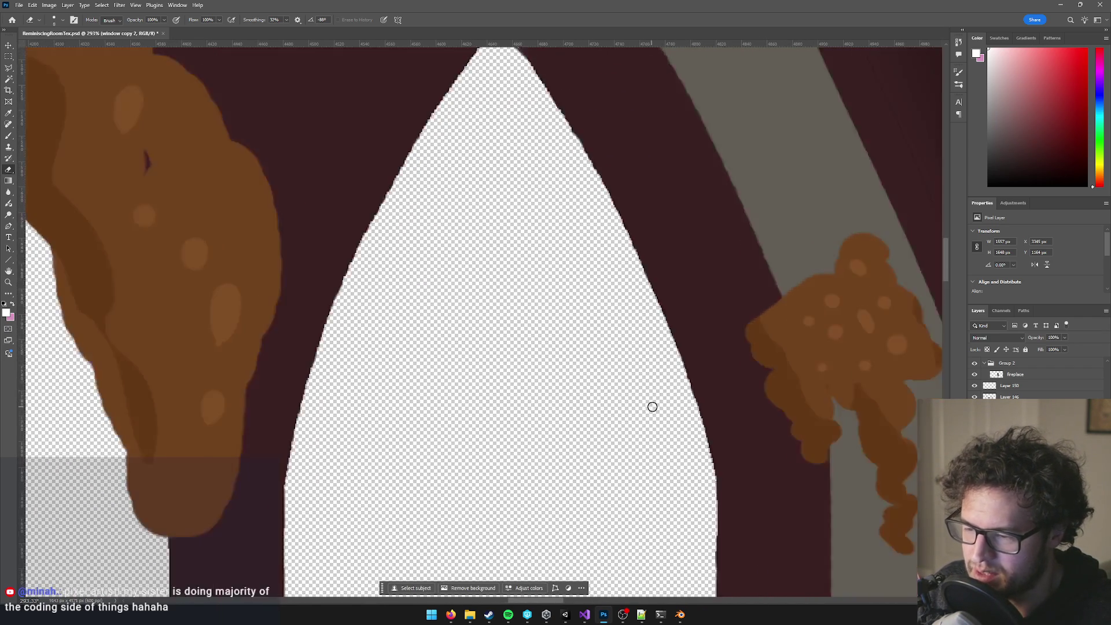
scroll(652, 403, "down", 5)
scroll(529, 271, "up", 4)
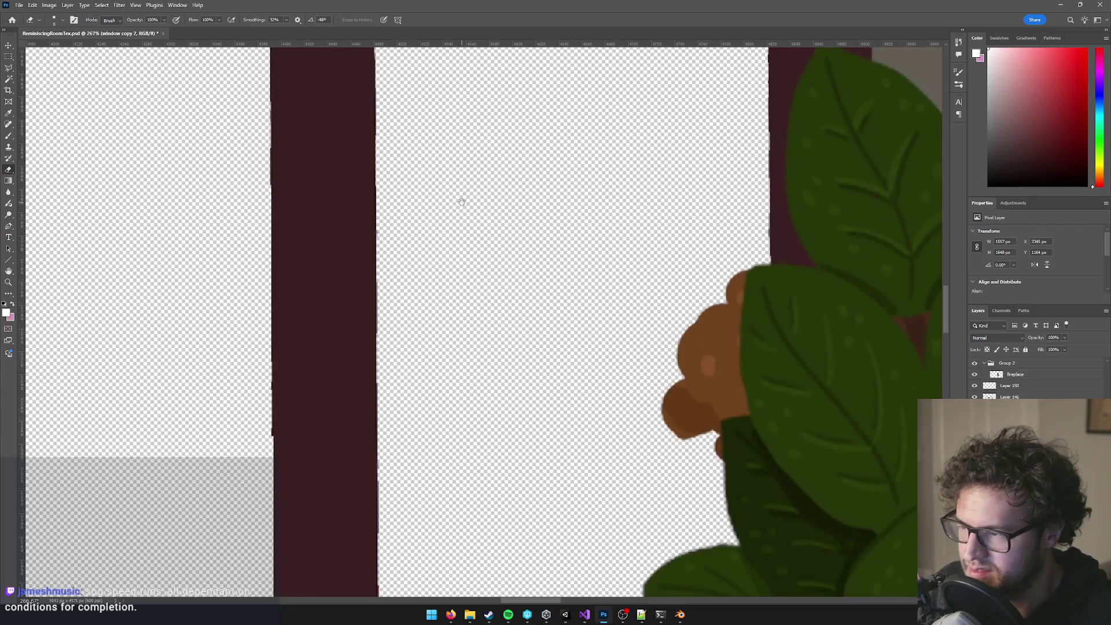
scroll(566, 364, "down", 3)
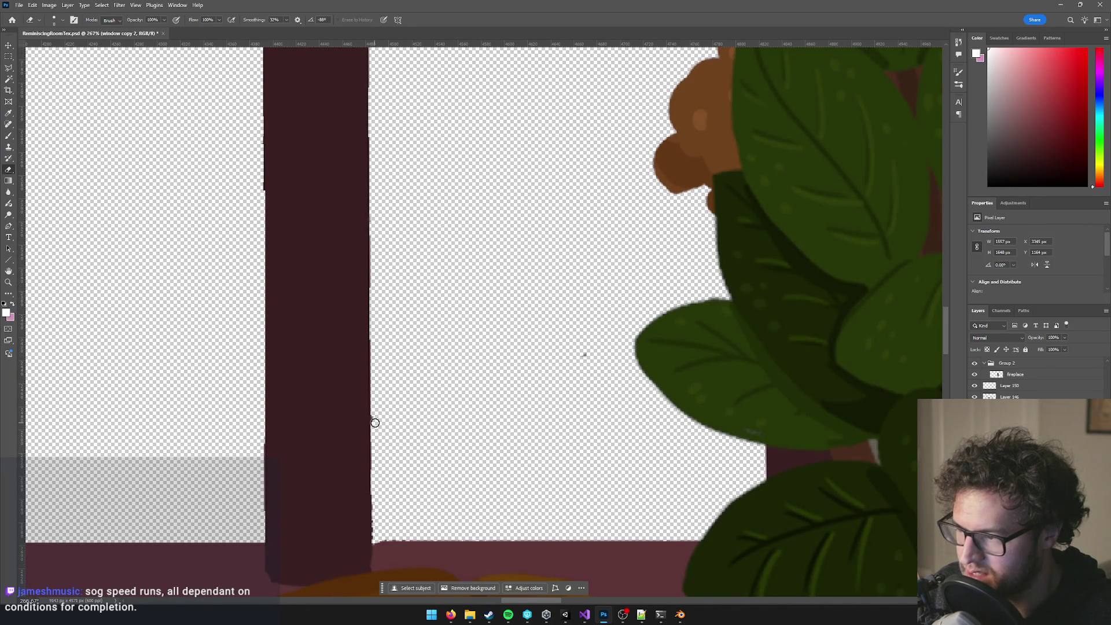
scroll(380, 415, "up", 3)
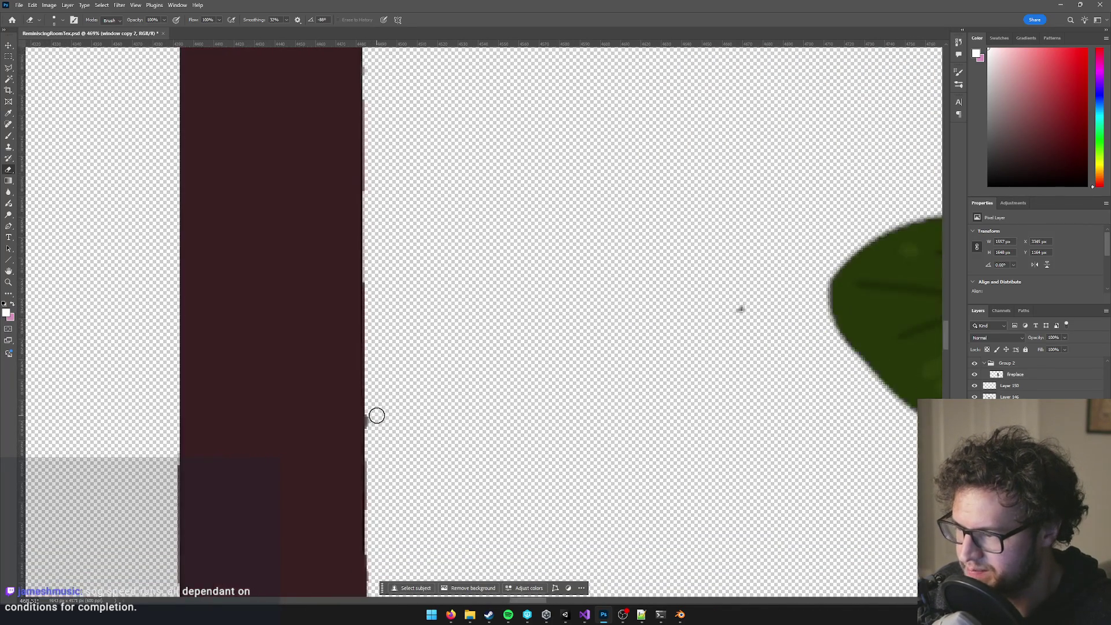
scroll(636, 388, "down", 3)
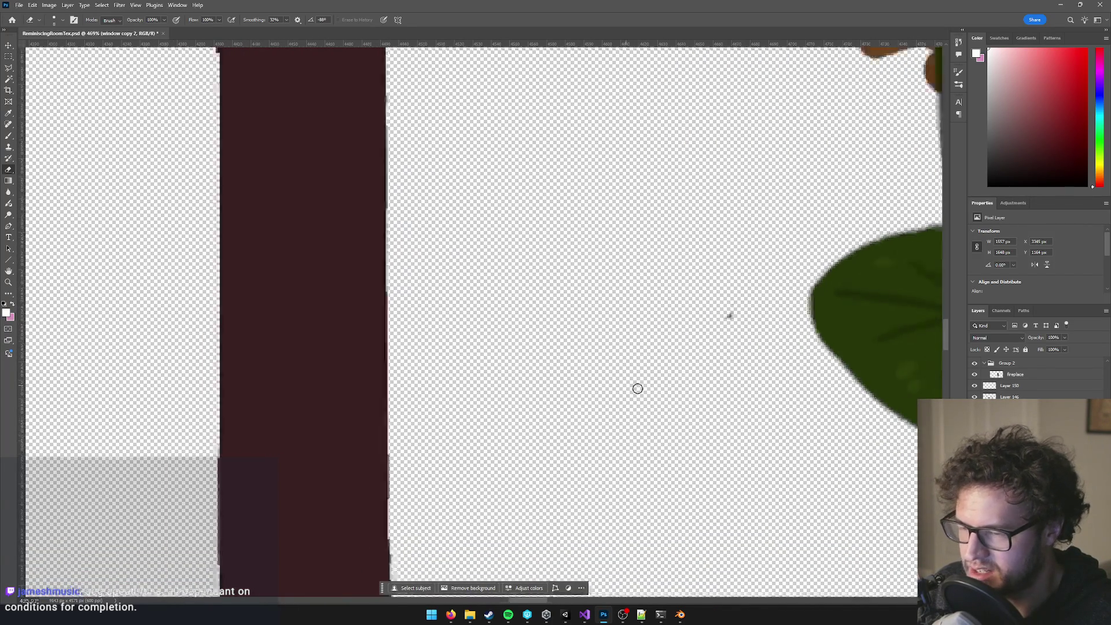
Select Layer 93 with the Move tool and switch back to the Eraser.
key("v")
left_click(692, 346)
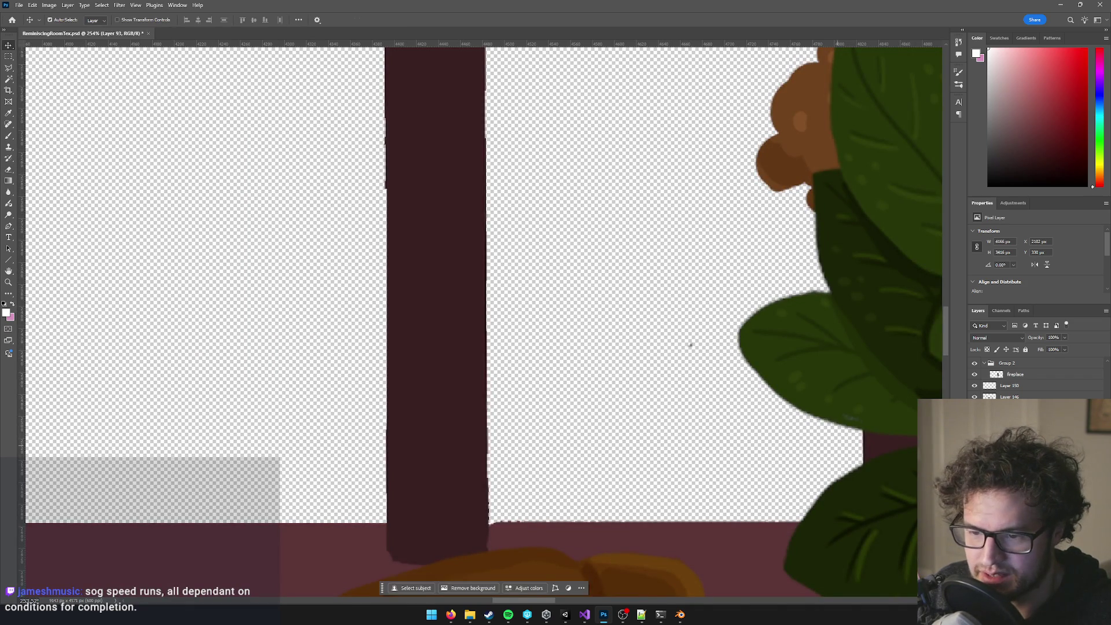
key("e")
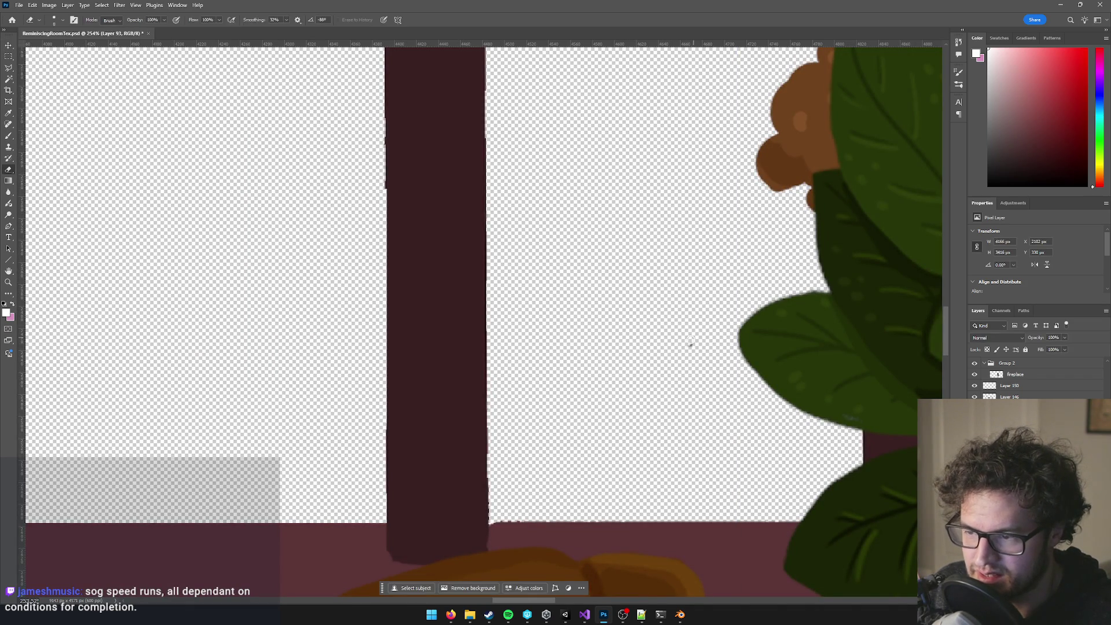
scroll(654, 352, "down", 6)
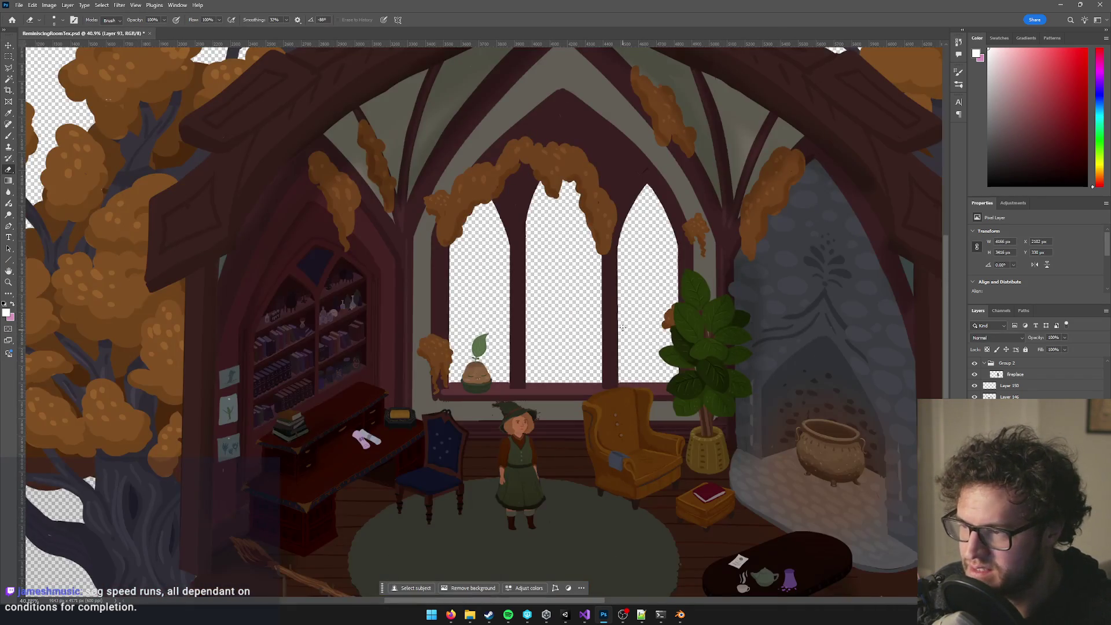
Save the edited room texture file with Ctrl+S.
scroll(623, 327, "down", 3)
scroll(620, 324, "up", 3)
scroll(616, 322, "down", 3)
scroll(610, 315, "up", 3)
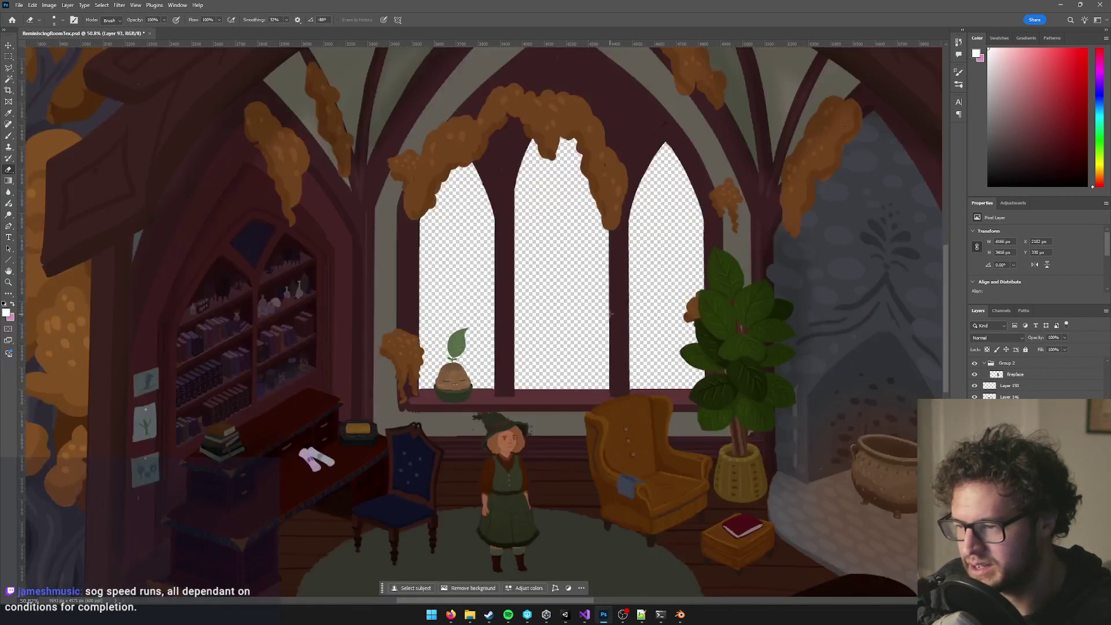
scroll(613, 311, "down", 3)
scroll(627, 306, "up", 3)
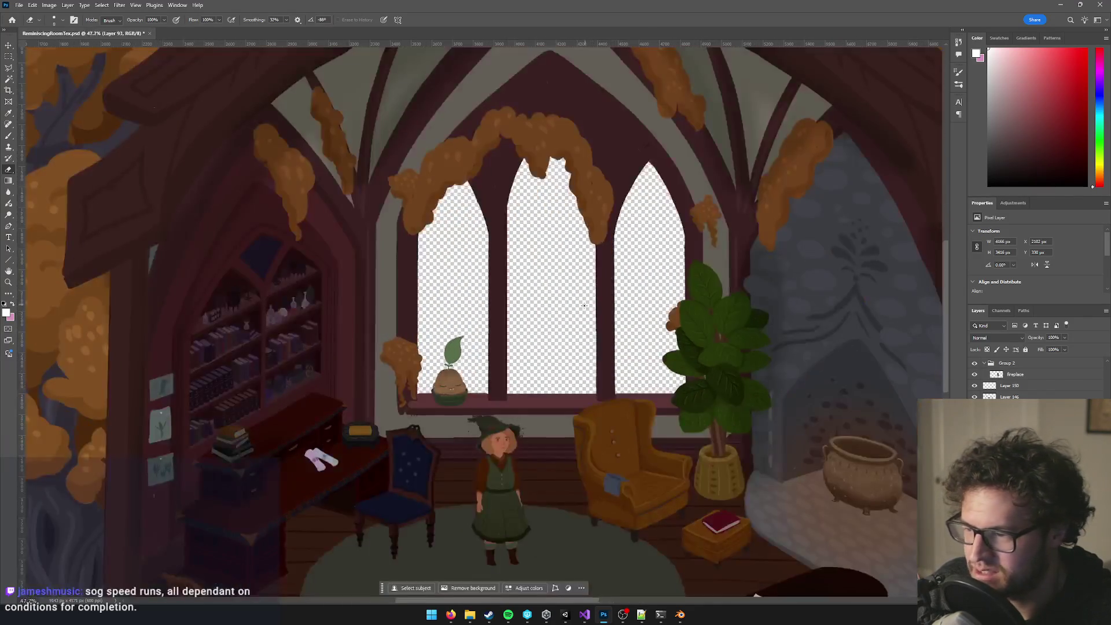
scroll(597, 310, "down", 3)
scroll(603, 310, "down", 2)
scroll(599, 319, "up", 3)
key("ctrl+s")
Pan across the illustration with the Move tool and select the Layer 240 soft-light overlay.
scroll(592, 329, "up", 3)
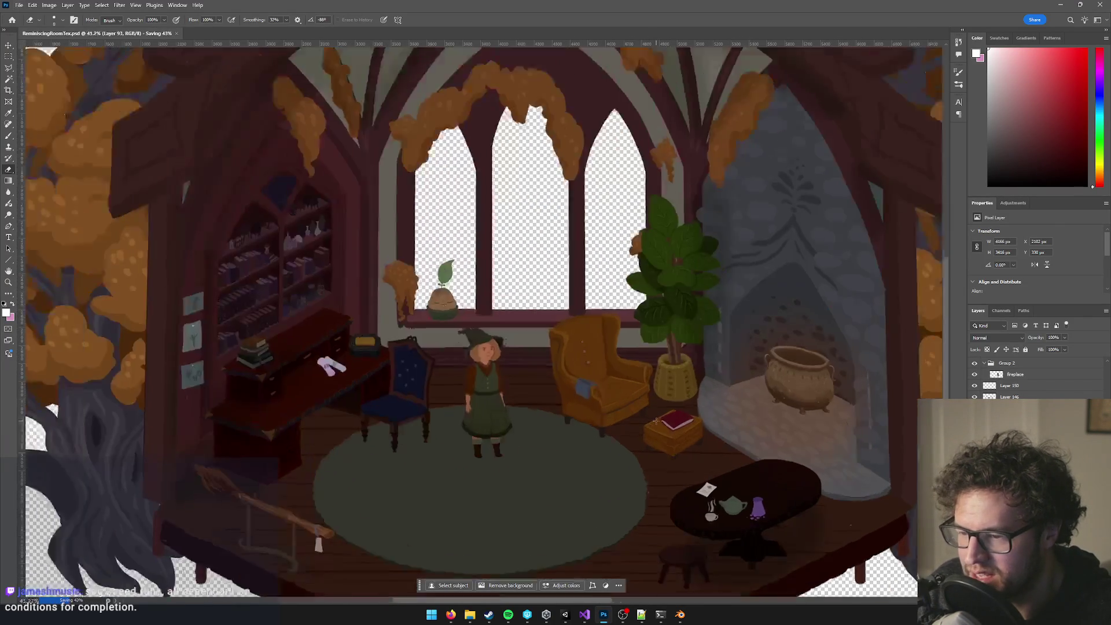
scroll(593, 329, "down", 2)
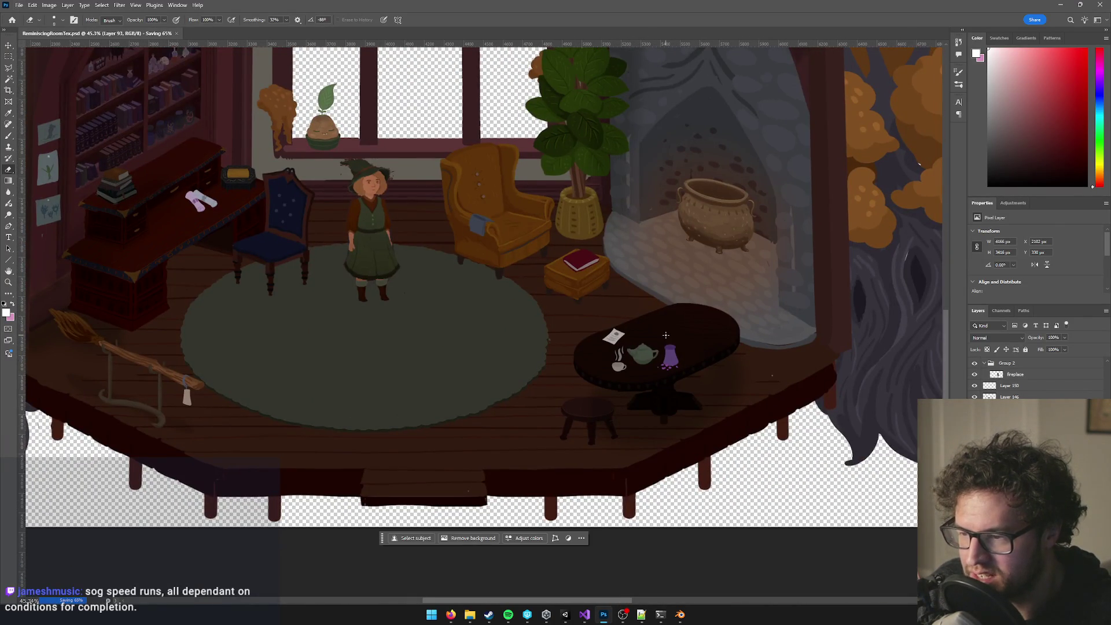
scroll(665, 335, "down", 3)
scroll(677, 334, "up", 5)
key("v")
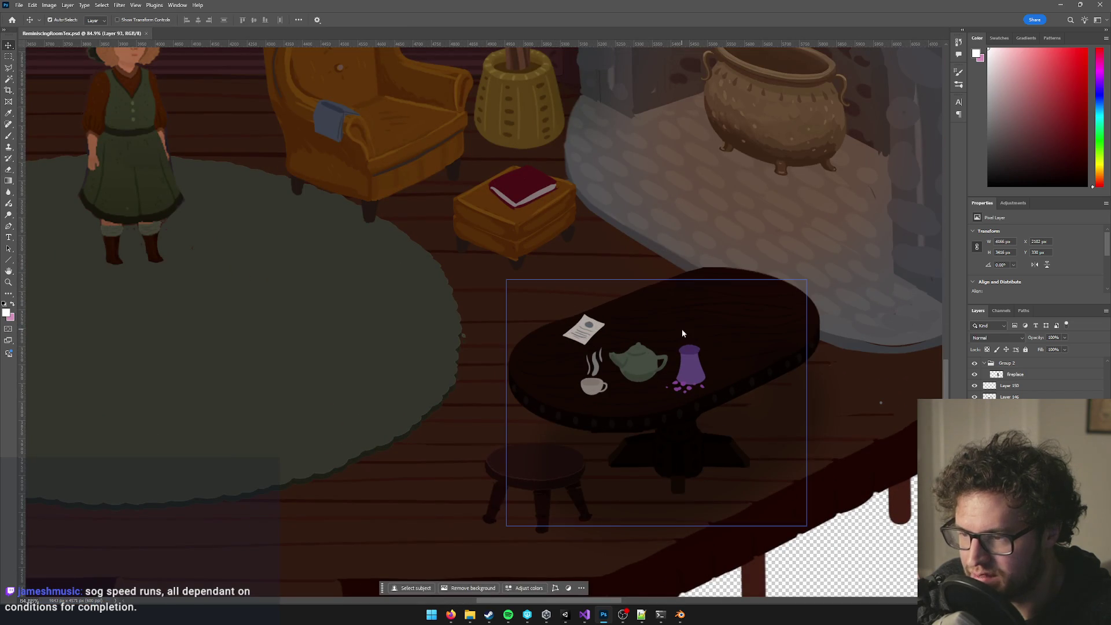
scroll(687, 331, "down", 4)
scroll(540, 298, "up", 3)
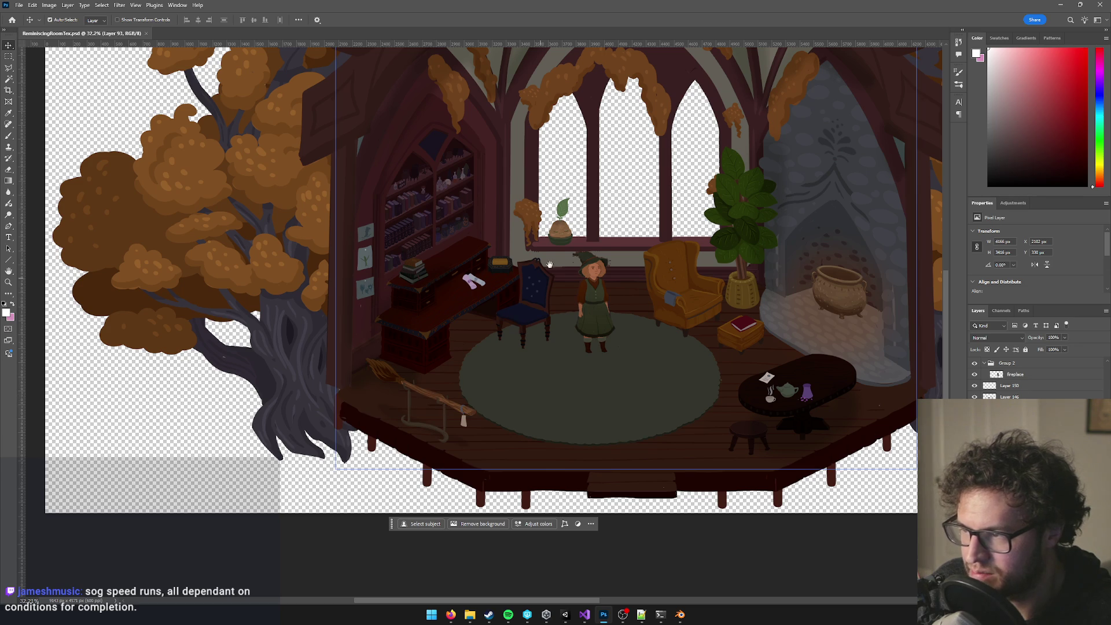
left_click_drag(550, 265, 436, 394)
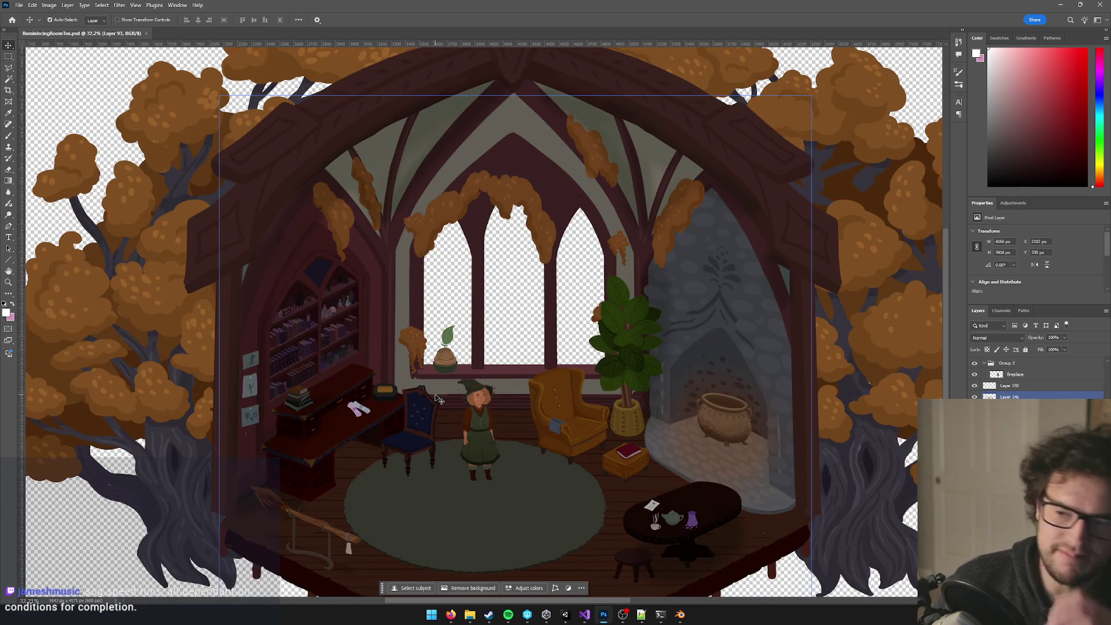
left_click(766, 423)
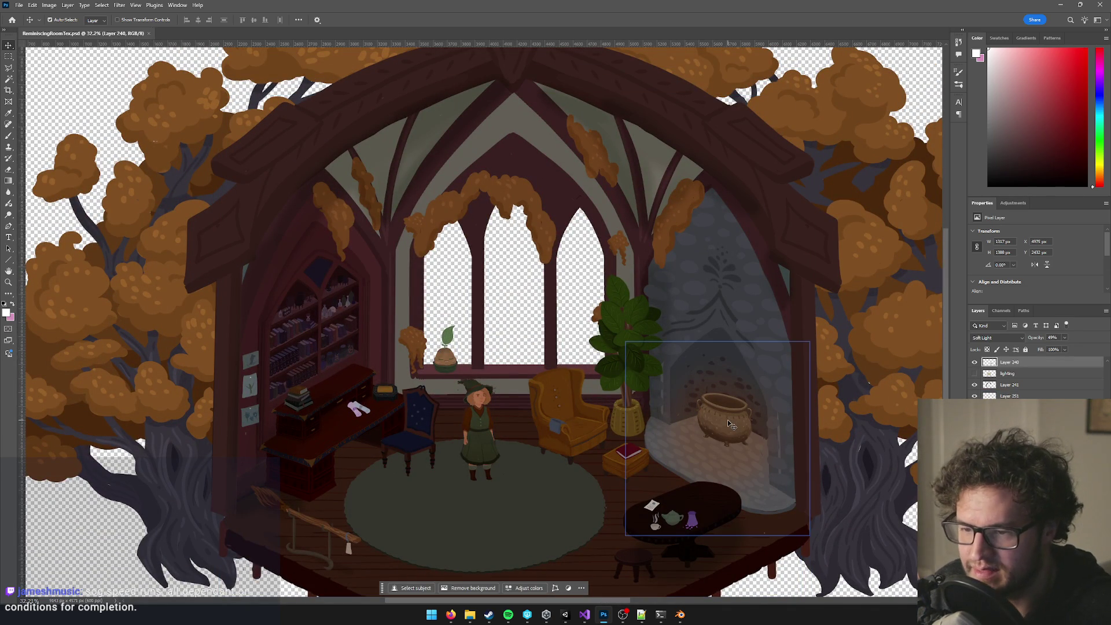
scroll(652, 412, "down", 5)
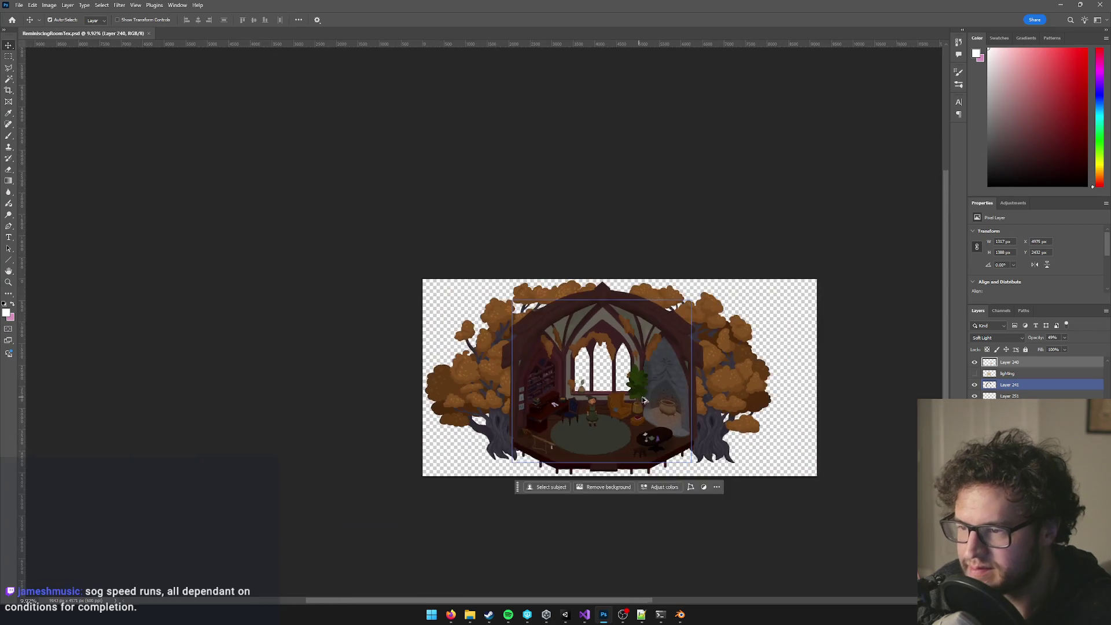
scroll(649, 448, "up", 3)
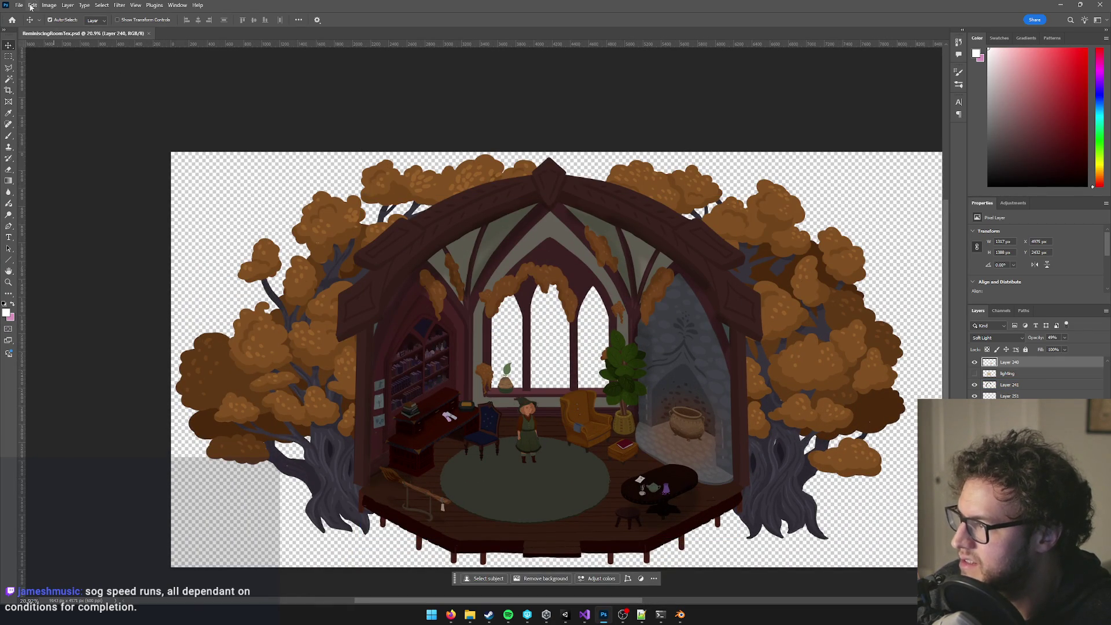
Switch from Photoshop, via a glance at Blender, over to the Unity editor.
left_click(681, 615)
left_click(680, 615)
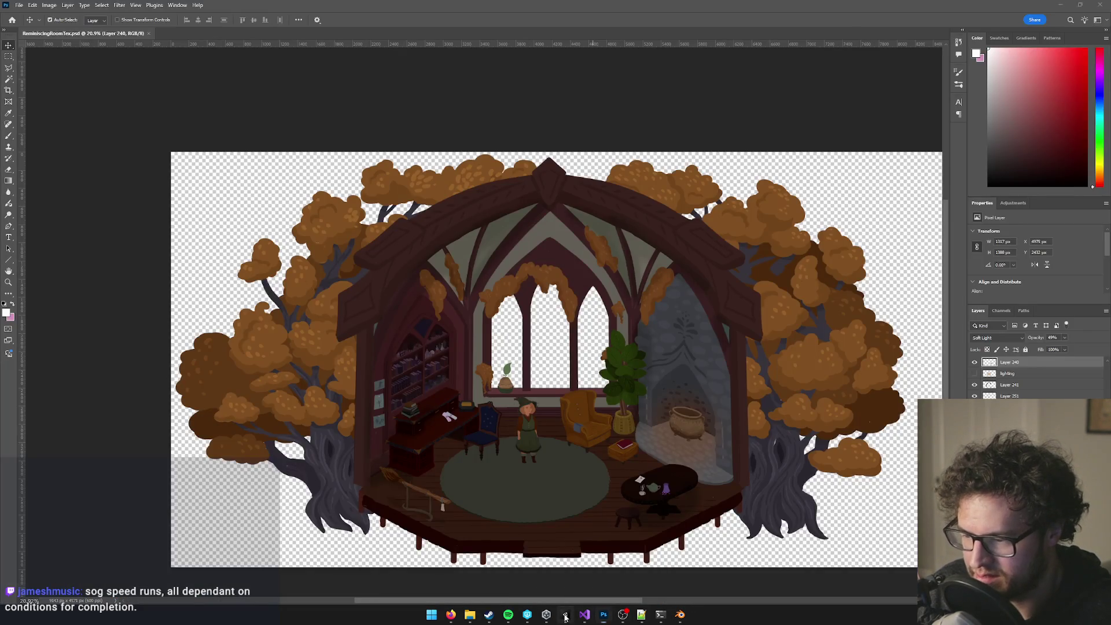
left_click(565, 614)
mouse_move(623, 615)
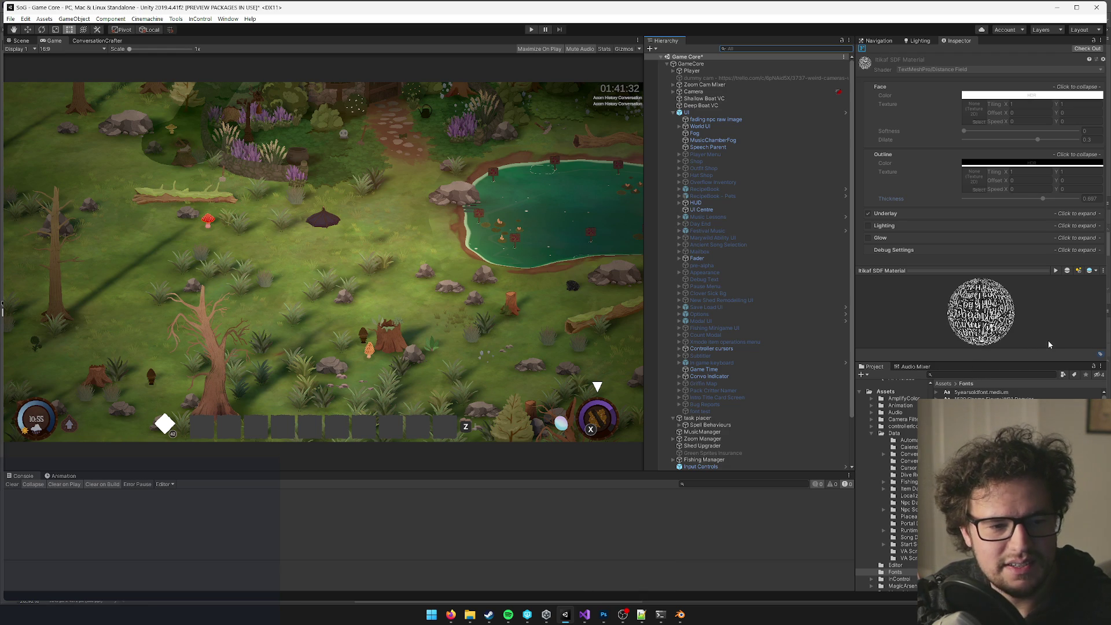
Search the Project panel for 'ress' and select the Reminiscing Room prefab.
left_click(976, 376)
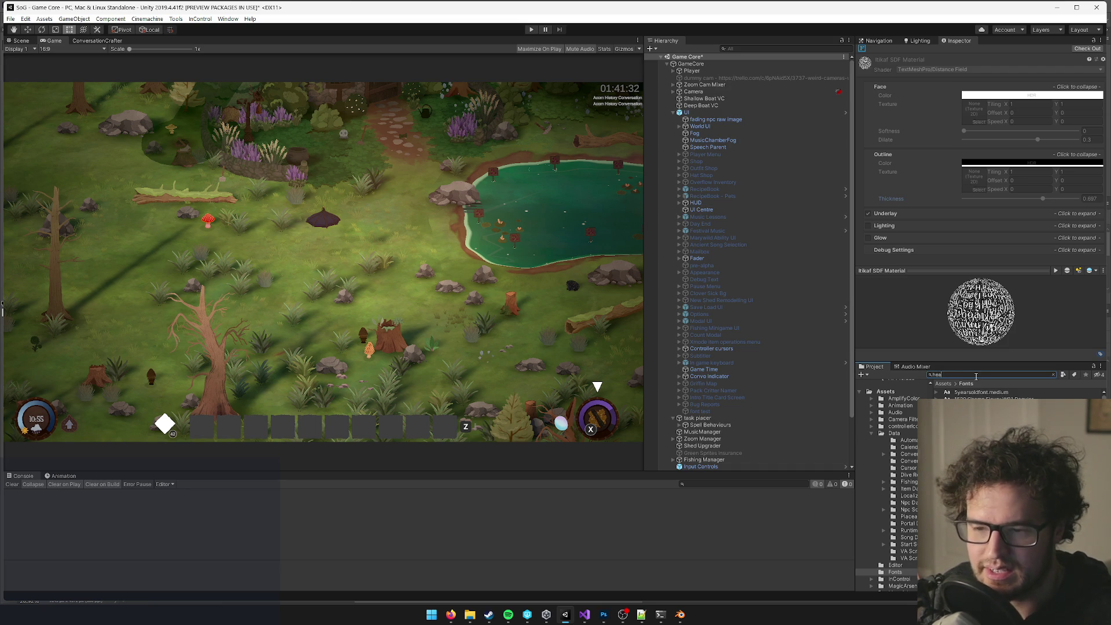
type("dmistress")
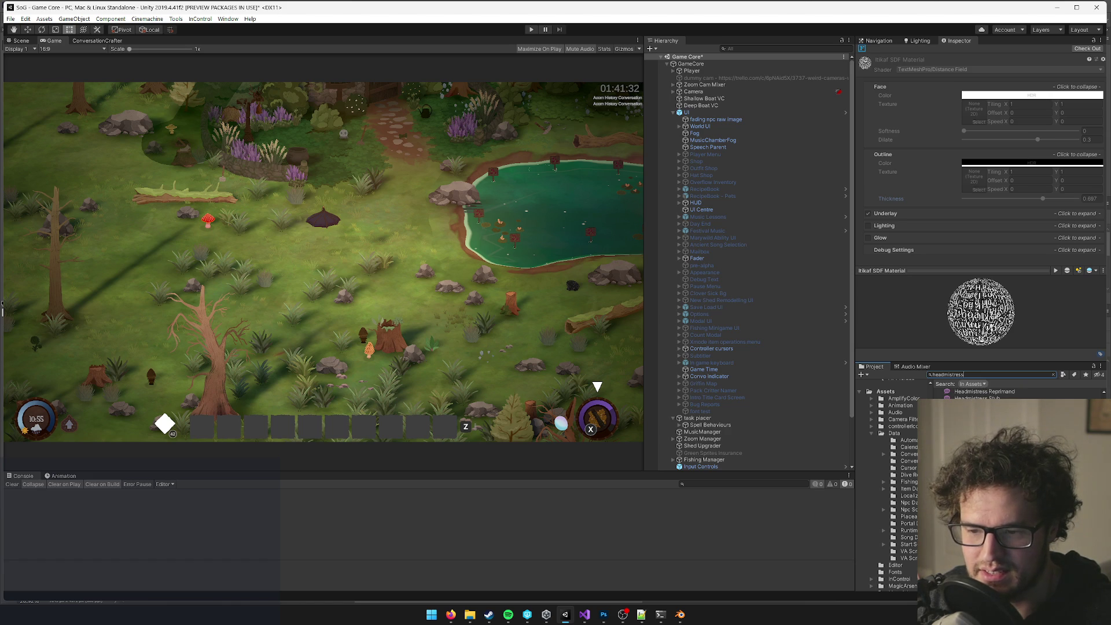
key("Down")
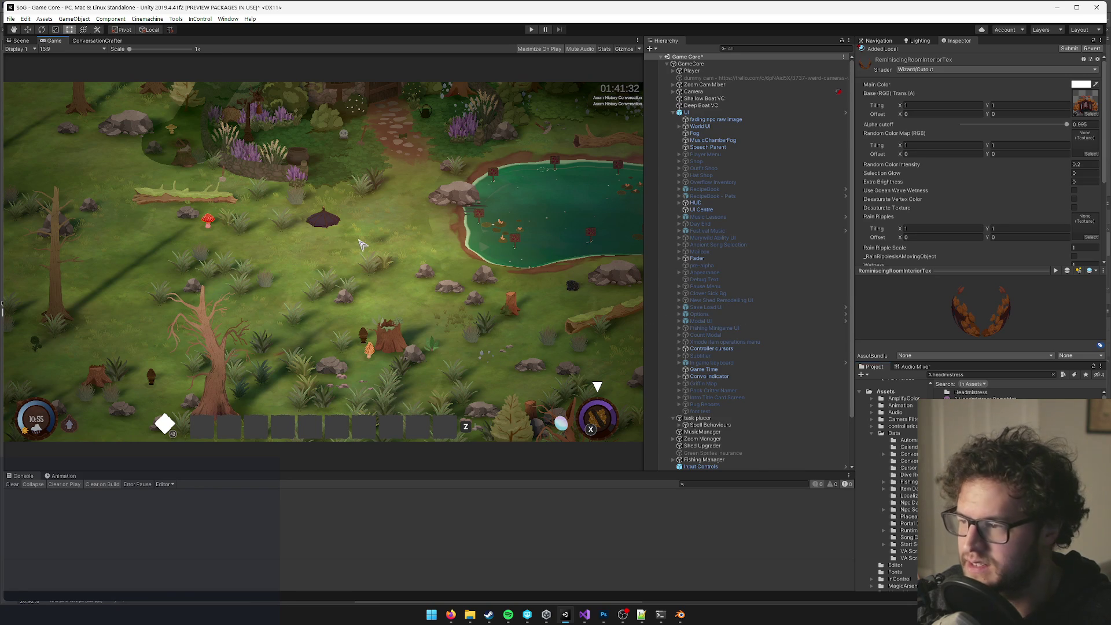
left_click(950, 375)
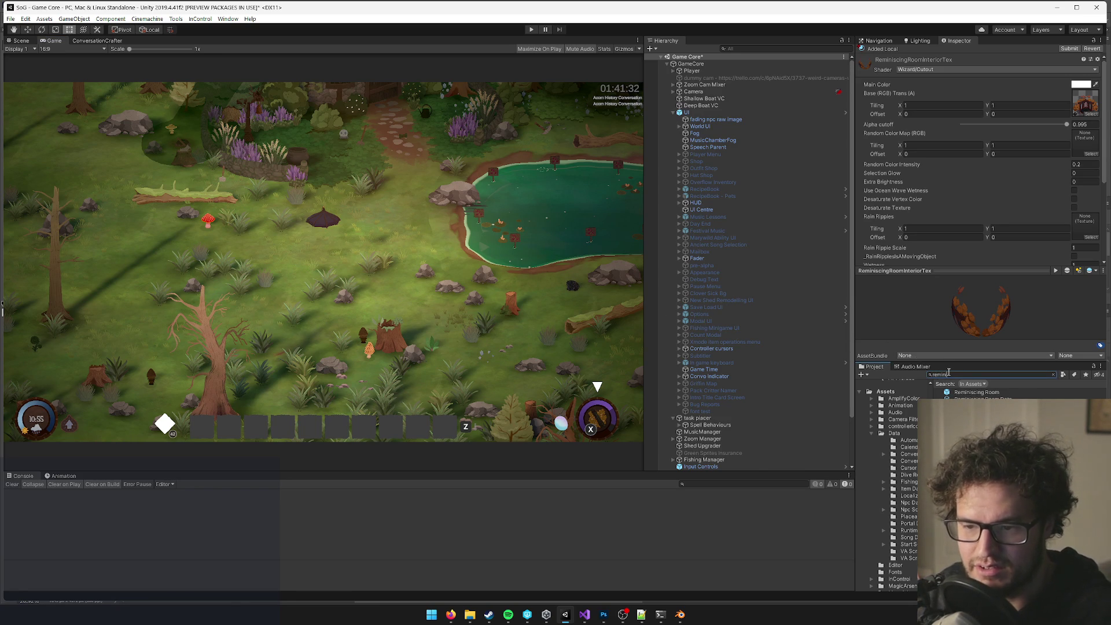
left_click(955, 392)
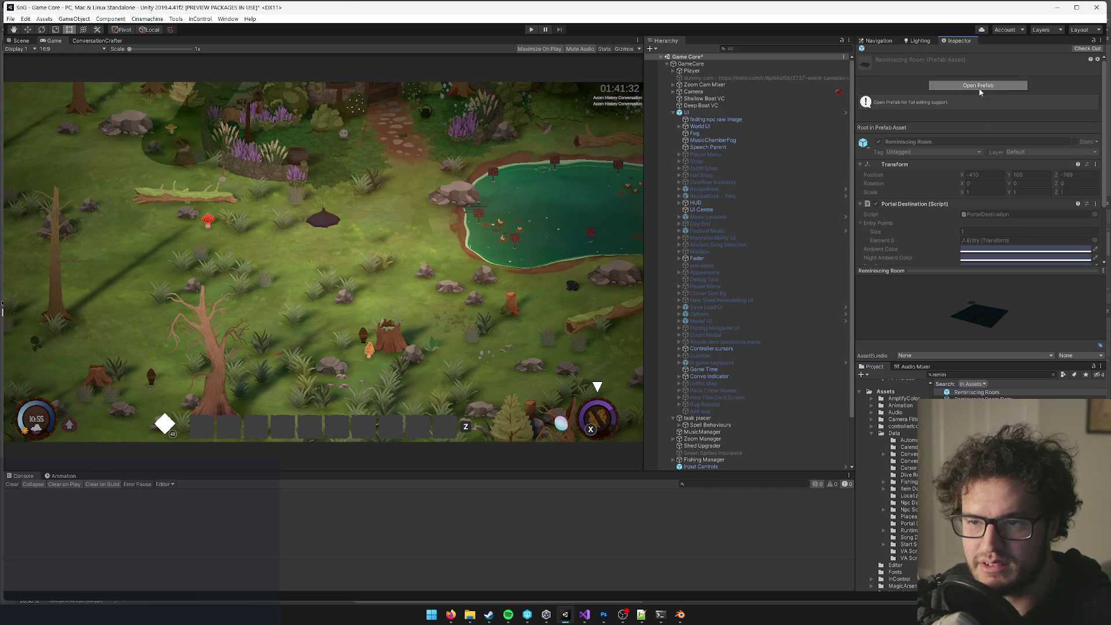
Open the Reminiscing Room prefab and frame Interior_LD0 and Entry in 3D with world-aligned handles.
left_click(979, 88)
left_click(31, 42)
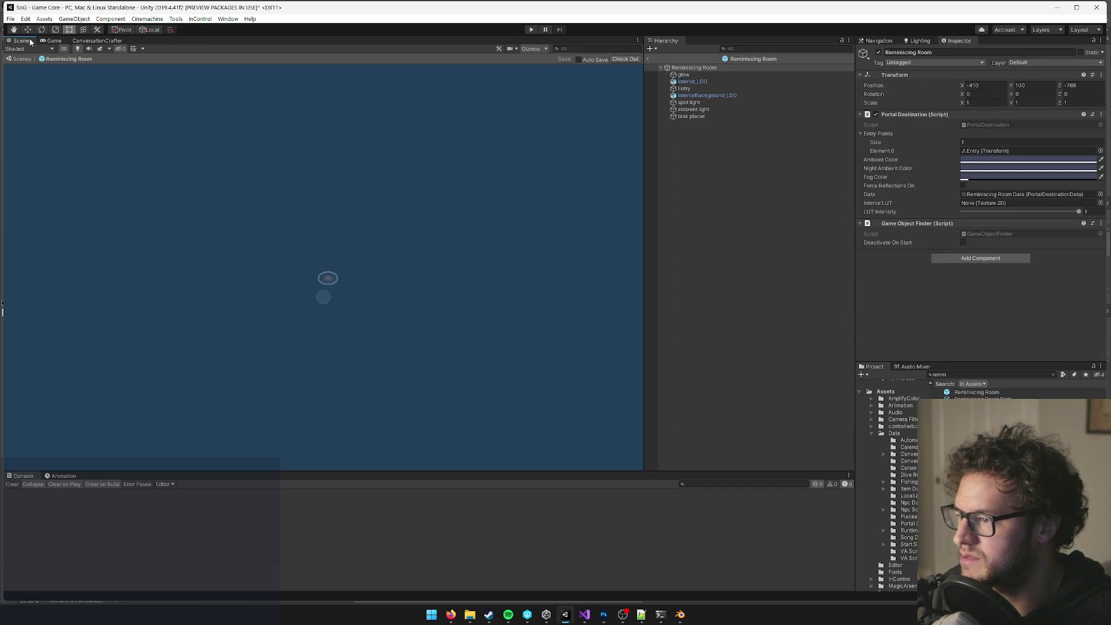
left_click(693, 81)
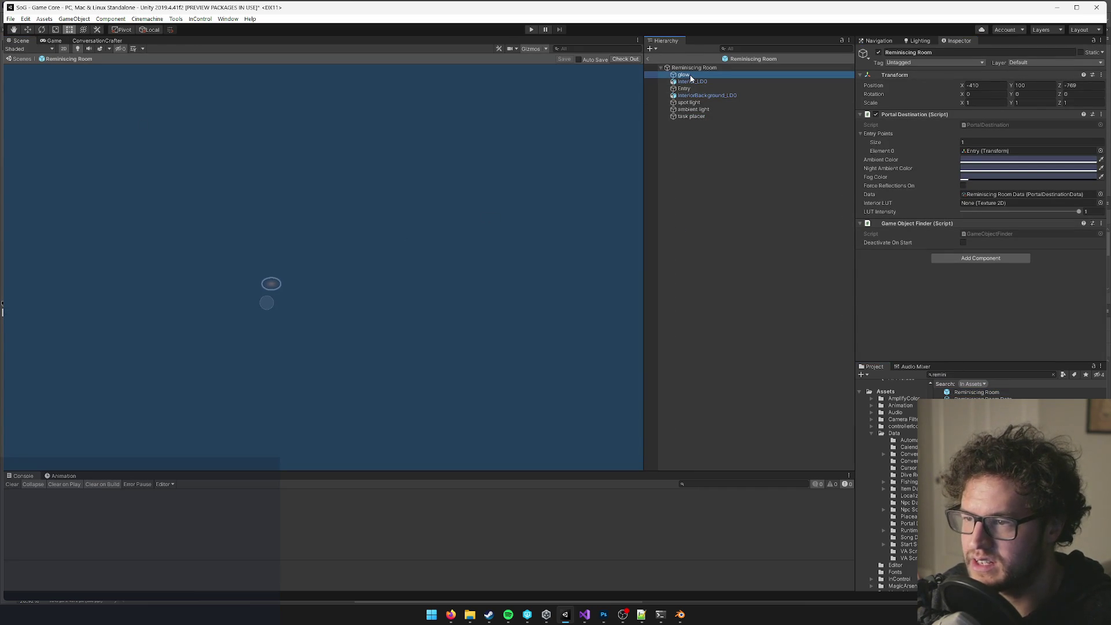
key("f")
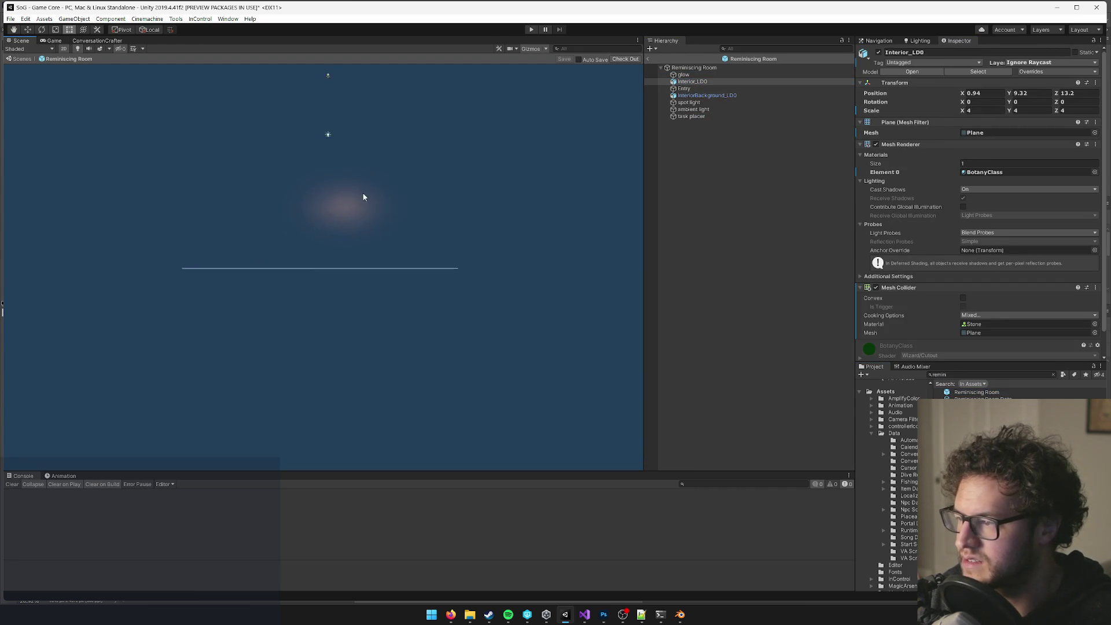
left_click(64, 49)
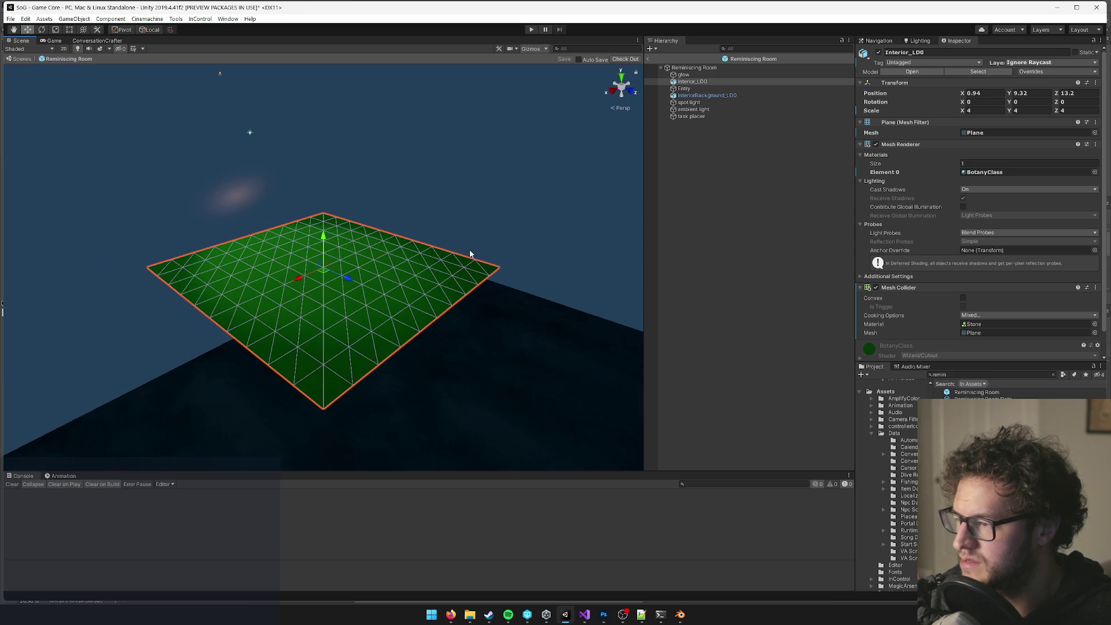
left_click(685, 89)
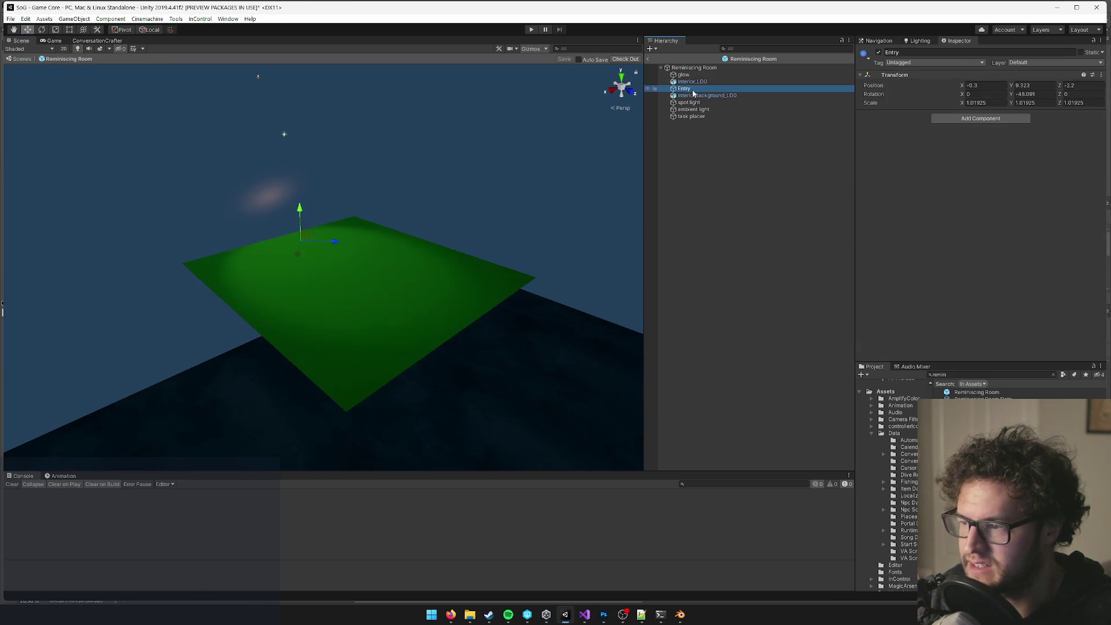
mouse_move(422, 178)
left_mouse_down()
mouse_move(534, 164)
mouse_move(739, 181)
mouse_move(454, 290)
mouse_move(187, 117)
left_mouse_up()
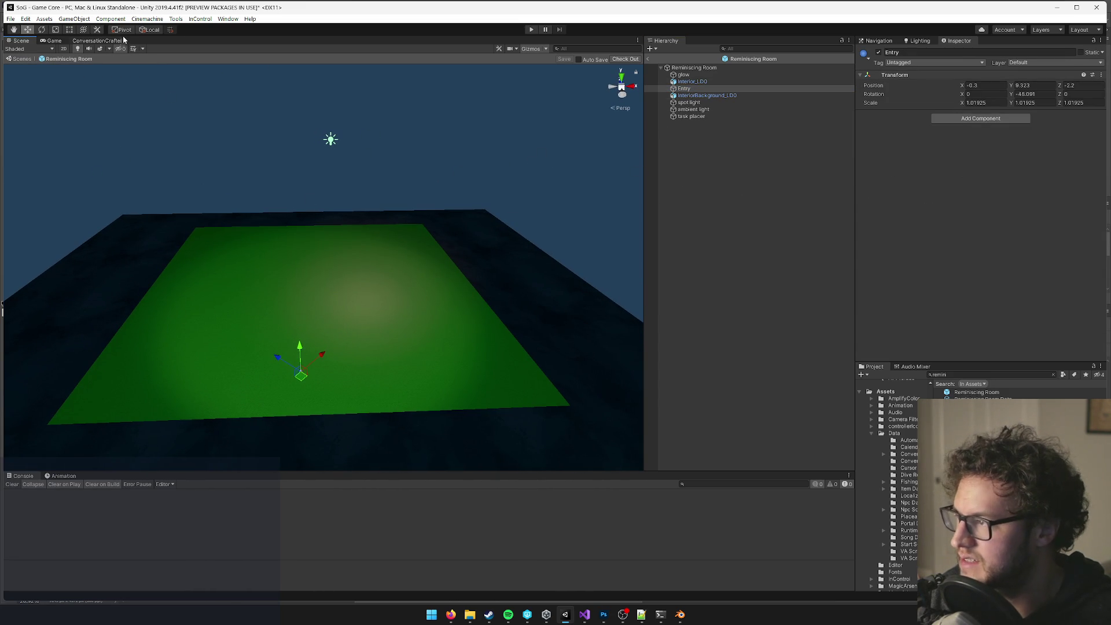
left_click(145, 31)
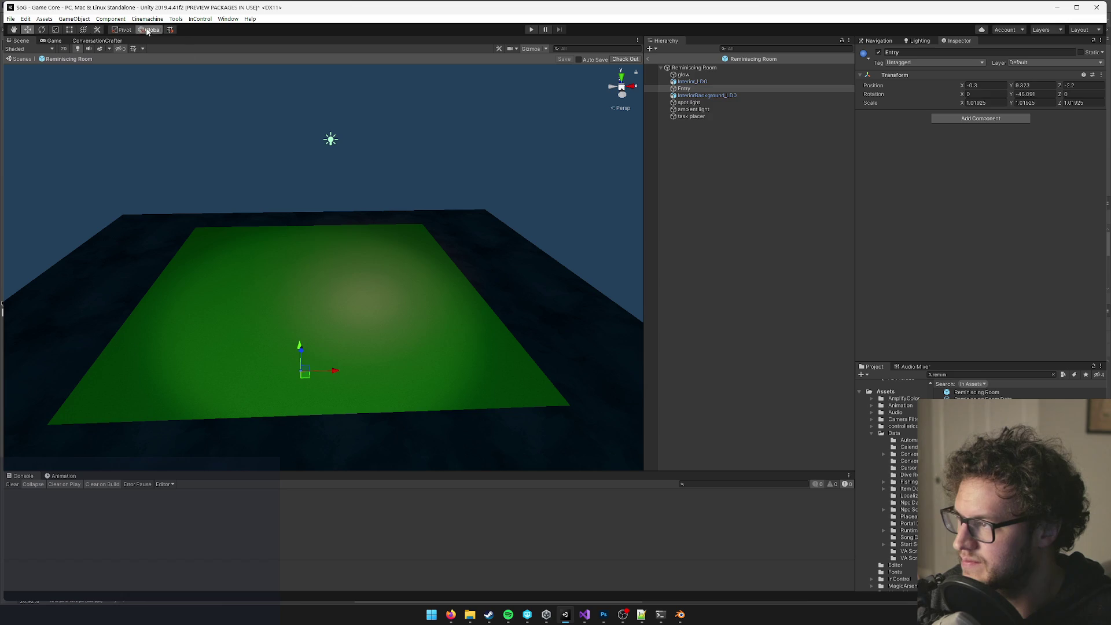
mouse_move(252, 117)
left_mouse_down()
mouse_move(457, 252)
mouse_move(496, 249)
mouse_move(471, 335)
mouse_move(489, 362)
mouse_move(561, 284)
left_mouse_up()
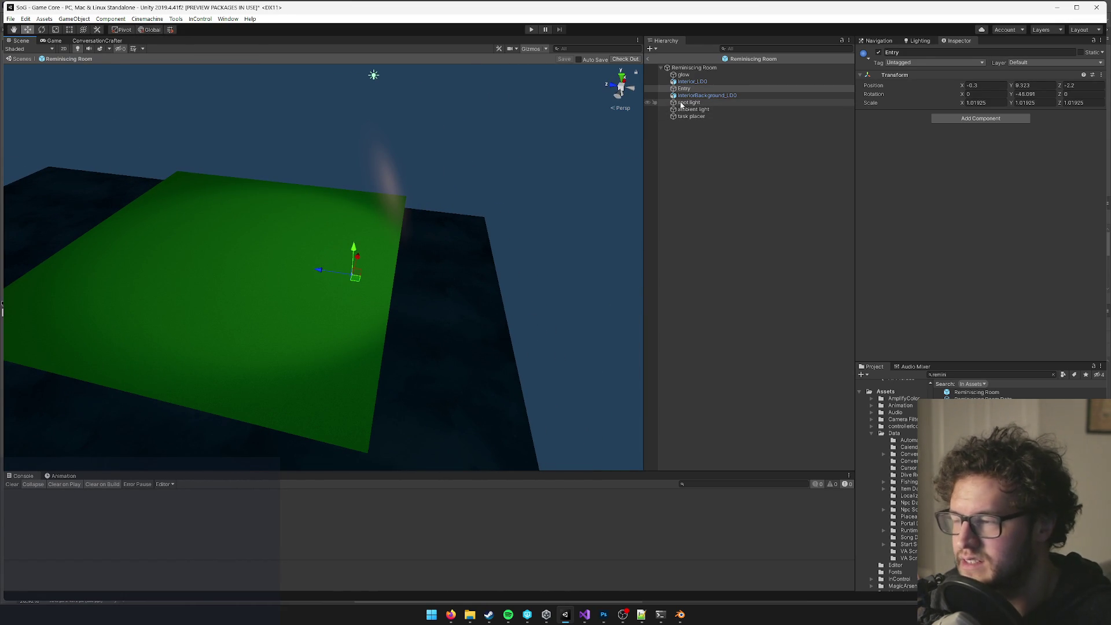
mouse_move(440, 249)
left_mouse_down()
mouse_move(475, 243)
mouse_move(510, 273)
left_mouse_up()
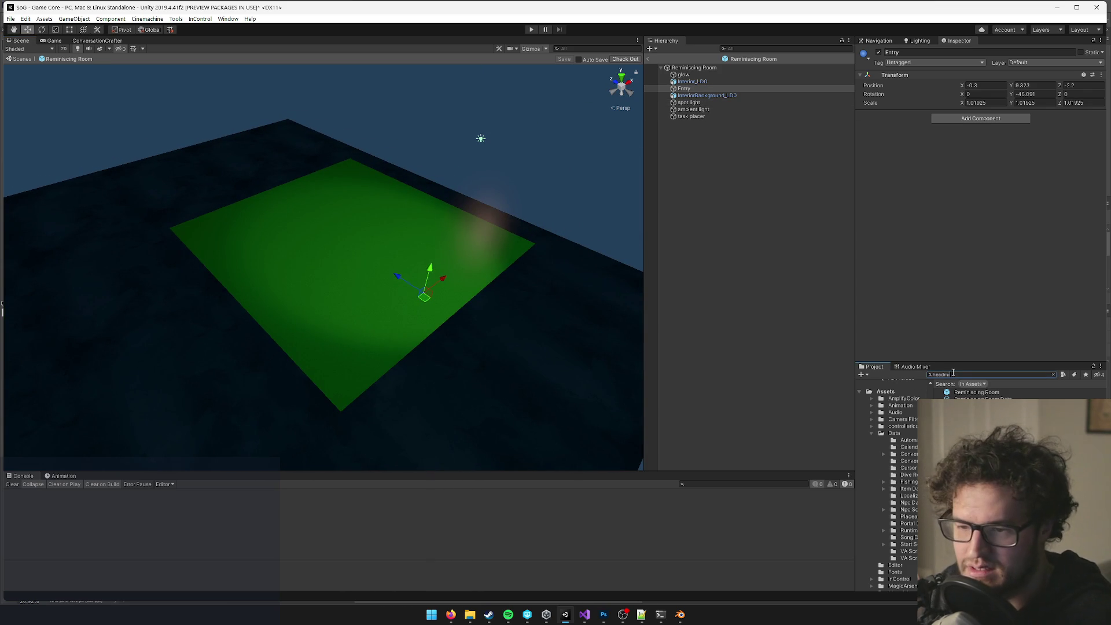
Search 'ss' and open the Headmistress Office Interior prefab.
type("stress int")
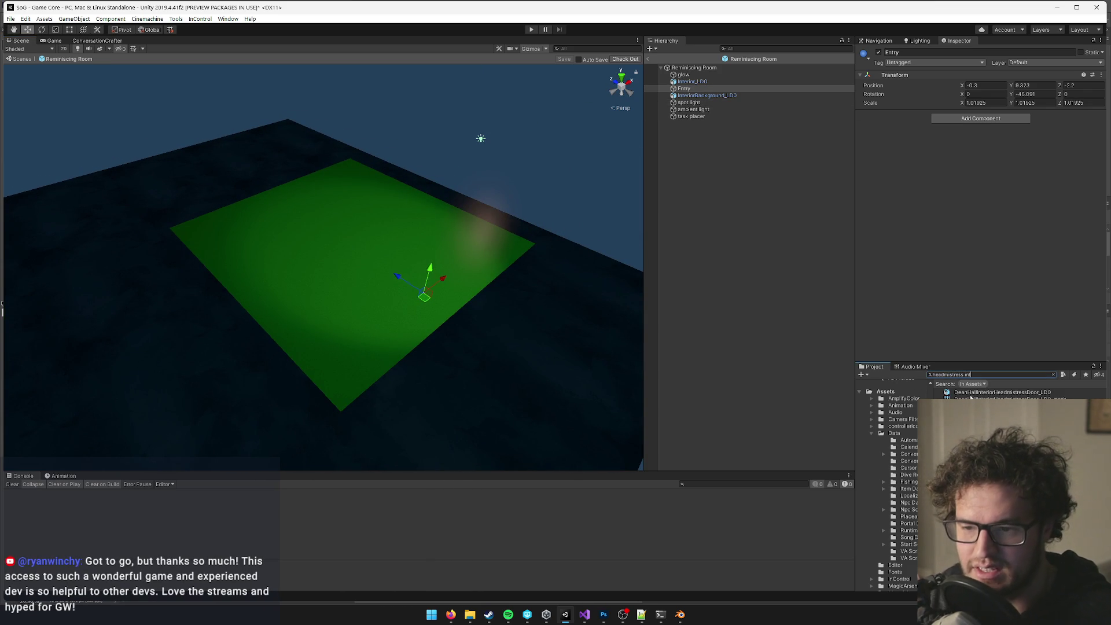
key("Down")
key("Return")
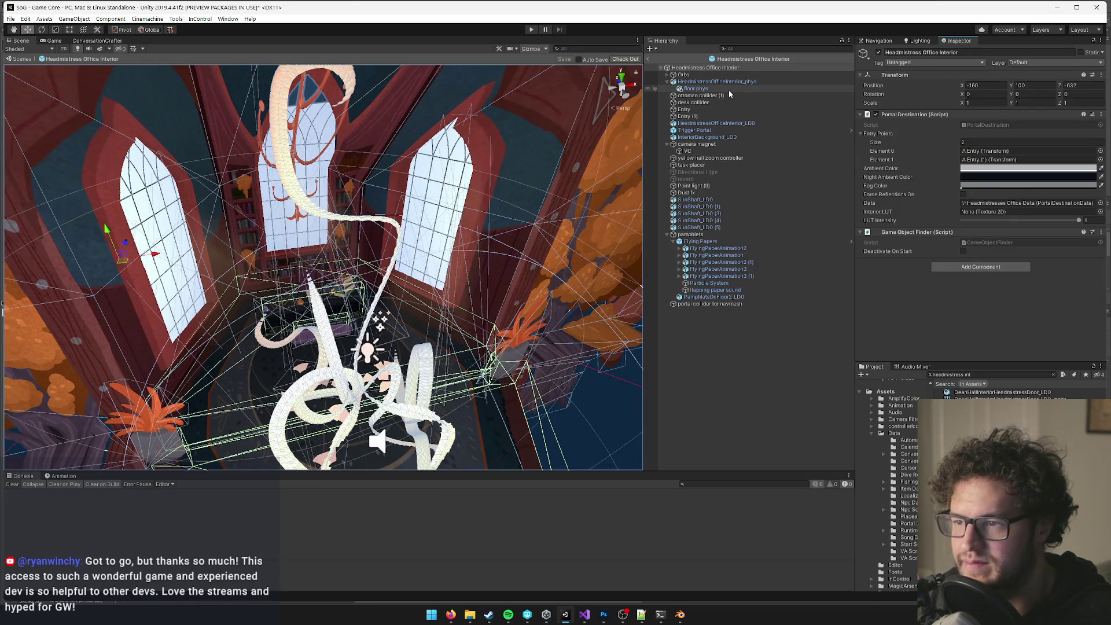
Copy the camera magnet and paste it into the Reminiscing Room prefab's root.
left_click(695, 145)
right_click(693, 148)
left_click(712, 151)
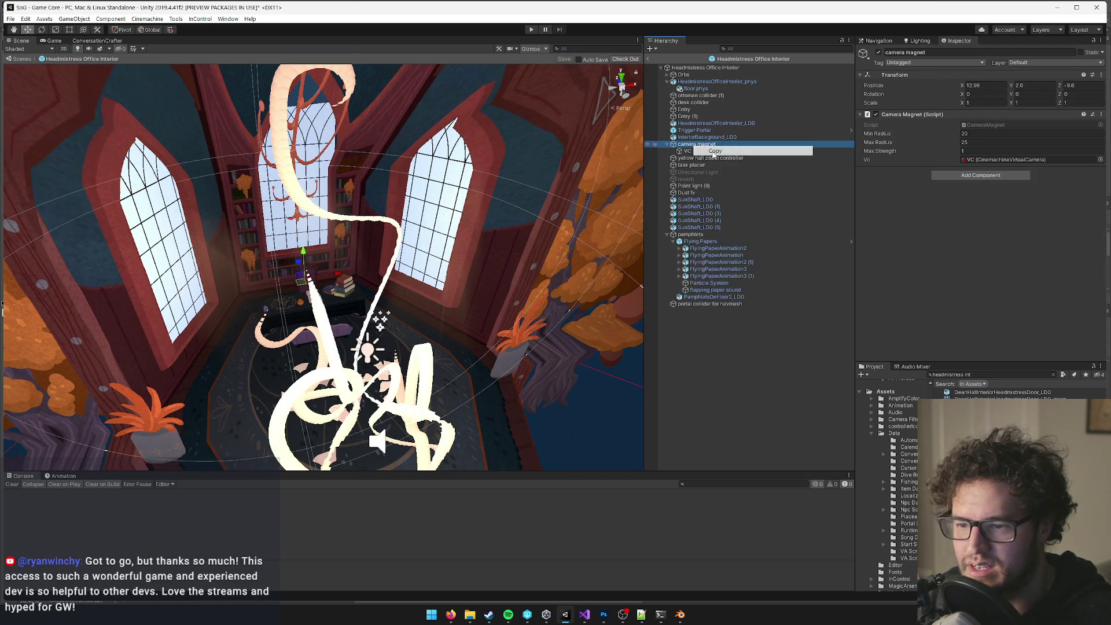
left_click(983, 375)
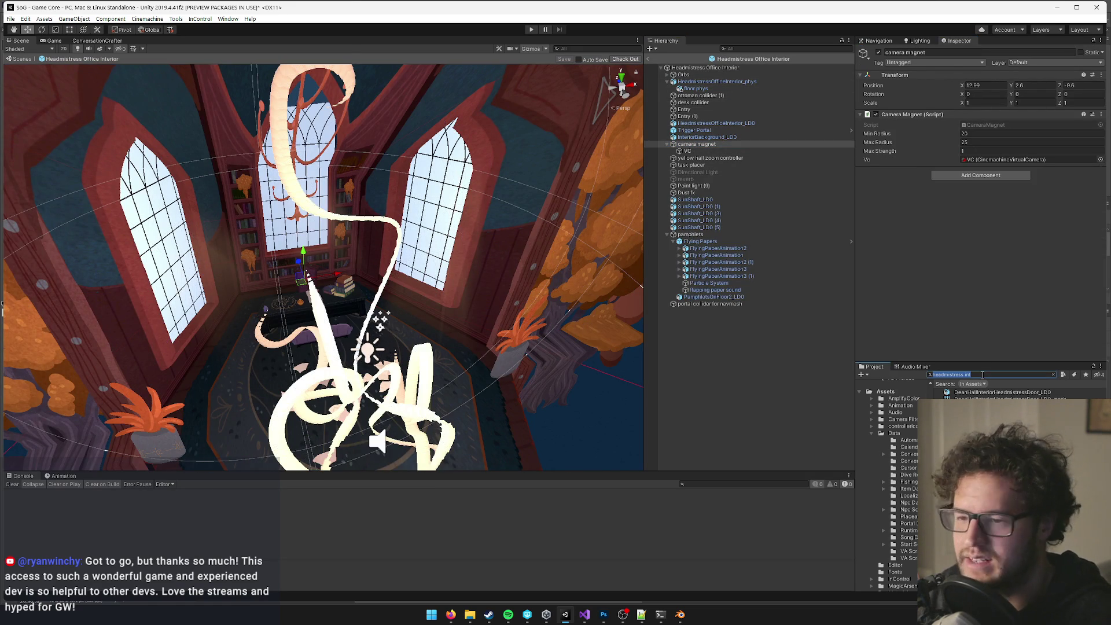
type("remin")
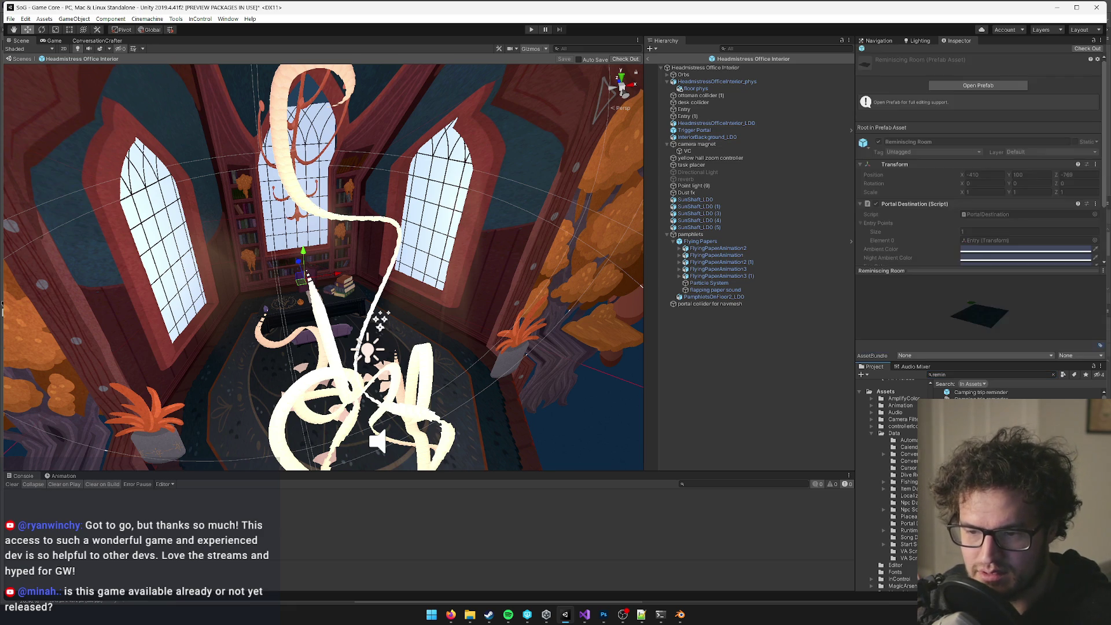
double_click(978, 406)
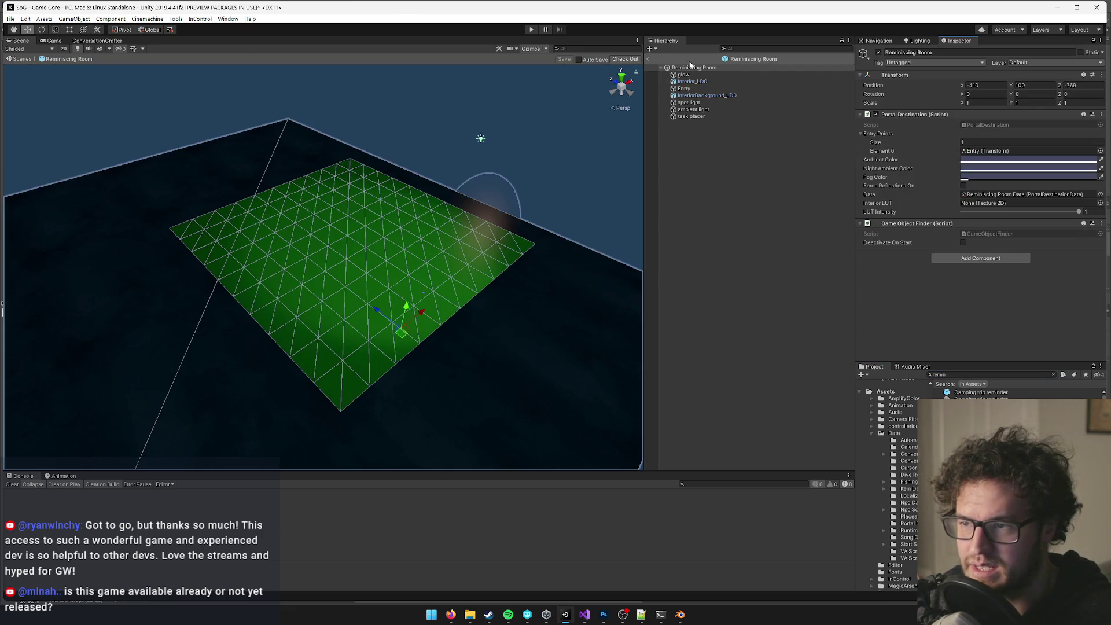
right_click(690, 65)
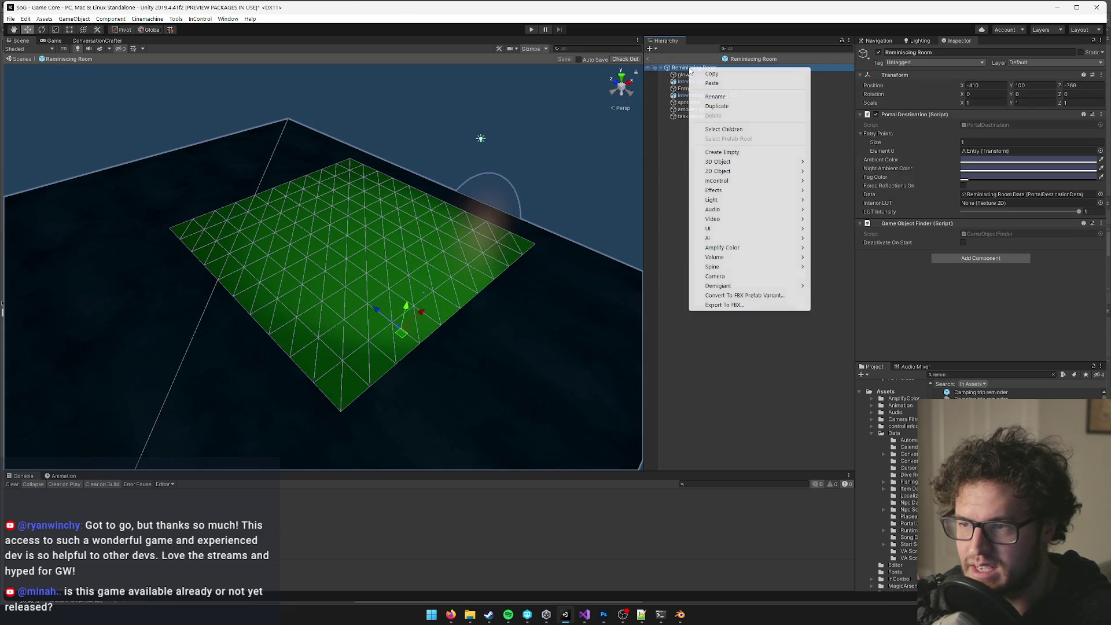
left_click(709, 85)
Position the camera magnet over the green floor, sliding it to X 0.69.
left_click_drag(505, 206, 343, 169)
mouse_move(259, 109)
left_mouse_down()
mouse_move(273, 262)
mouse_move(289, 282)
mouse_move(293, 274)
left_mouse_up()
mouse_move(324, 278)
left_mouse_down()
mouse_move(348, 285)
mouse_move(194, 287)
left_mouse_up()
key("w")
left_click_drag(372, 276, 360, 273)
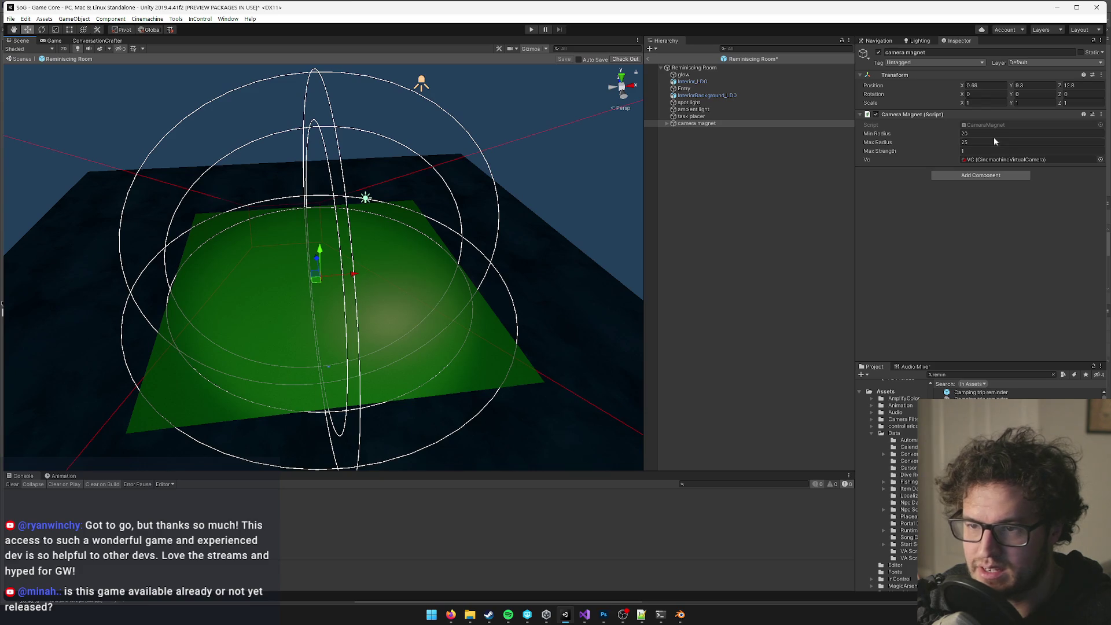
Set the camera magnet's Min Radius to 40 and Max Radius to 50.
type("30")
key("Tab")
type("40")
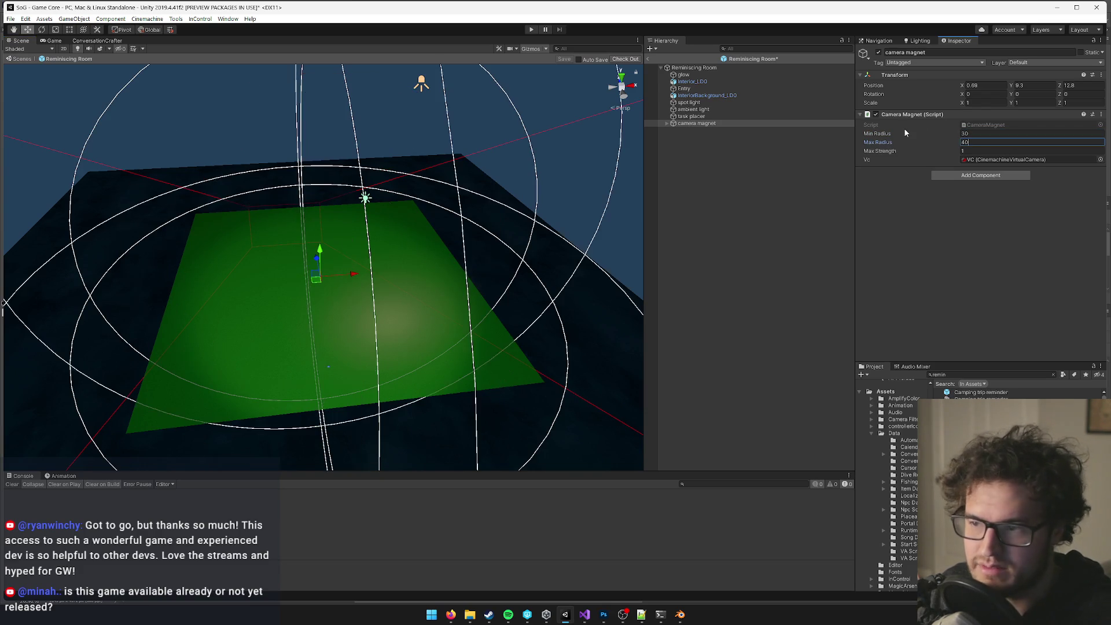
mouse_move(452, 197)
left_mouse_down()
mouse_move(421, 181)
mouse_move(454, 208)
mouse_move(506, 219)
mouse_move(464, 193)
mouse_move(678, 192)
left_mouse_up()
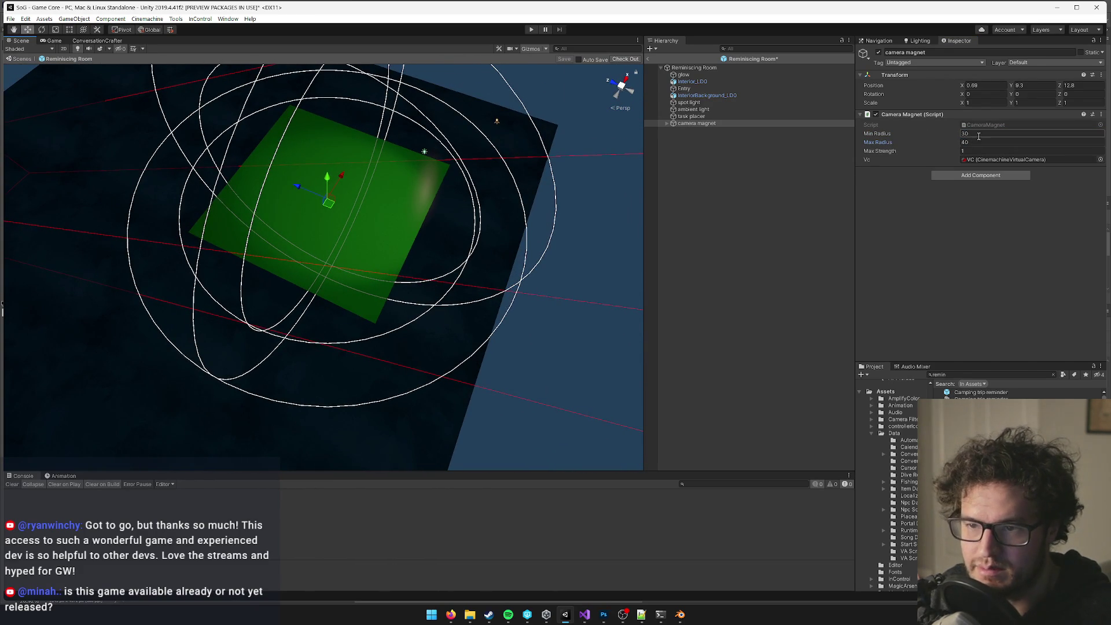
type("40")
key("Tab")
type("580")
mouse_move(352, 161)
left_mouse_down()
mouse_move(407, 158)
mouse_move(377, 163)
left_mouse_up()
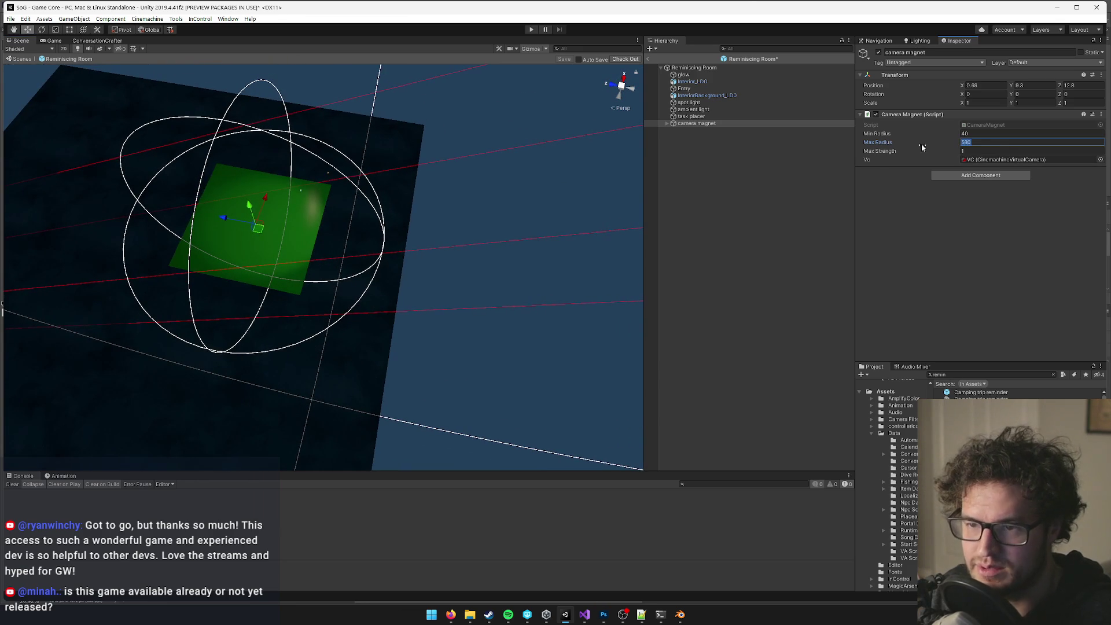
type("508")
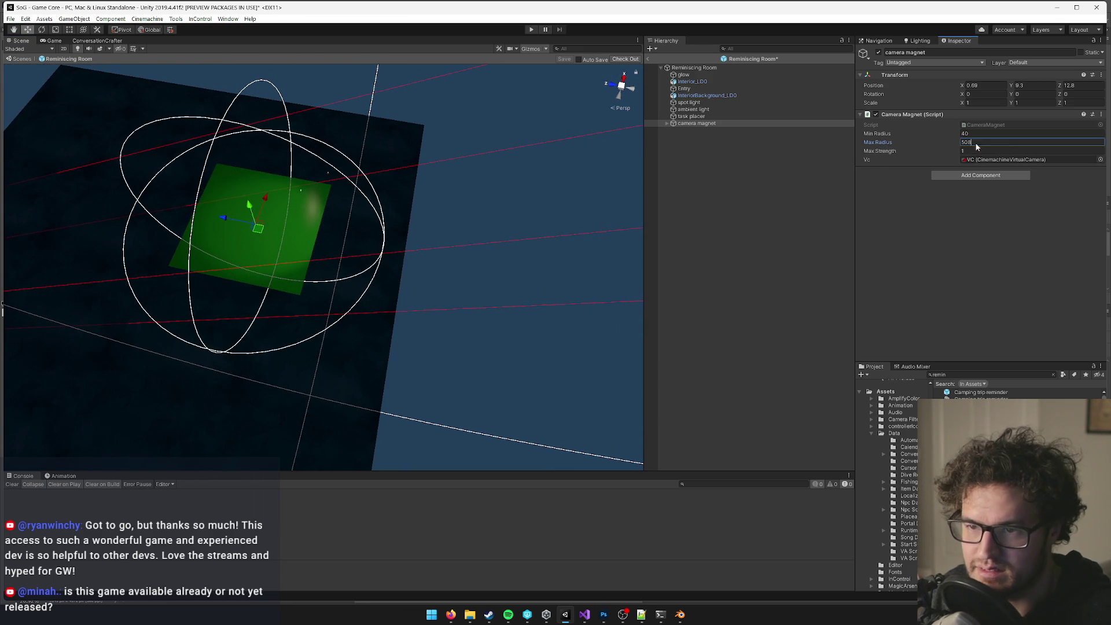
key("BackSpace")
mouse_move(301, 191)
left_mouse_down()
mouse_move(284, 202)
mouse_move(152, 150)
mouse_move(370, 222)
mouse_move(509, 251)
left_mouse_up()
left_click(353, 223)
Set the ambient light colour to white, then inspect the spot light.
left_click(1028, 146)
left_click(570, 202)
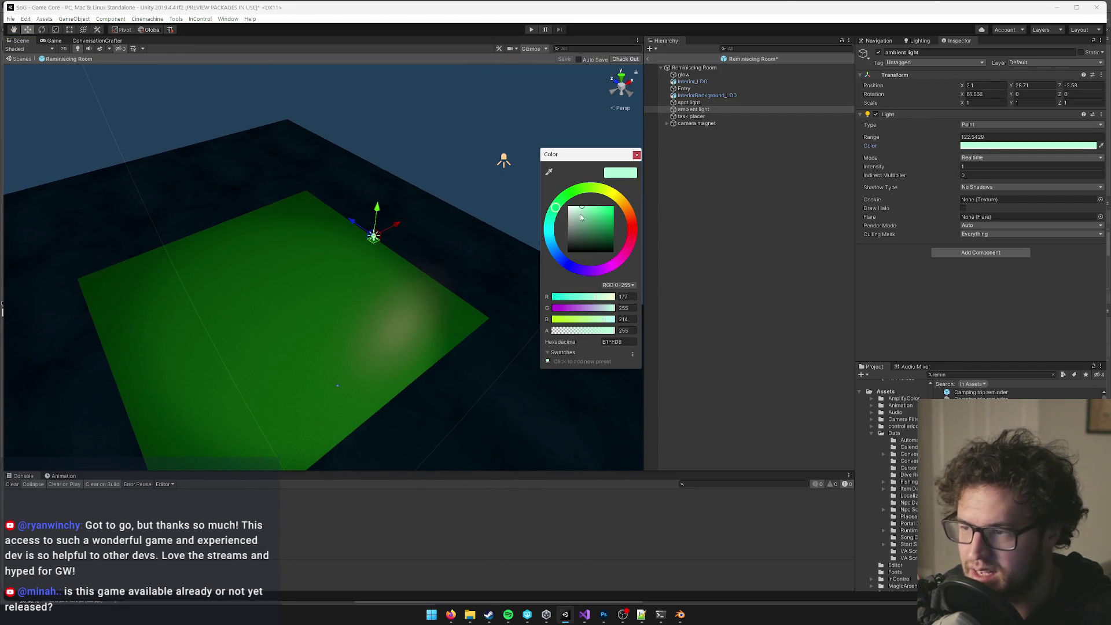
left_click(637, 154)
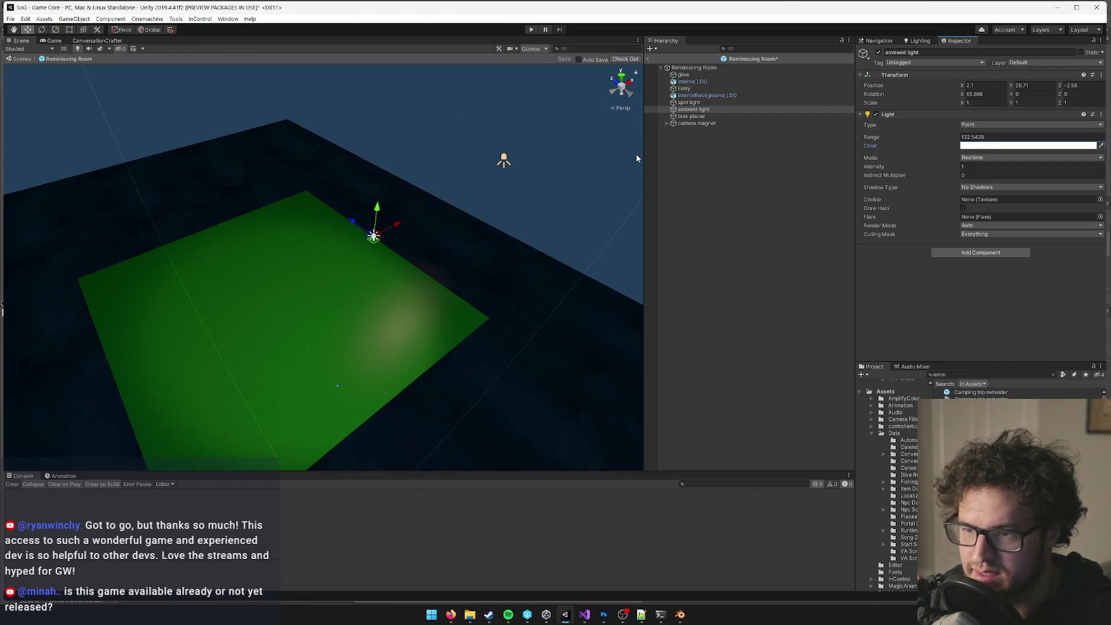
left_click(691, 102)
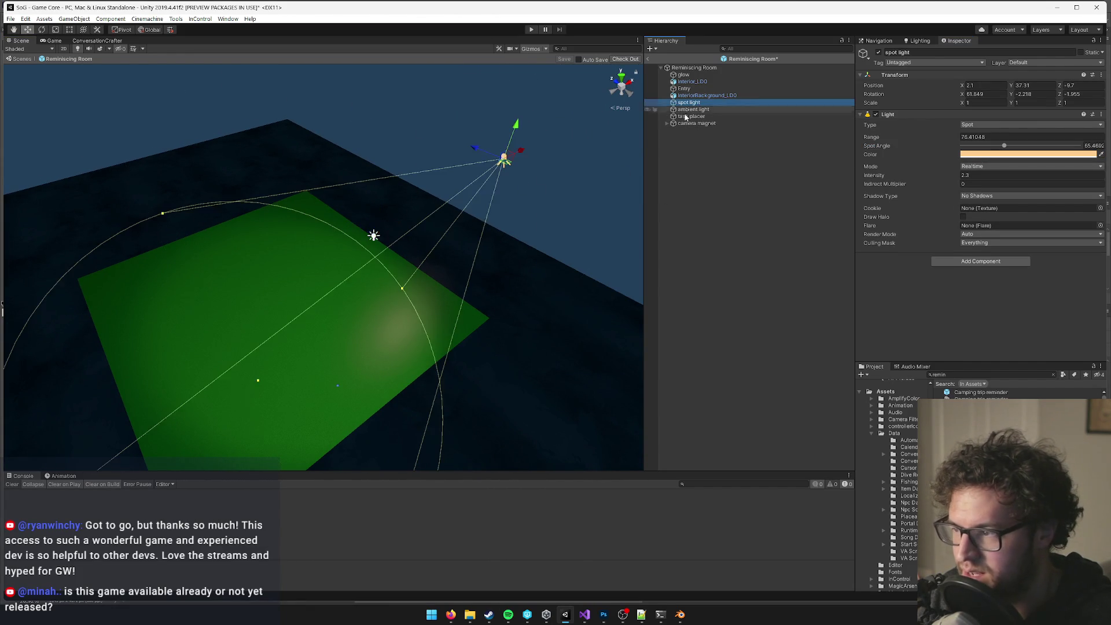
mouse_move(497, 220)
left_mouse_down()
mouse_move(516, 218)
mouse_move(503, 251)
left_mouse_up()
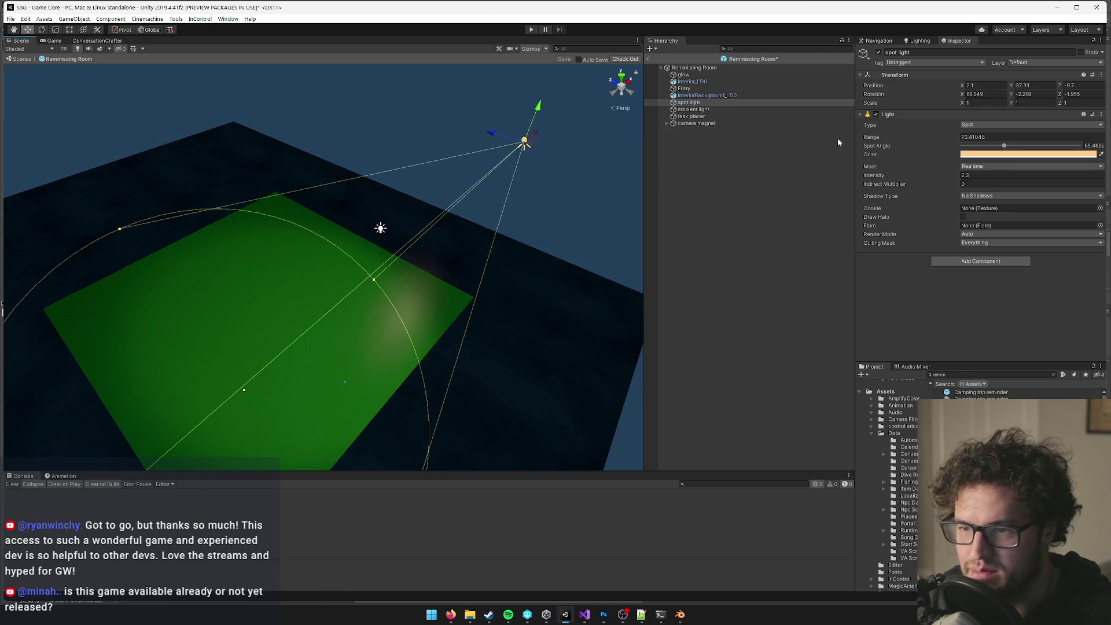
left_click(694, 110)
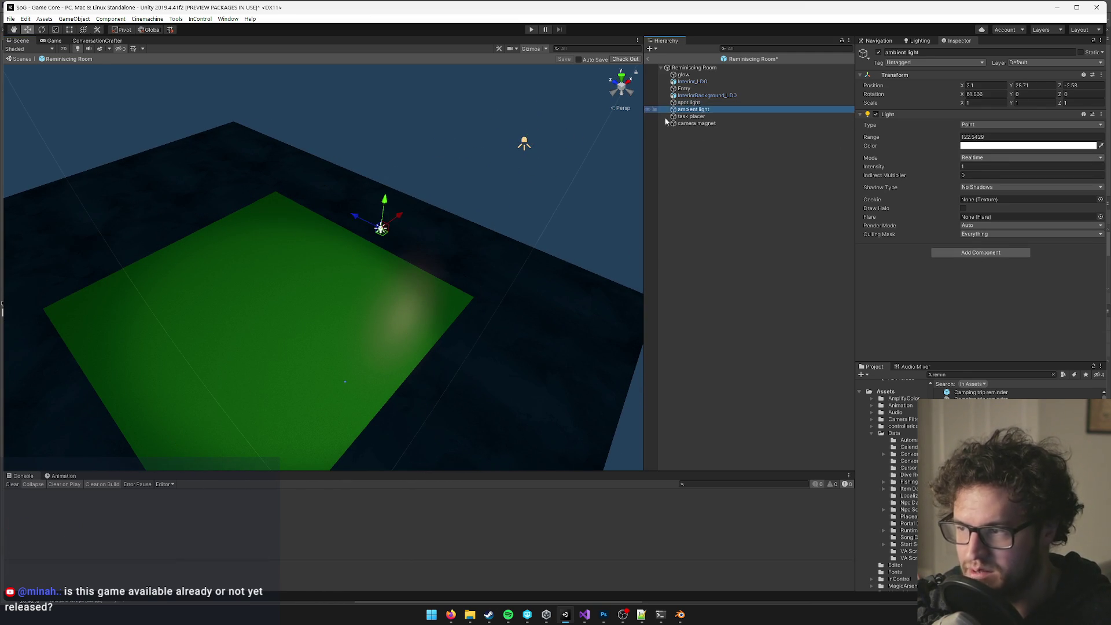
left_click(362, 213)
left_click(381, 229)
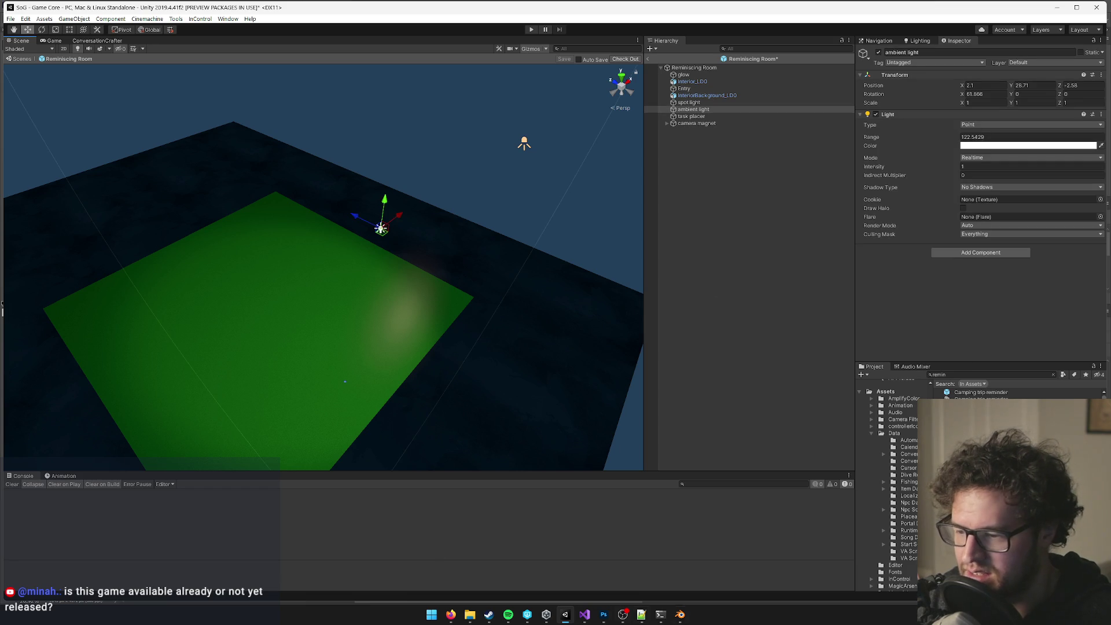
Check the room model in Blender, then select the Interior_LD0 plane in Unity.
left_click(680, 615)
scroll(416, 313, "down", 5)
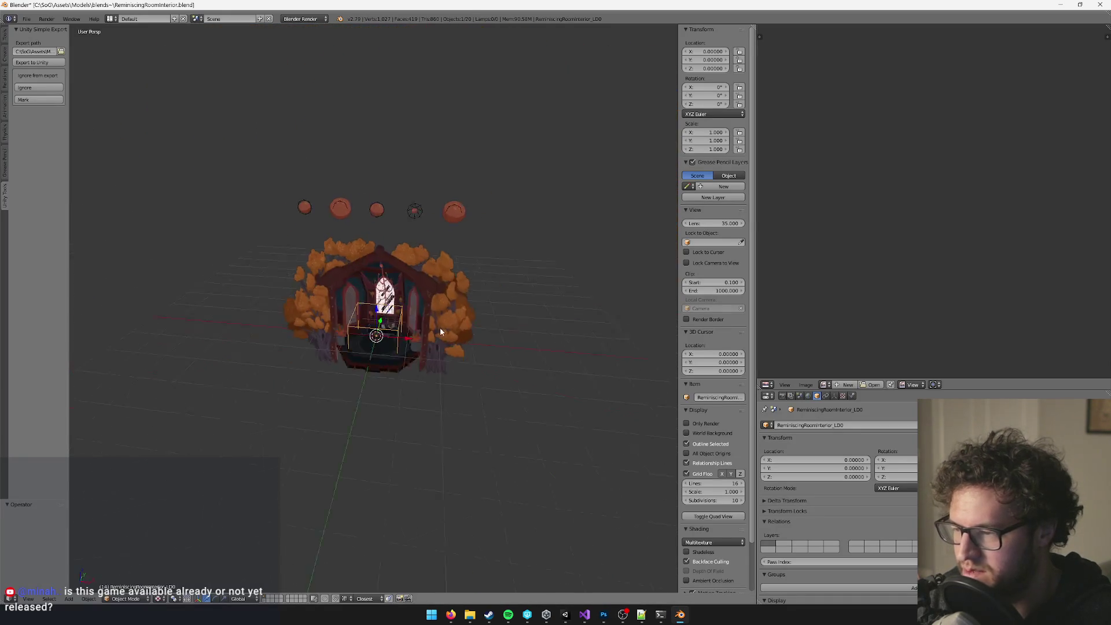
scroll(465, 326, "up", 3)
left_click_drag(465, 327, 462, 328)
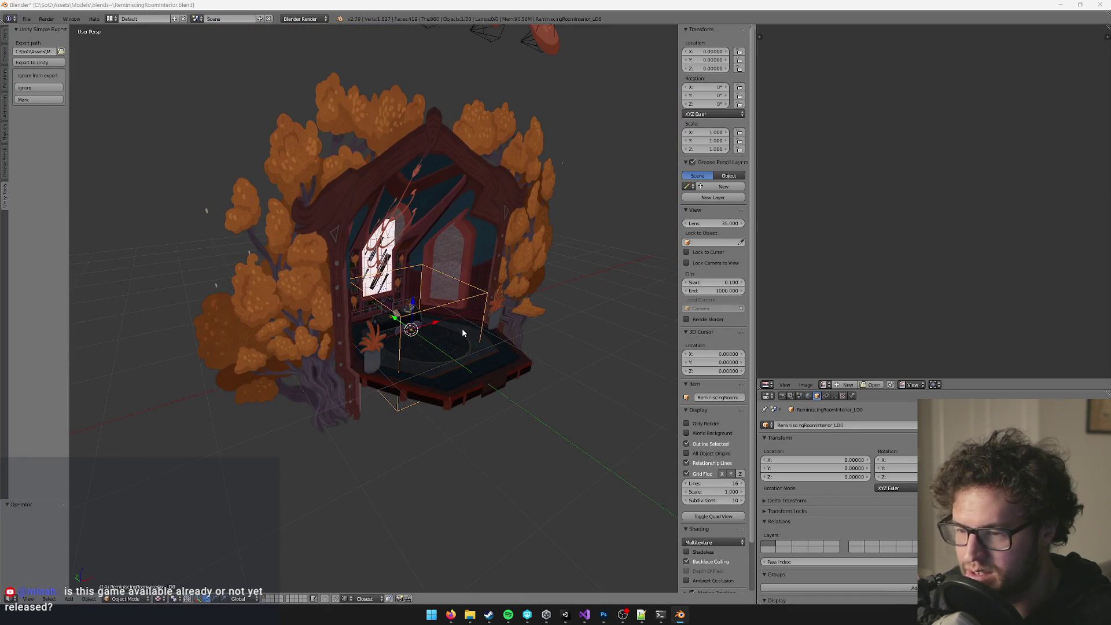
key("alt+Tab")
left_click(343, 316)
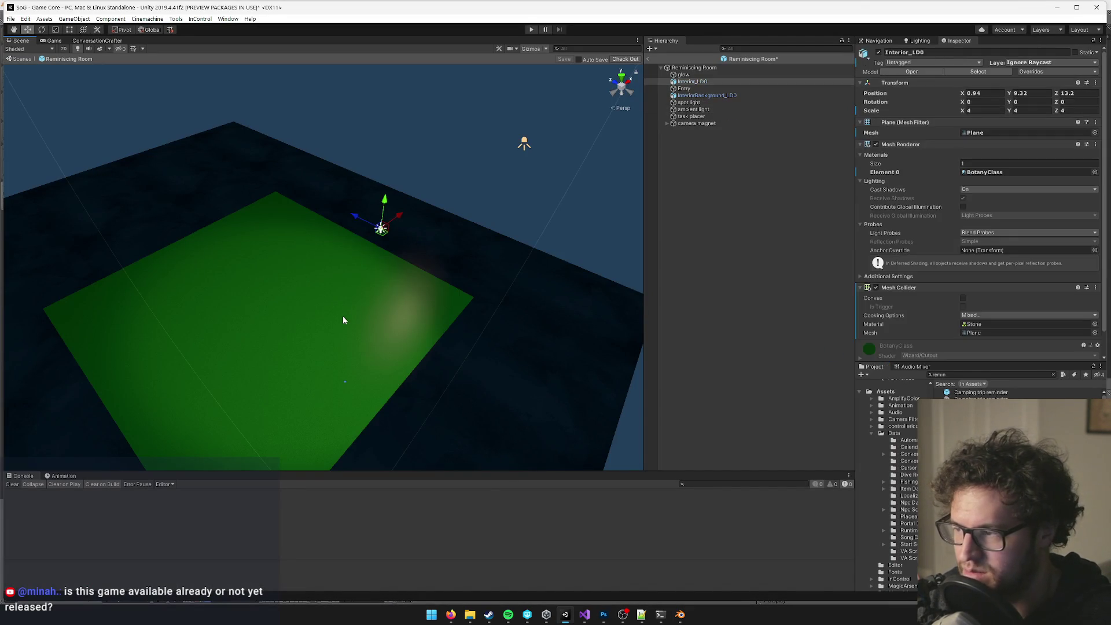
Assign the ReminiscingRoomInteriorTex material to Interior_LD0's Element 0.
left_click(1094, 172)
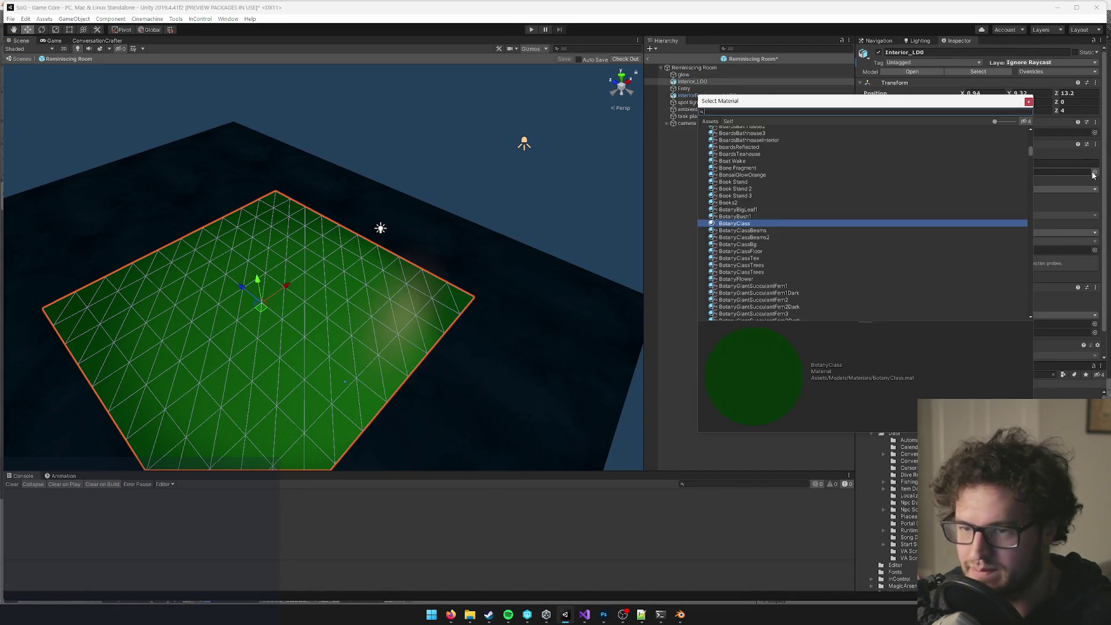
type("remin")
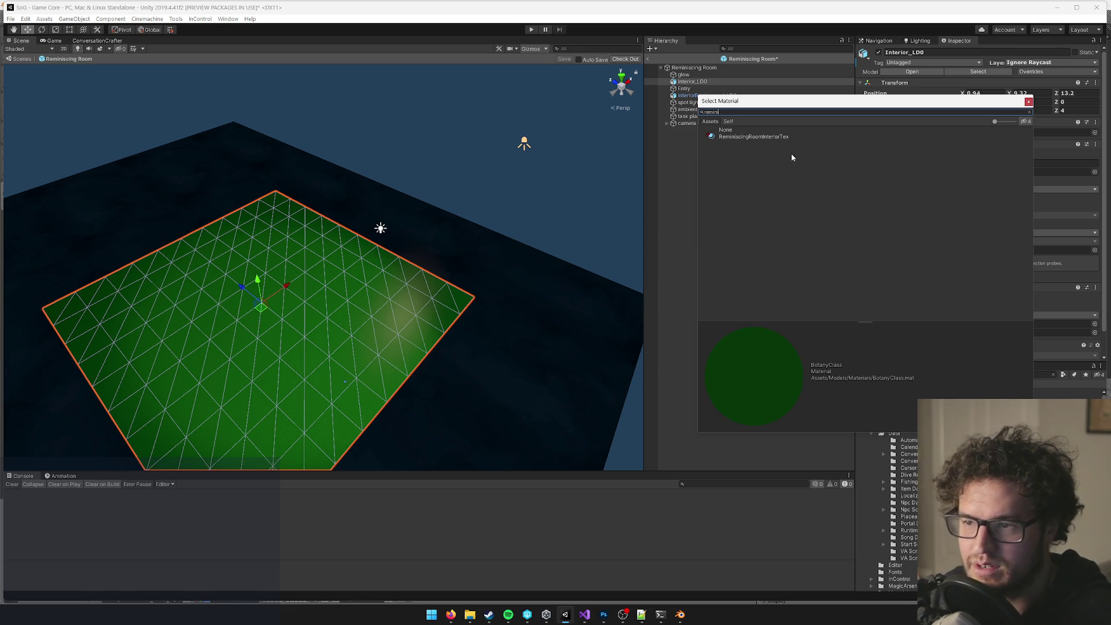
left_click(772, 138)
left_click(1029, 101)
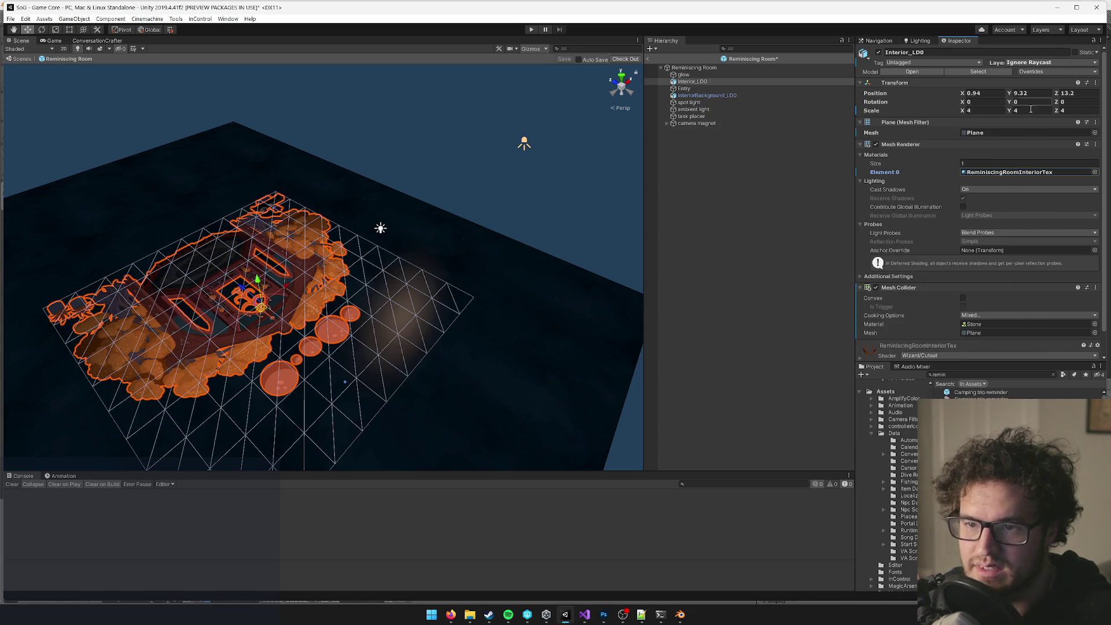
left_click(1031, 173)
double_click(1032, 172)
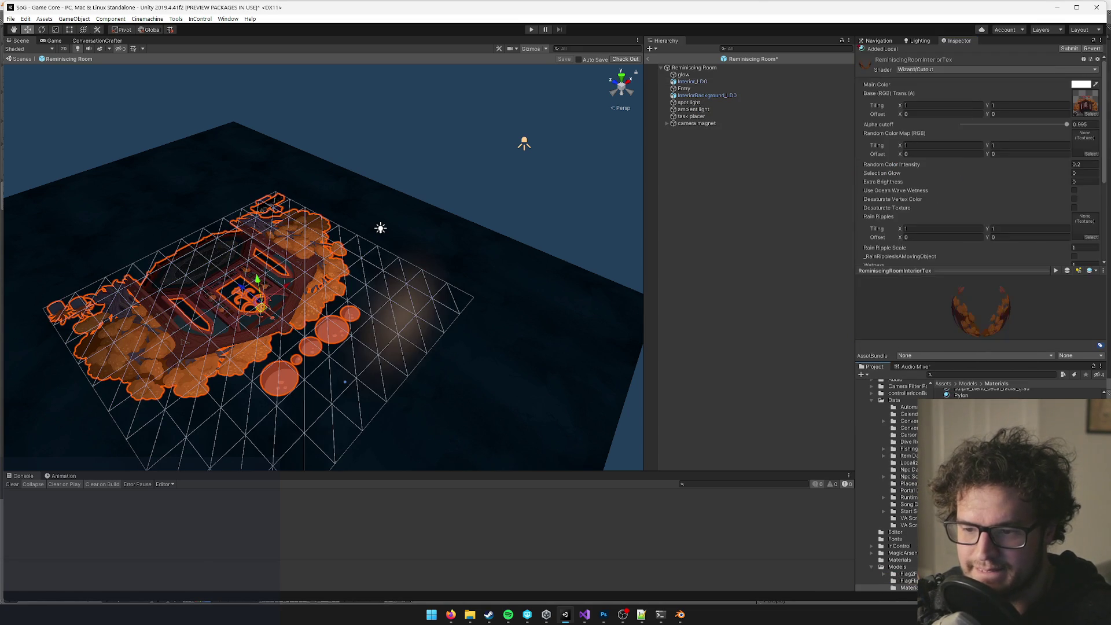
In Blender, select the room's textured Plane and show its material settings.
key("alt+Tab")
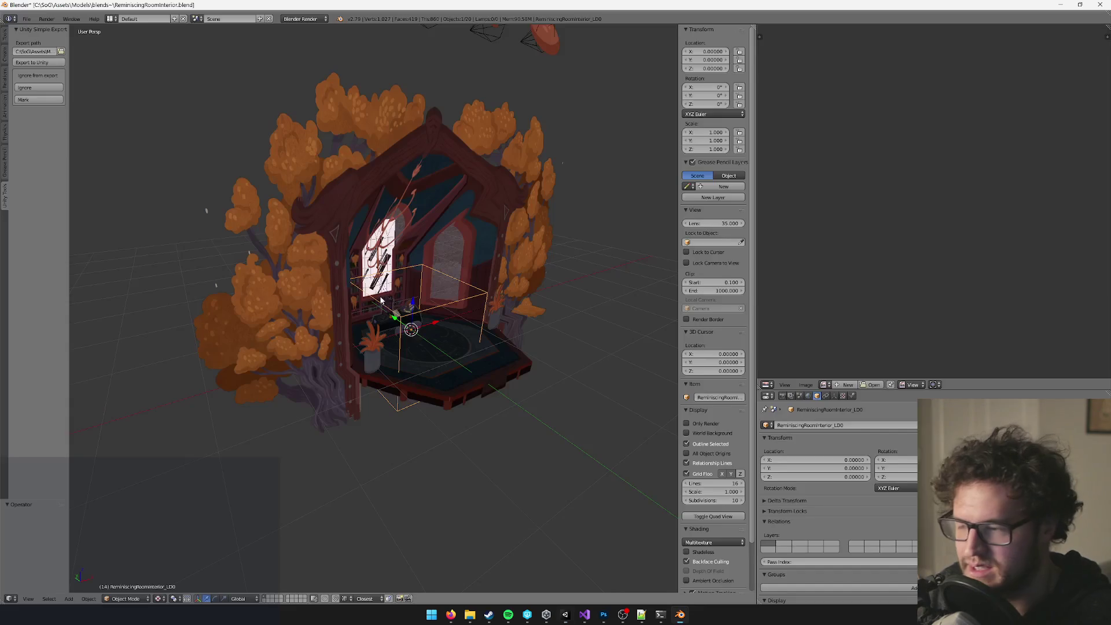
right_click(467, 355)
scroll(498, 338, "up", 5)
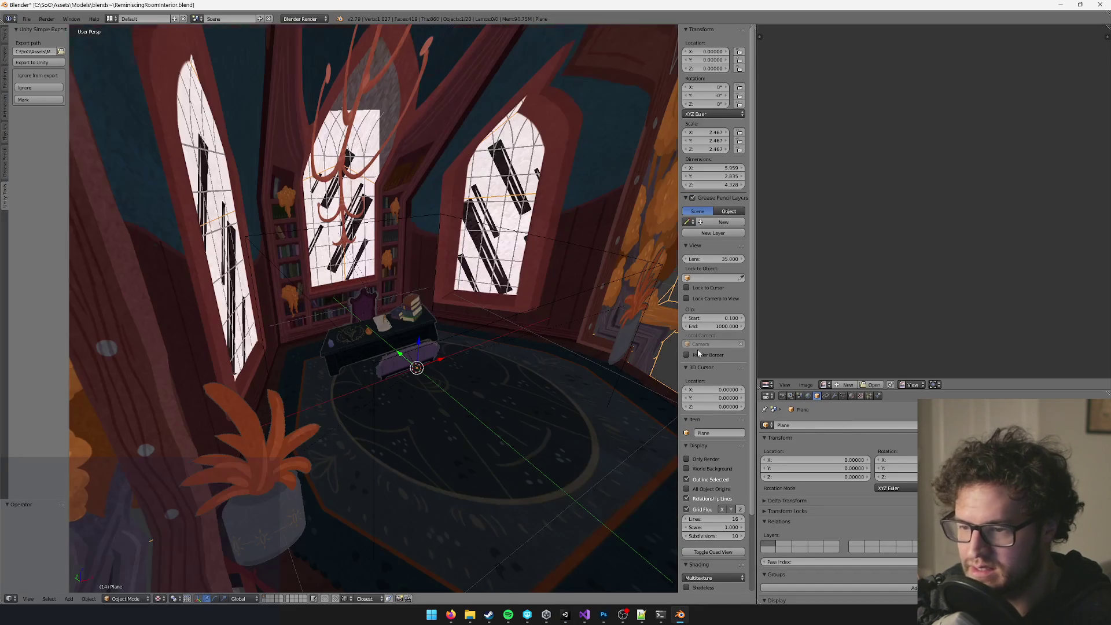
left_click(852, 397)
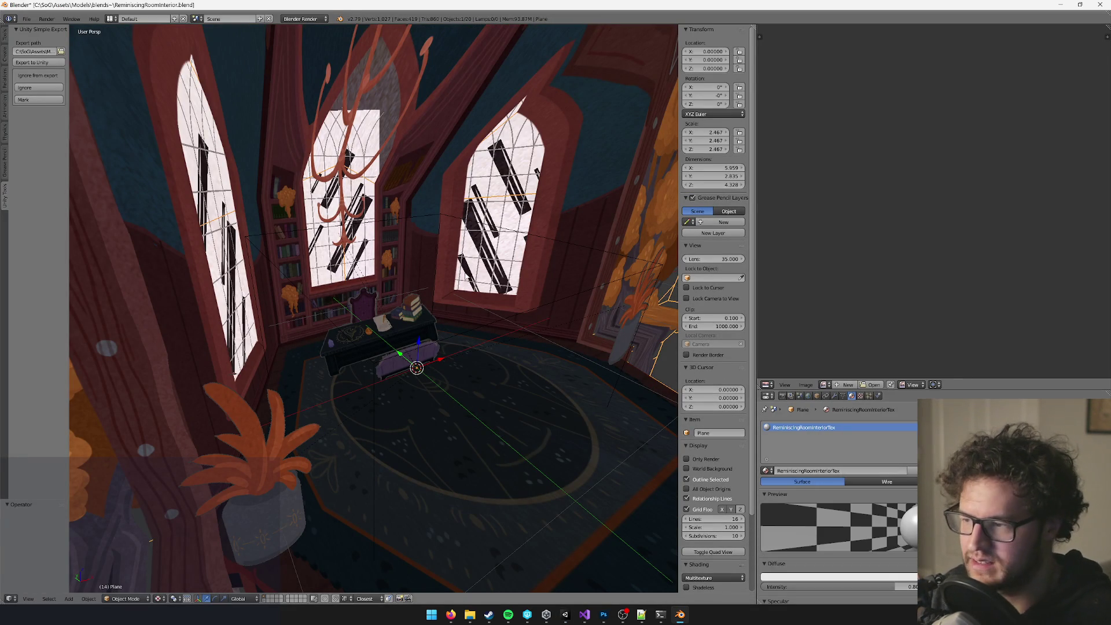
Enter Edit Mode on the Plane, deselect all, and browse the loaded images.
scroll(440, 297, "down", 8)
scroll(435, 304, "up", 5)
key("Tab")
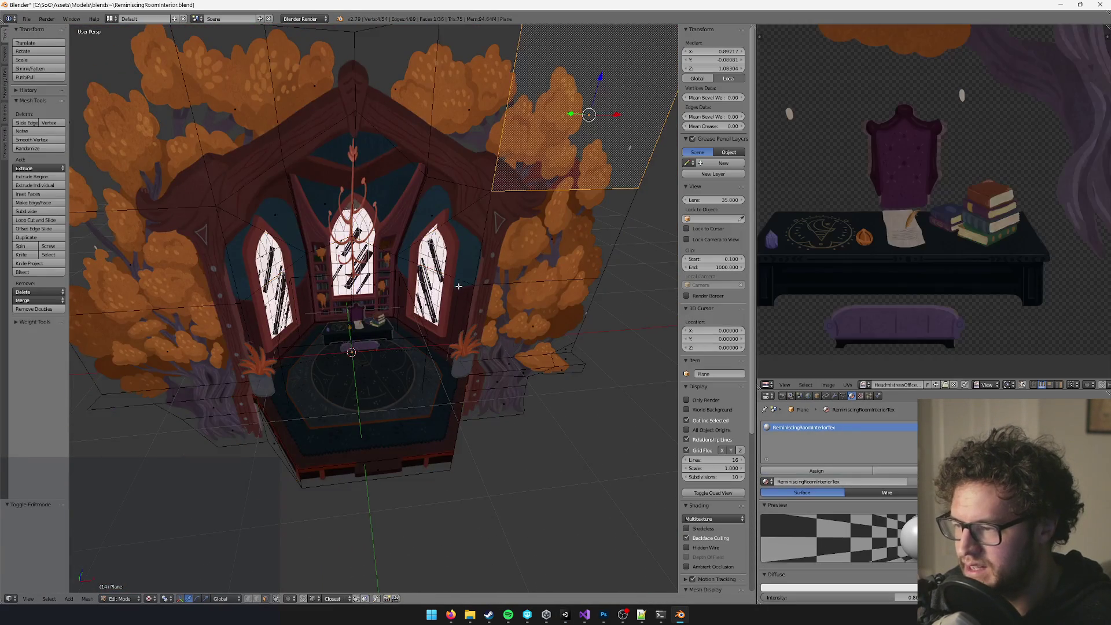
key("a")
key("a")
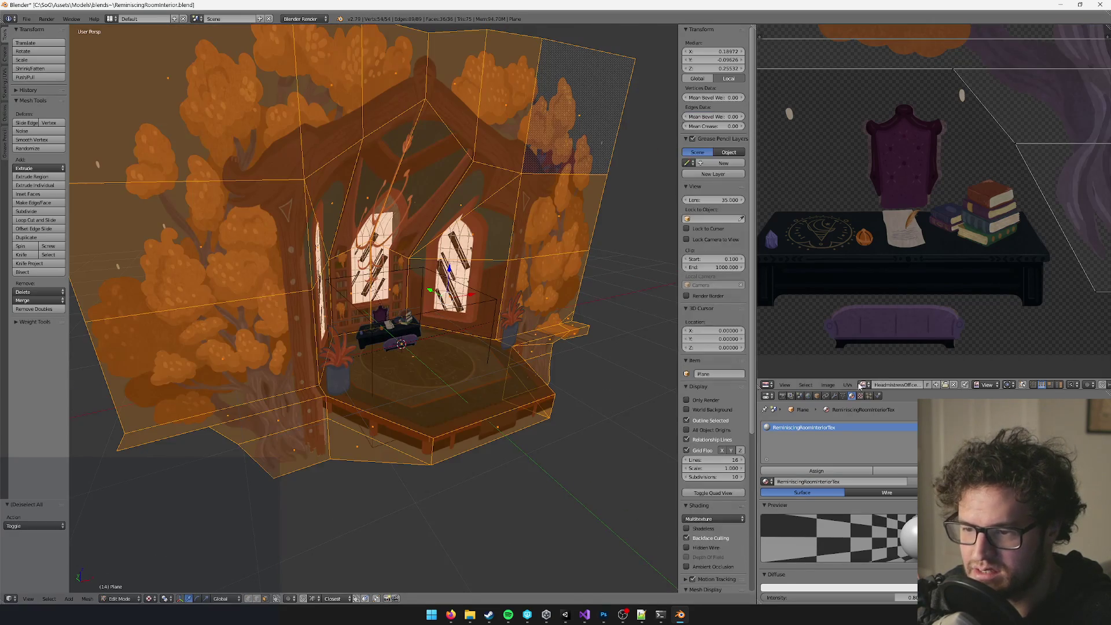
left_click(826, 385)
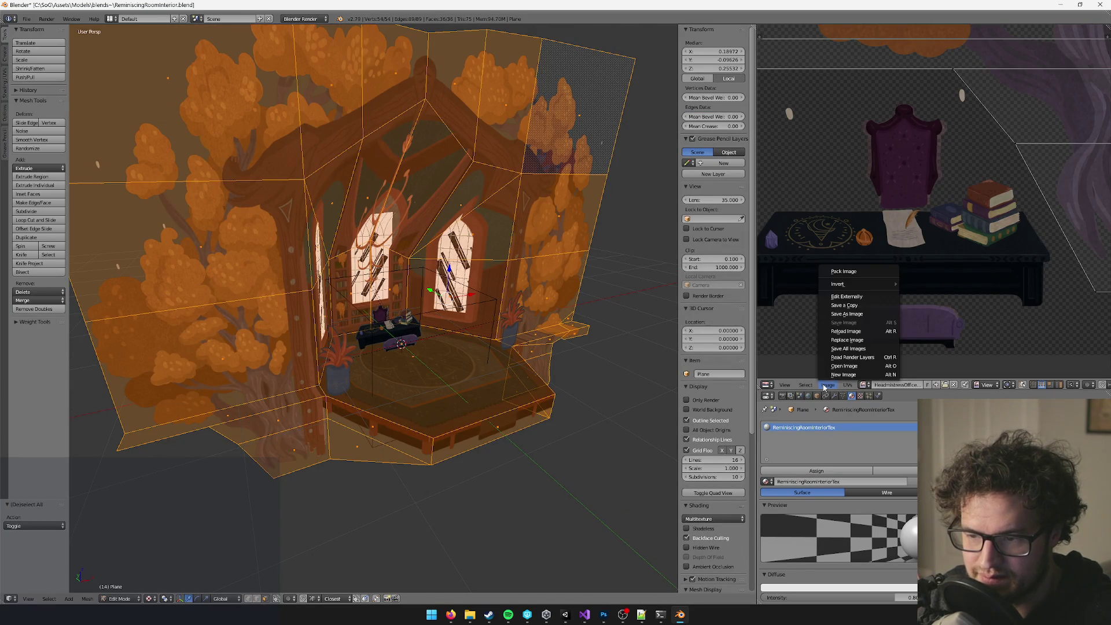
left_click(864, 385)
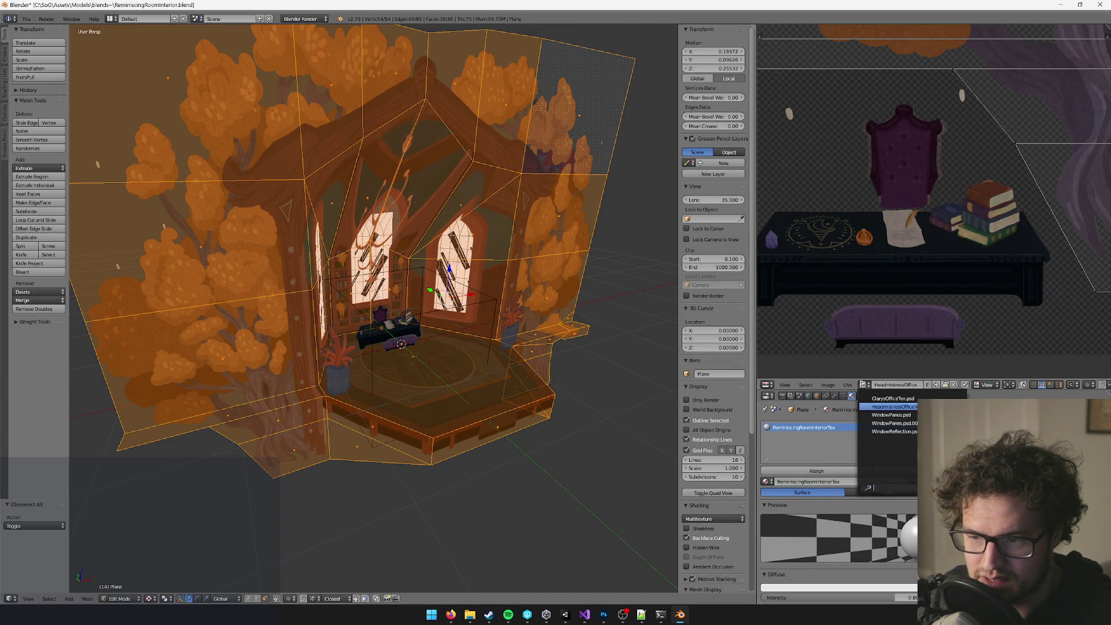
Replace the texture image with ReminiscingRoomTex.psd, found with a 'remi' filter.
left_click(828, 386)
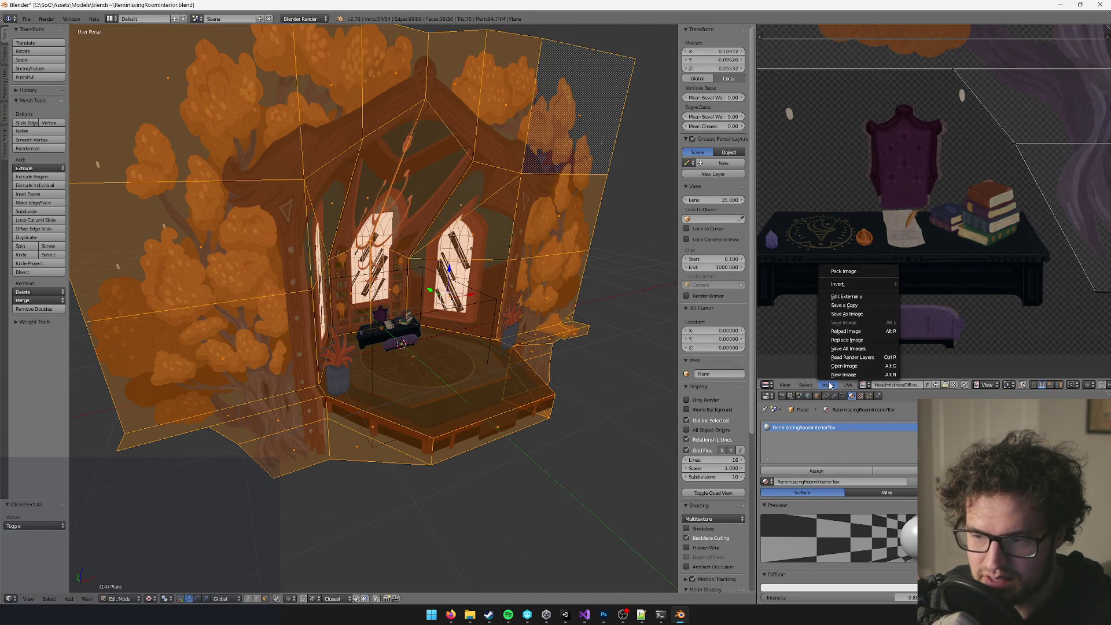
left_click(852, 341)
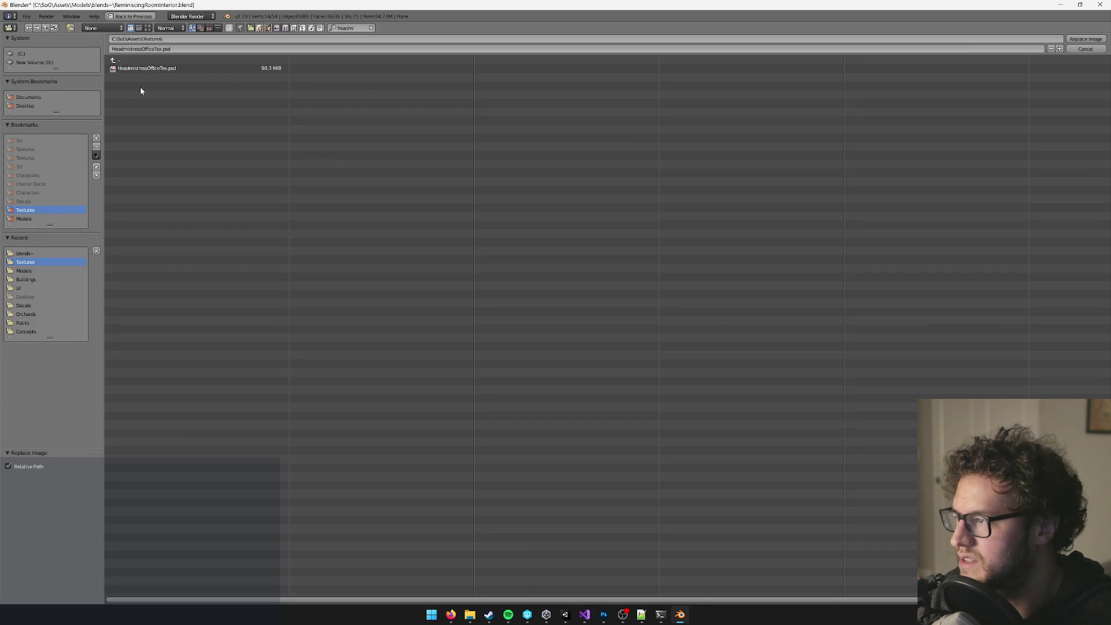
left_click(371, 28)
type("remi")
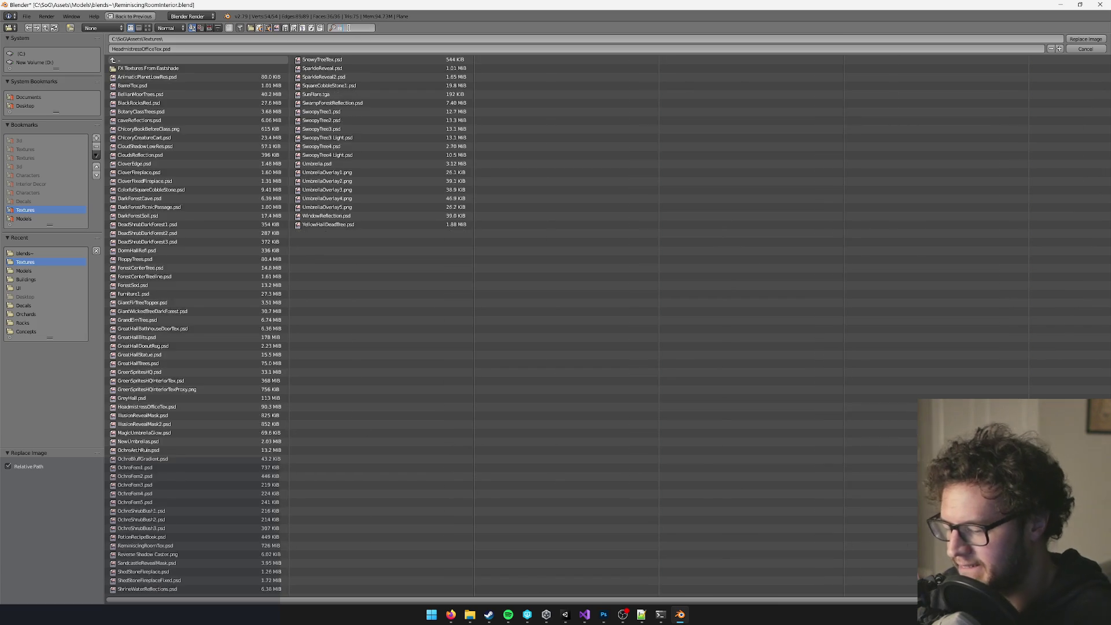
key("Return")
left_click(153, 69)
key("Return")
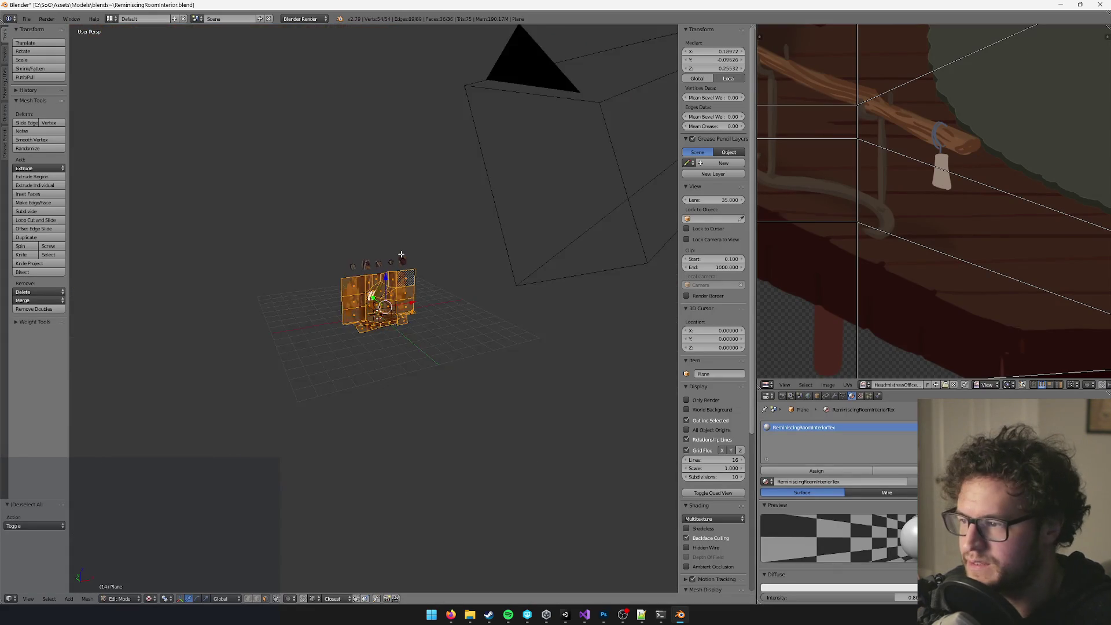
Inspect the room mesh through the camera view and from orbiting angles.
scroll(397, 253, "up", 6)
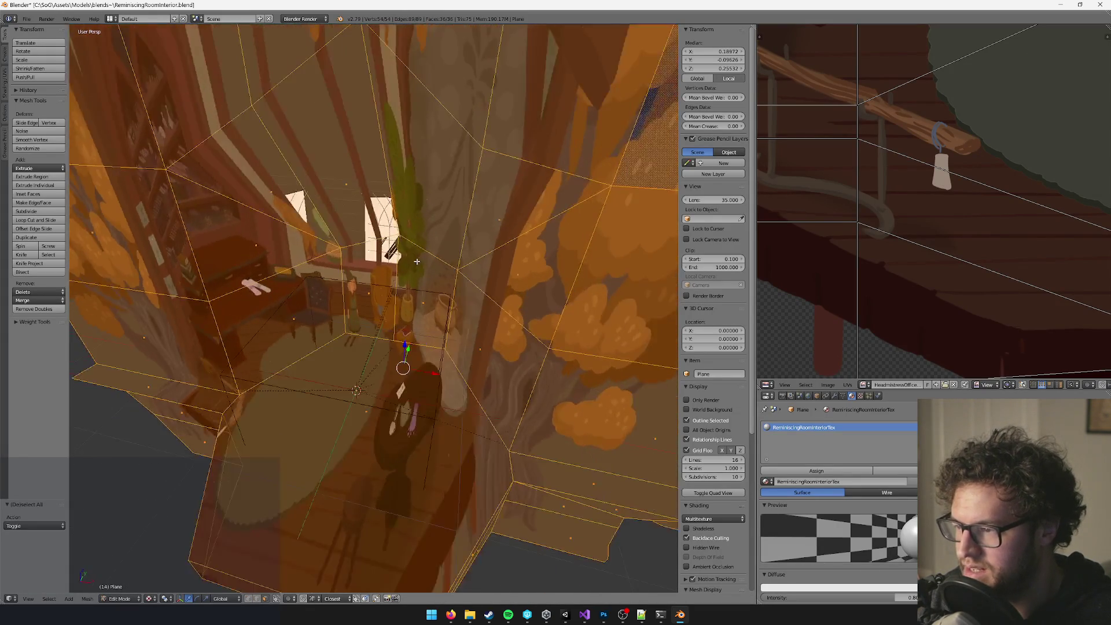
scroll(398, 253, "down", 5)
scroll(965, 229, "down", 3)
scroll(965, 230, "down", 3)
scroll(964, 229, "up", 4)
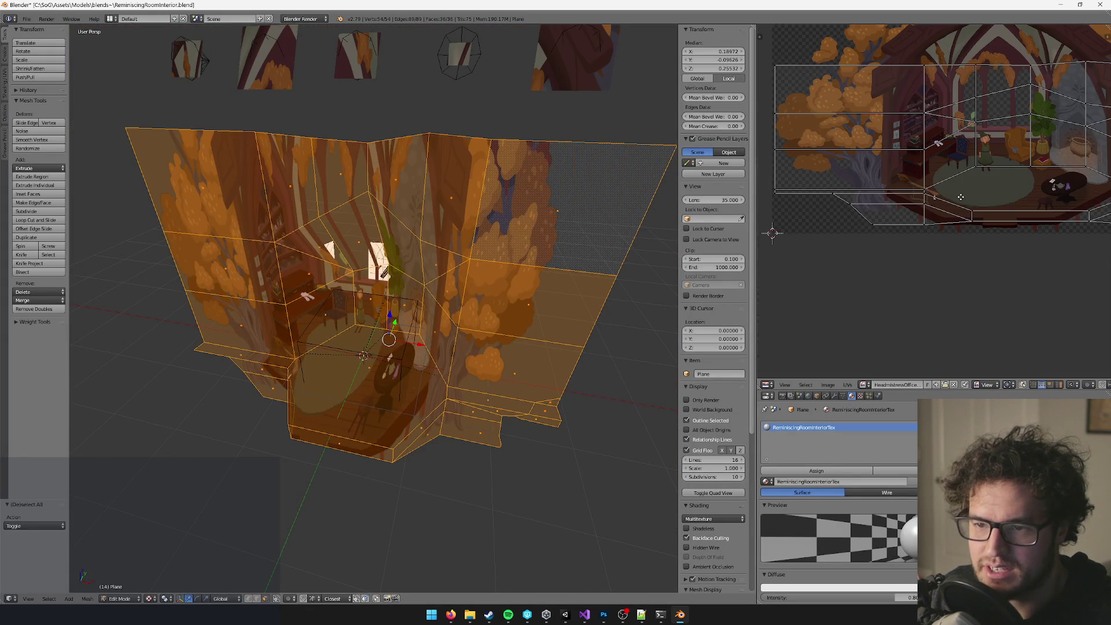
key("KP_0")
scroll(475, 276, "down", 8)
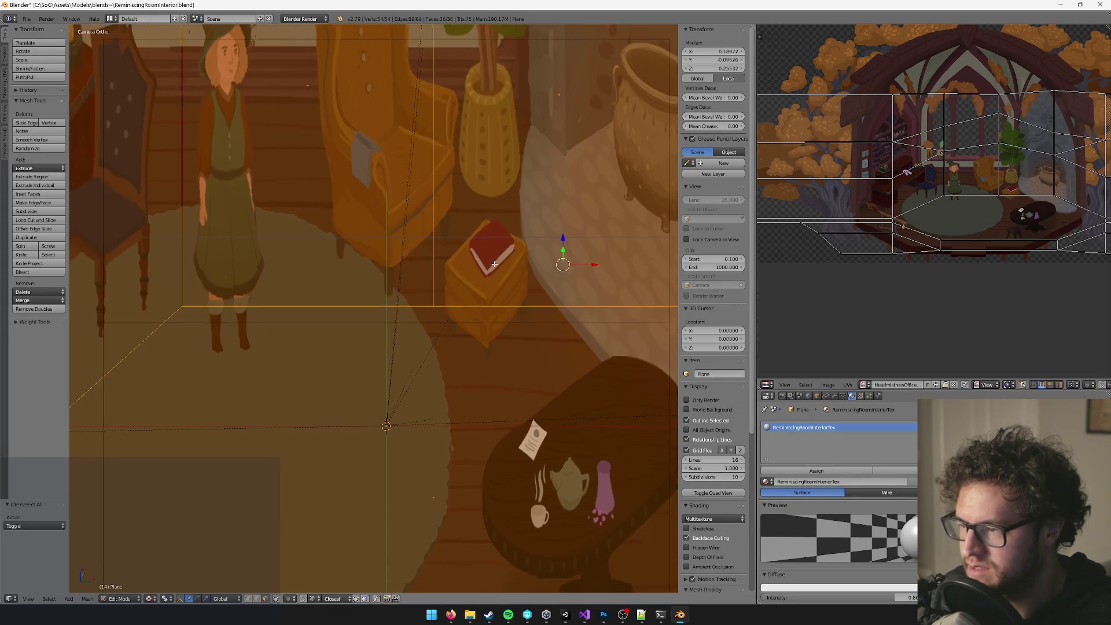
scroll(484, 281, "up", 7)
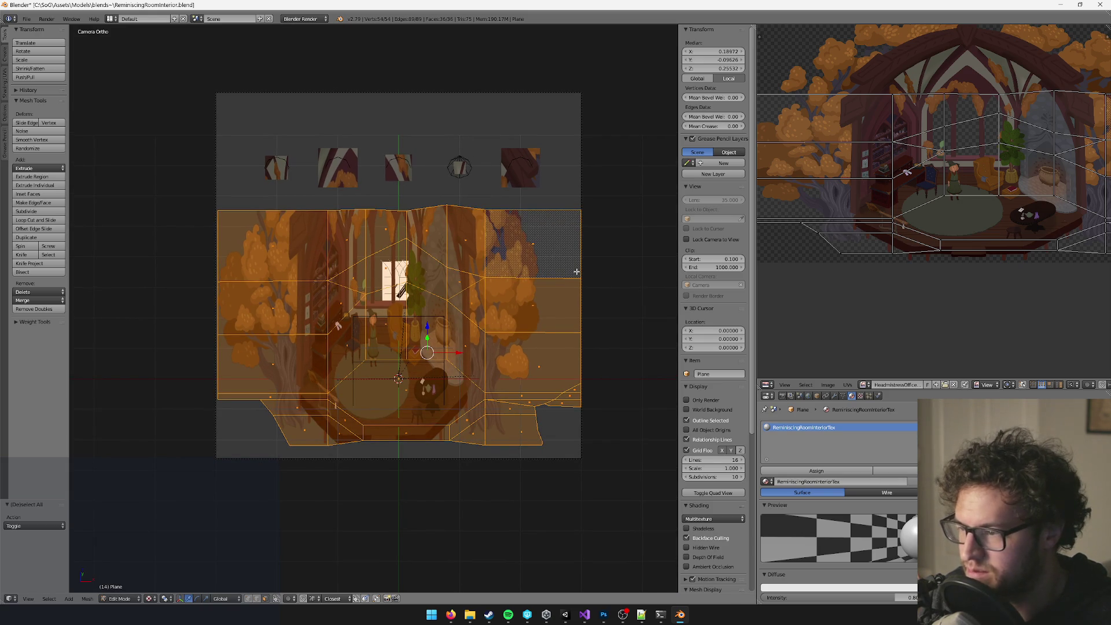
scroll(577, 271, "up", 3)
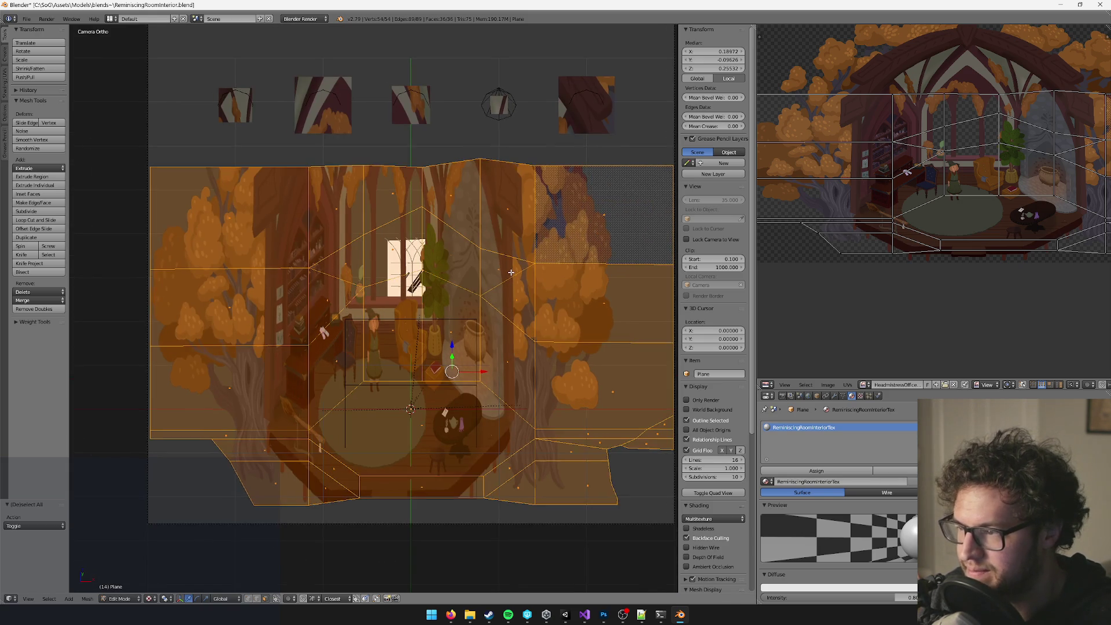
key("KP_0")
mouse_move(481, 275)
left_mouse_down()
mouse_move(473, 244)
mouse_move(445, 306)
mouse_move(424, 305)
mouse_move(455, 287)
left_mouse_up()
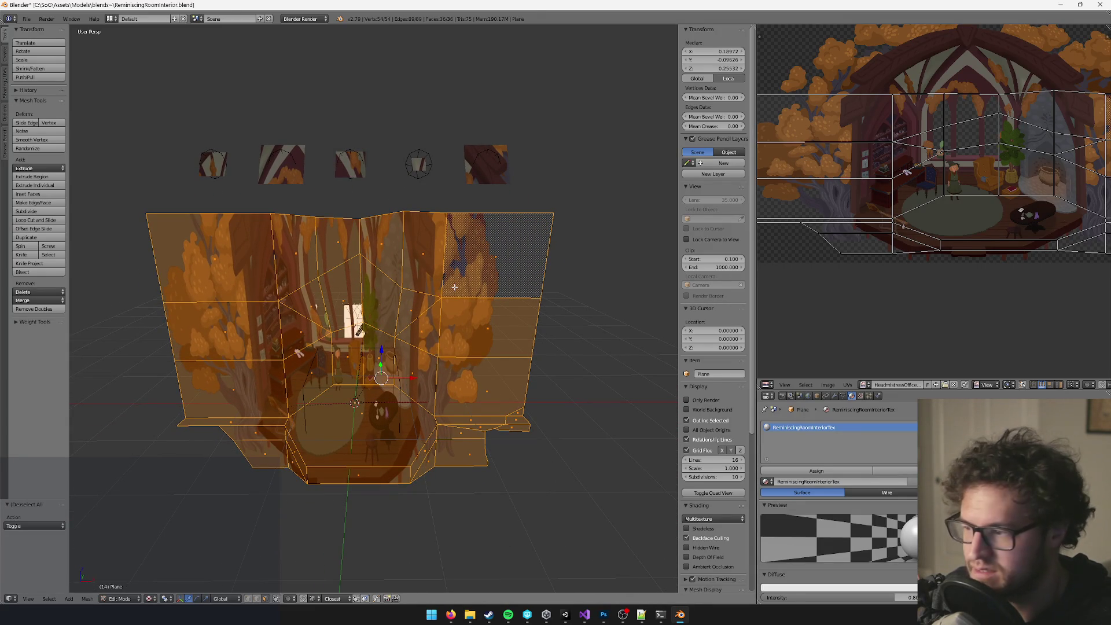
left_click_drag(455, 293, 455, 336)
key("KP_0")
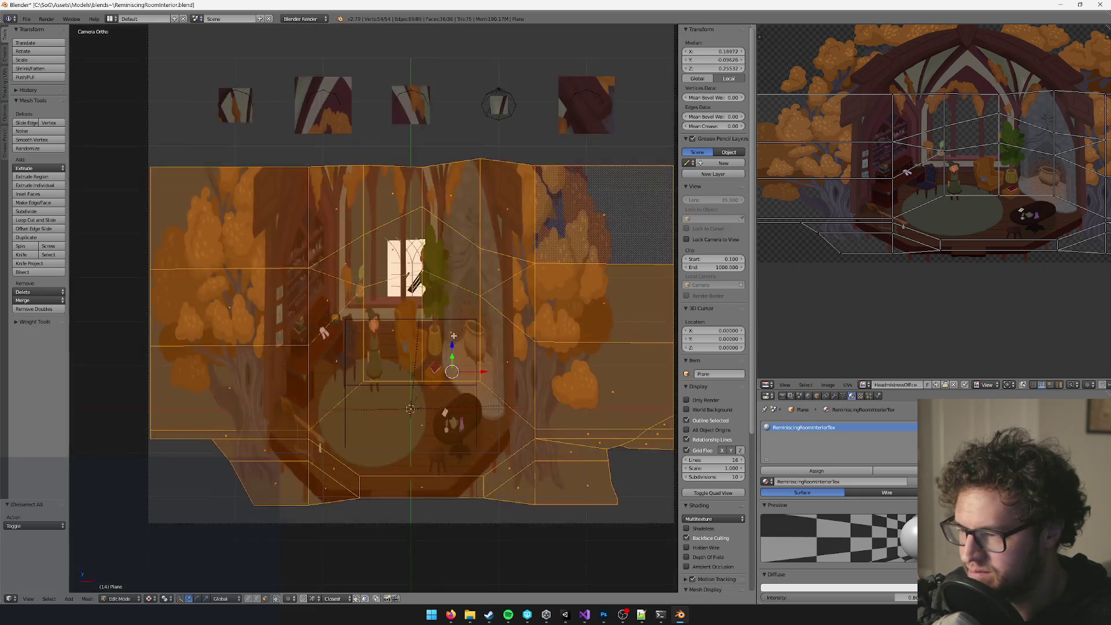
Project the mesh UVs from the camera view (Bounds), then return to object mode.
key("u")
left_click(443, 319)
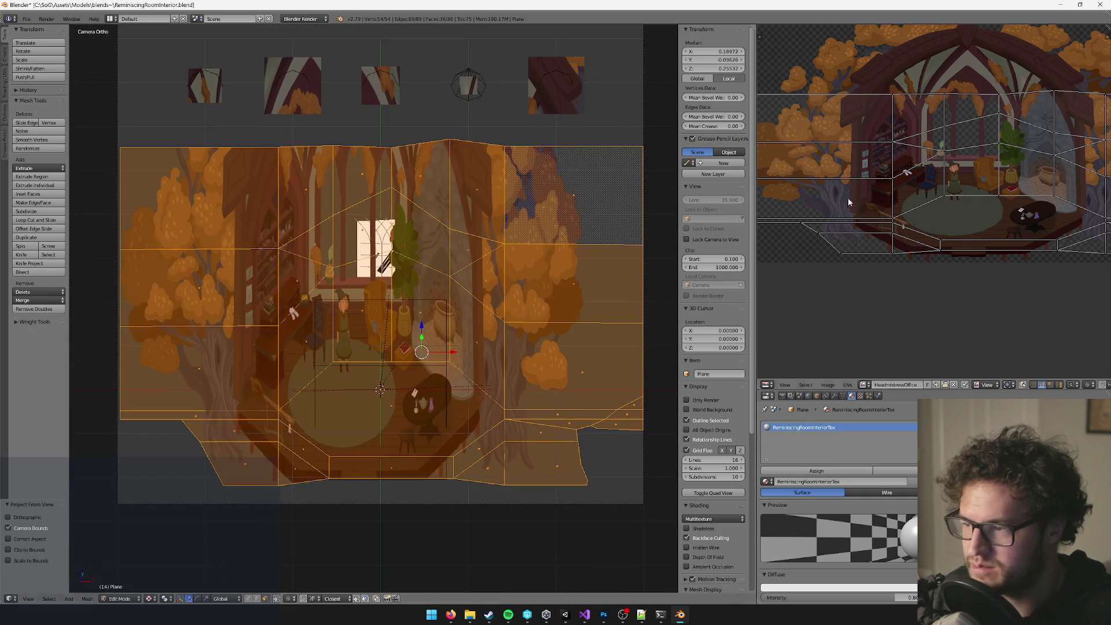
scroll(836, 228, "down", 3)
left_click(822, 236)
key("Tab")
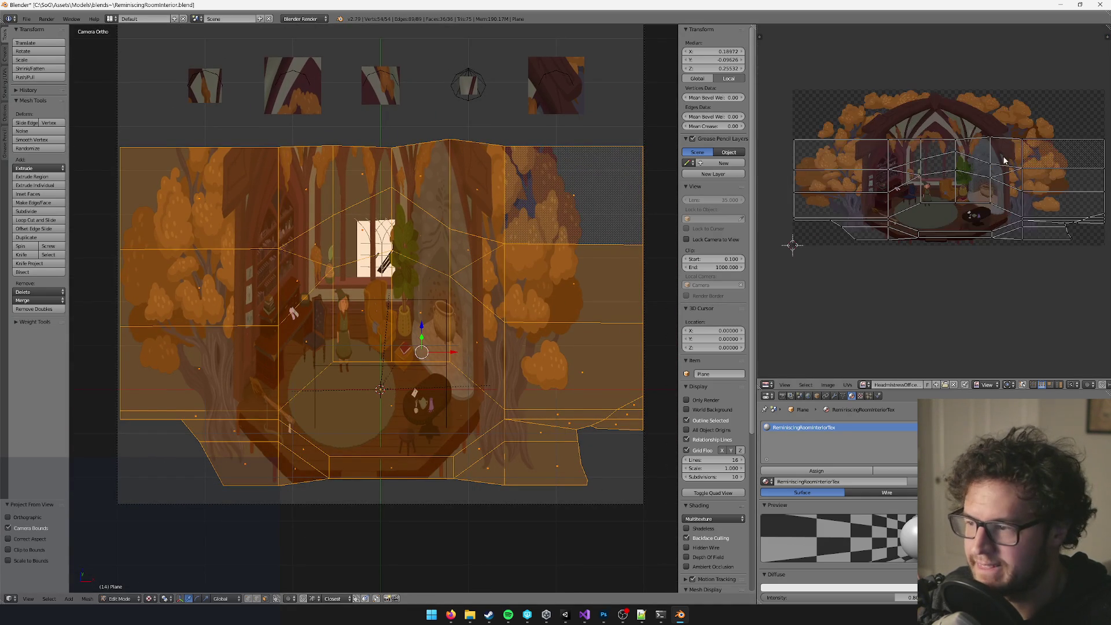
scroll(571, 189, "down", 4)
right_click(488, 152)
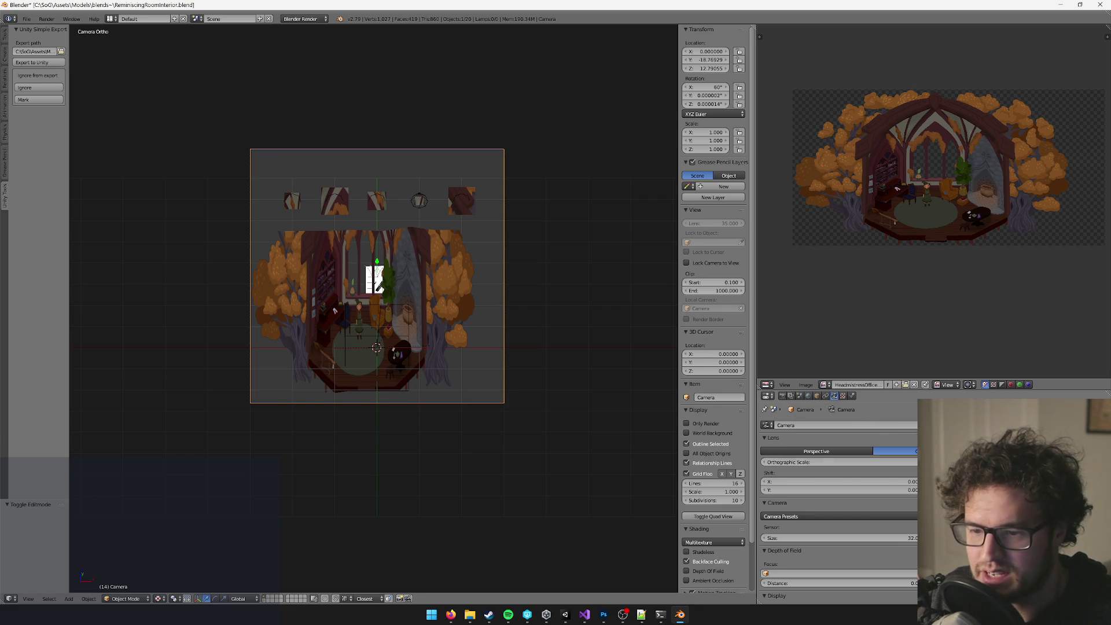
Set the render Resolution X to 2000.
left_click(785, 397)
type("2000")
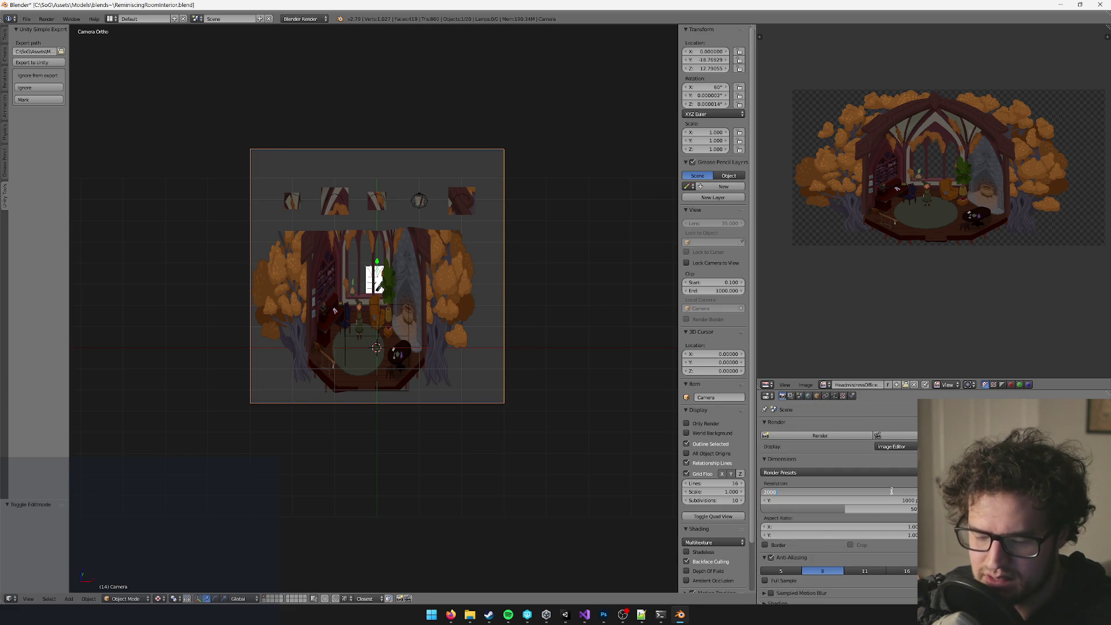
key("Return")
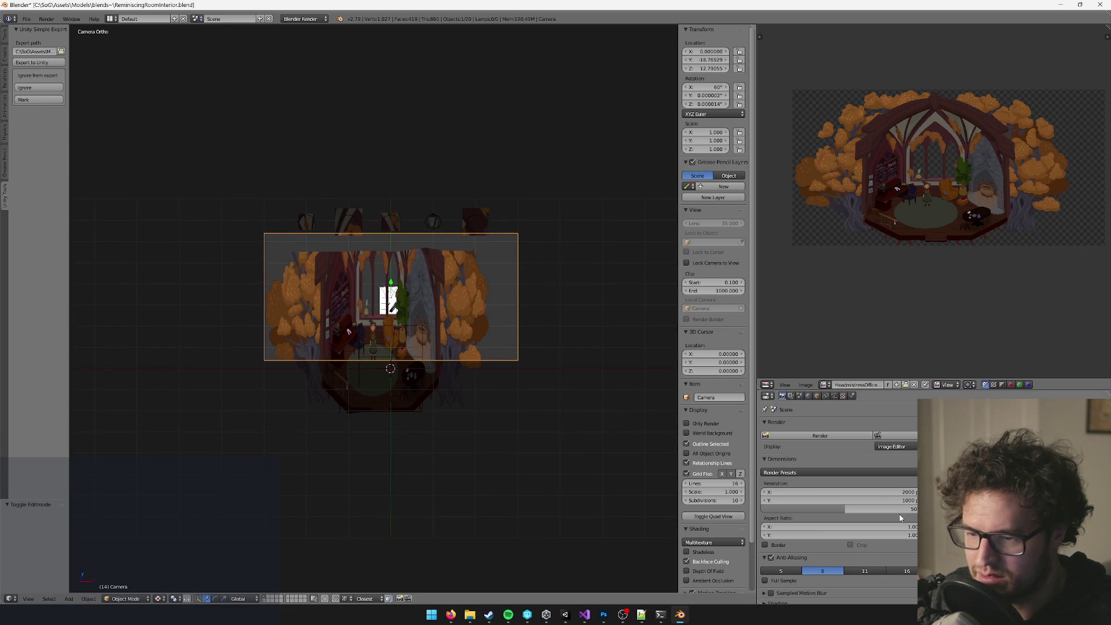
scroll(384, 384, "up", 2)
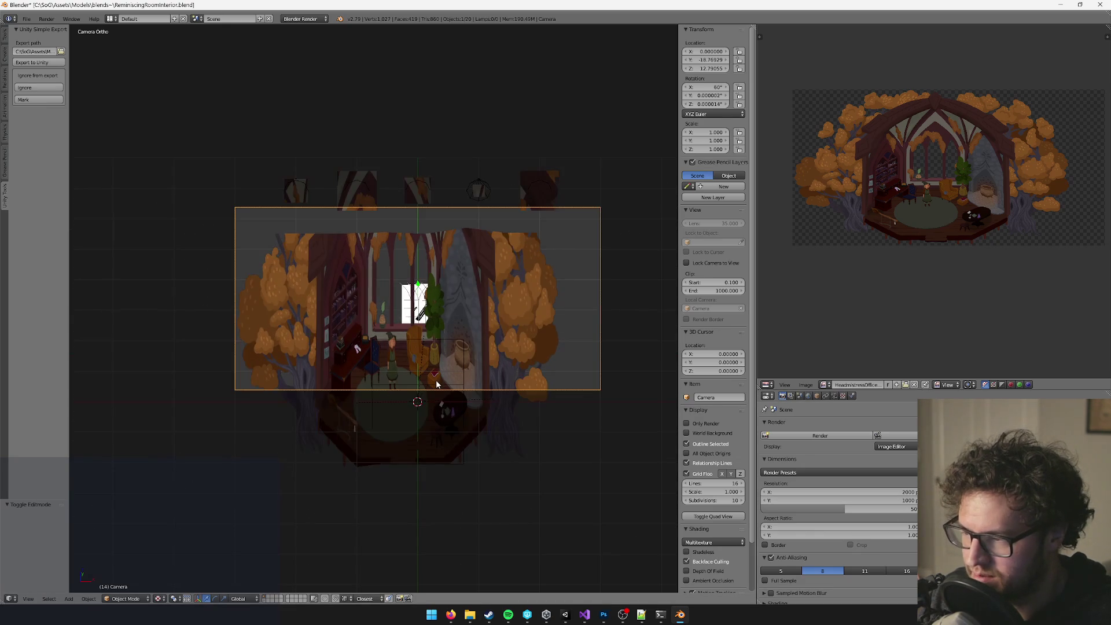
mouse_move(424, 395)
left_mouse_down()
mouse_move(515, 390)
mouse_move(488, 367)
mouse_move(524, 301)
left_mouse_up()
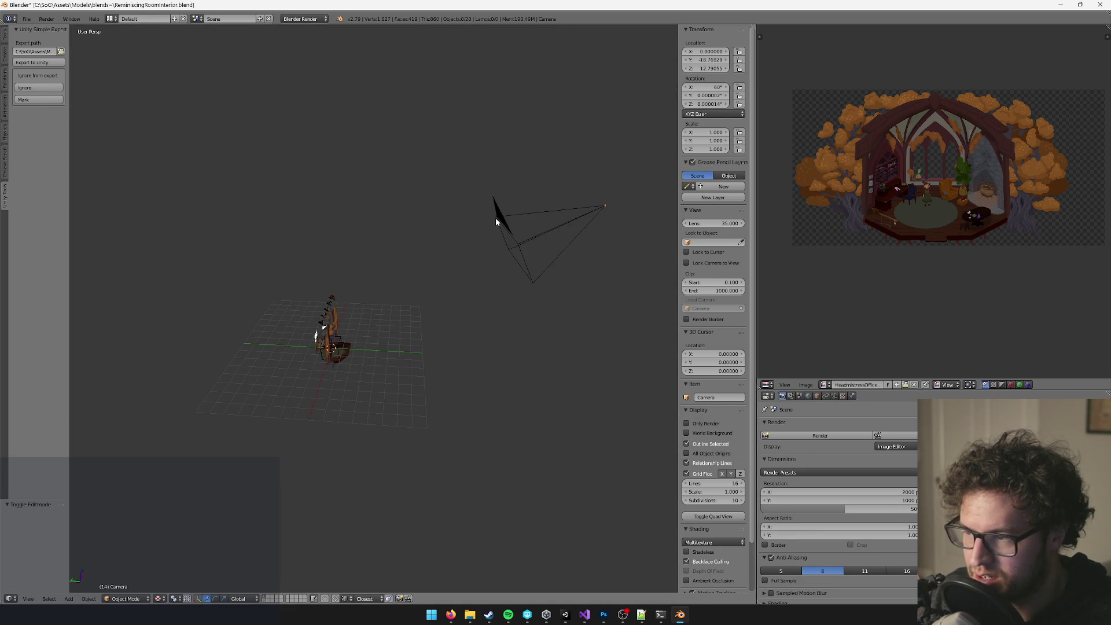
Lower the camera to Z 10.574 and split the 3D view into two stacked views.
left_click_drag(617, 195, 611, 217)
key("KP_0")
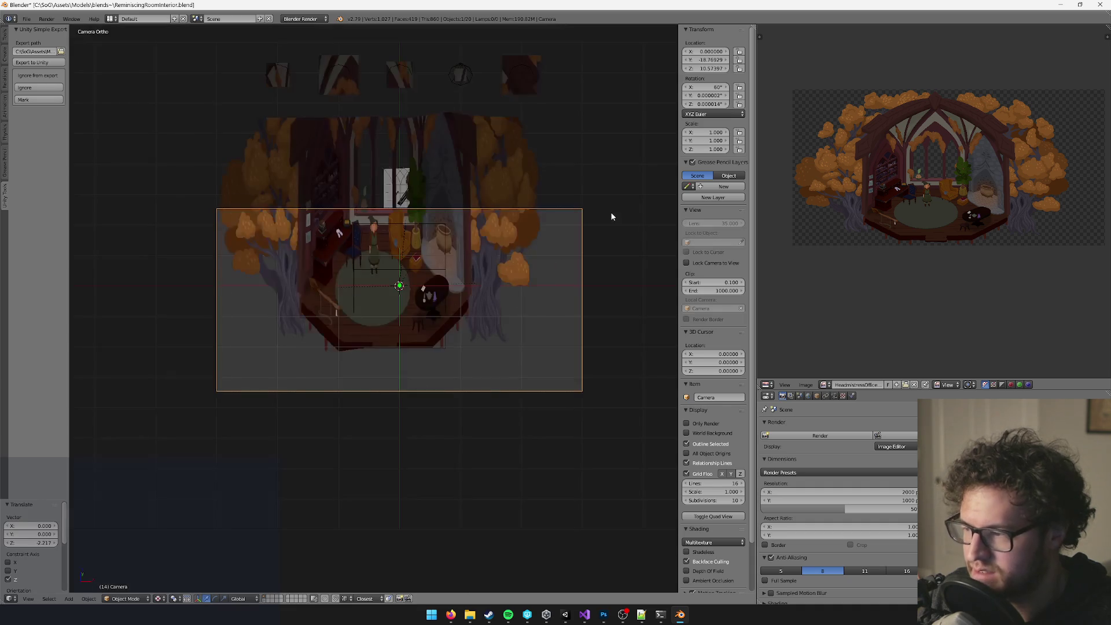
key("KP_0")
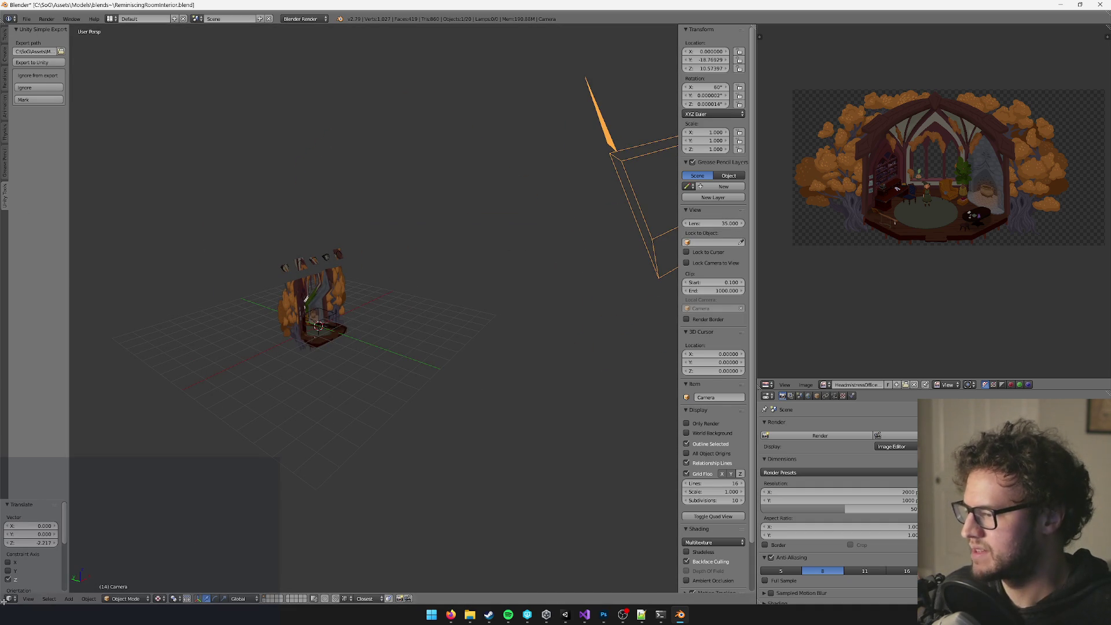
mouse_move(3, 600)
left_mouse_down()
mouse_move(87, 335)
mouse_move(174, 284)
mouse_move(203, 295)
left_mouse_up()
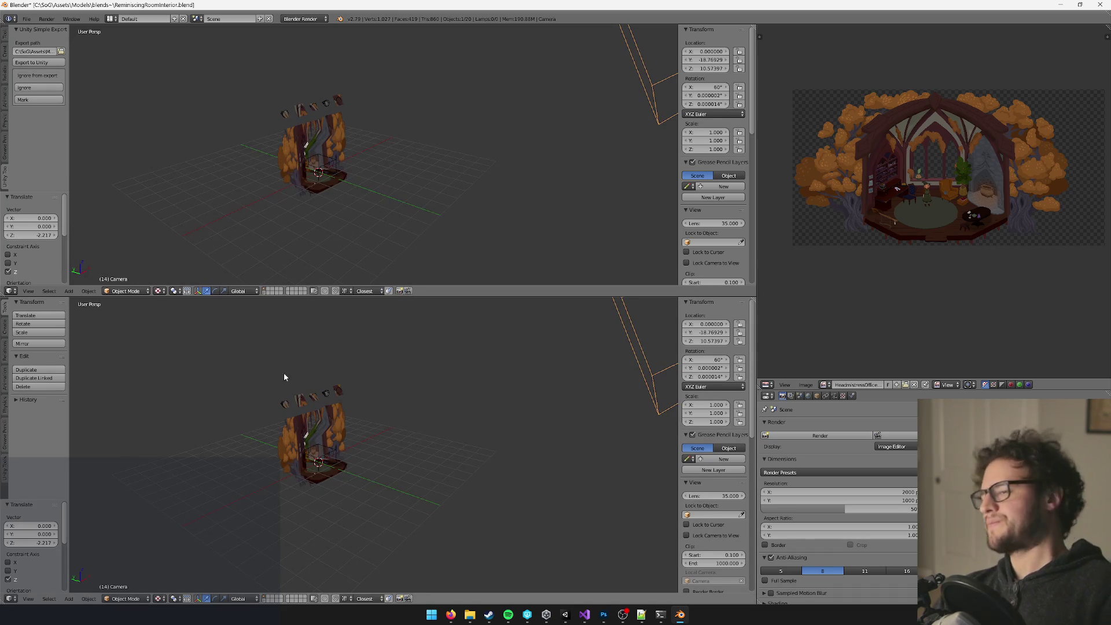
Show the camera view in the lower pane, raise the camera, and set orthographic scale 8.0.
key("KP_0")
key("KP_Decimal")
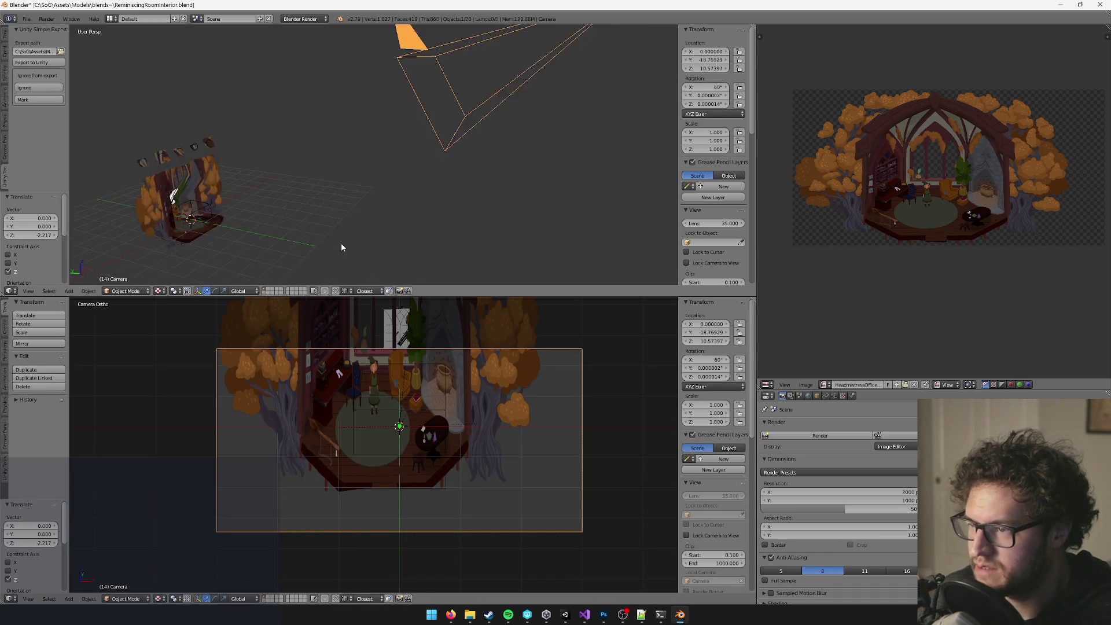
key("g")
key("z")
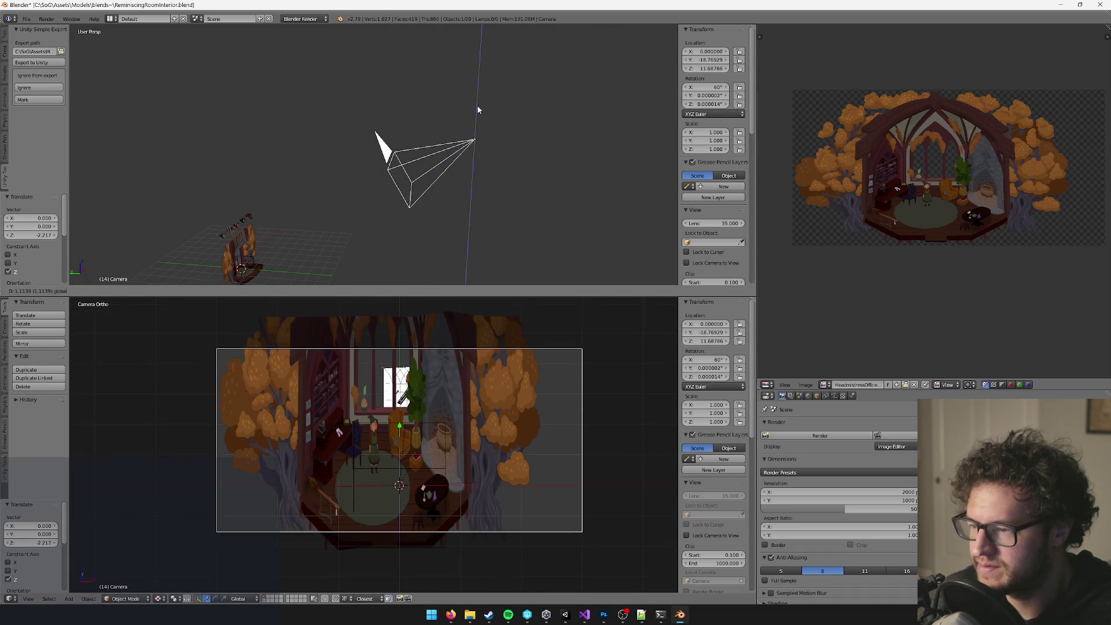
left_click(476, 108)
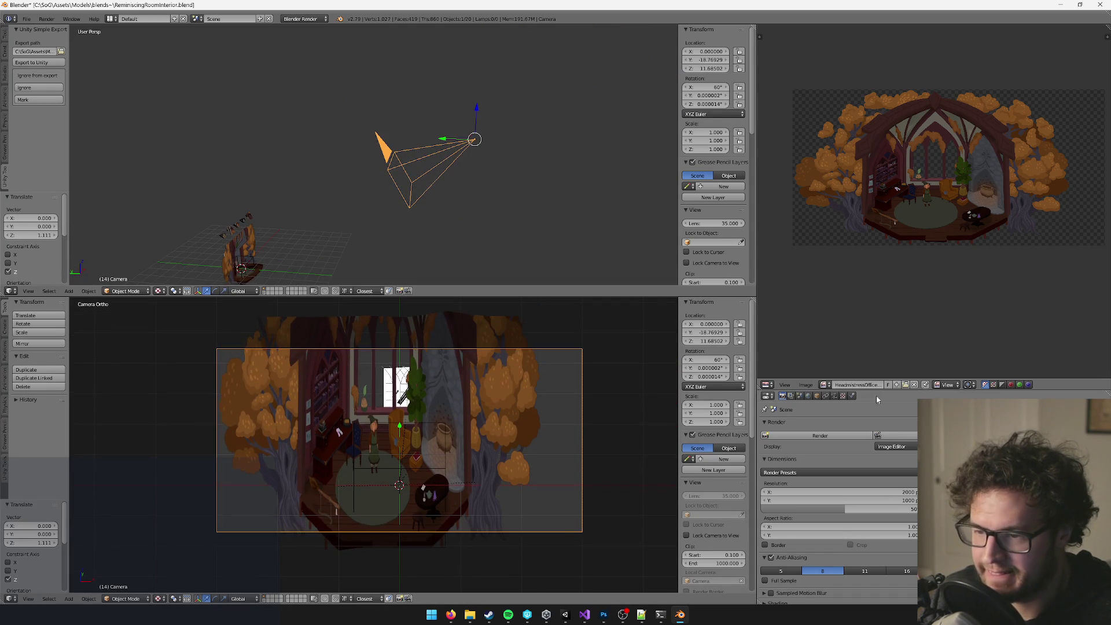
left_click(835, 397)
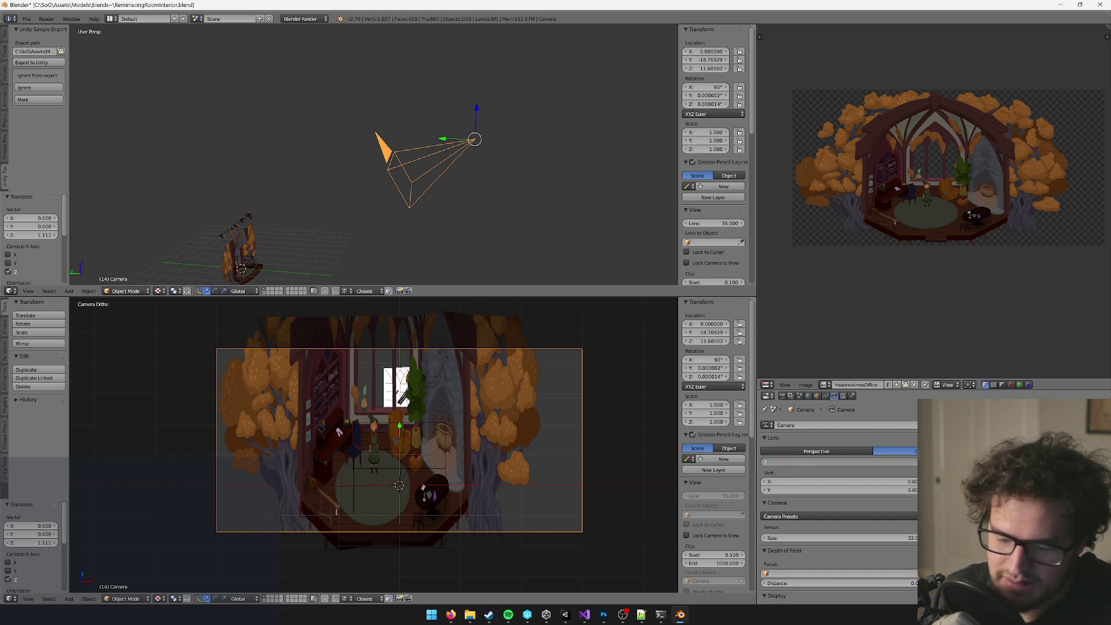
key("Return")
key("Return")
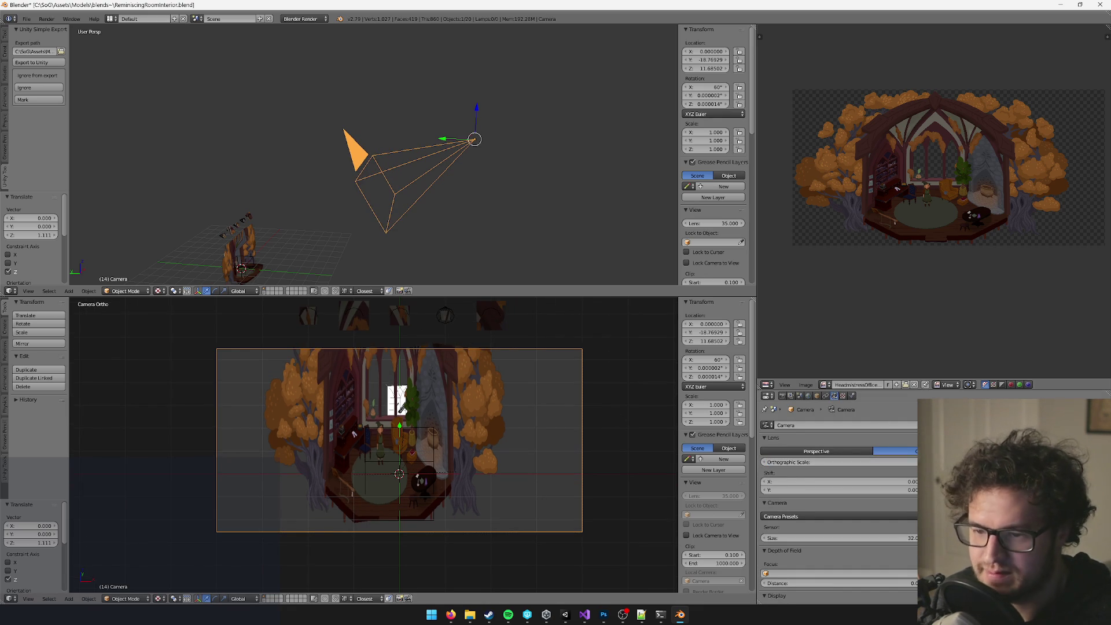
key("Return")
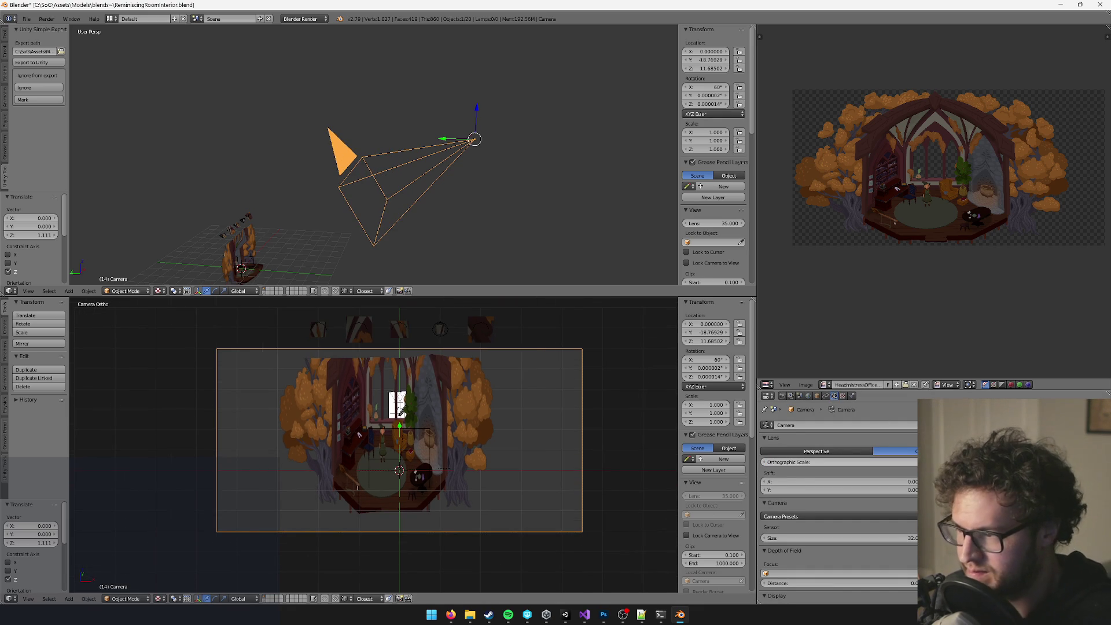
Raise the camera slightly to about Z 11.878 and open the room mesh in Edit Mode.
key("g")
key("z")
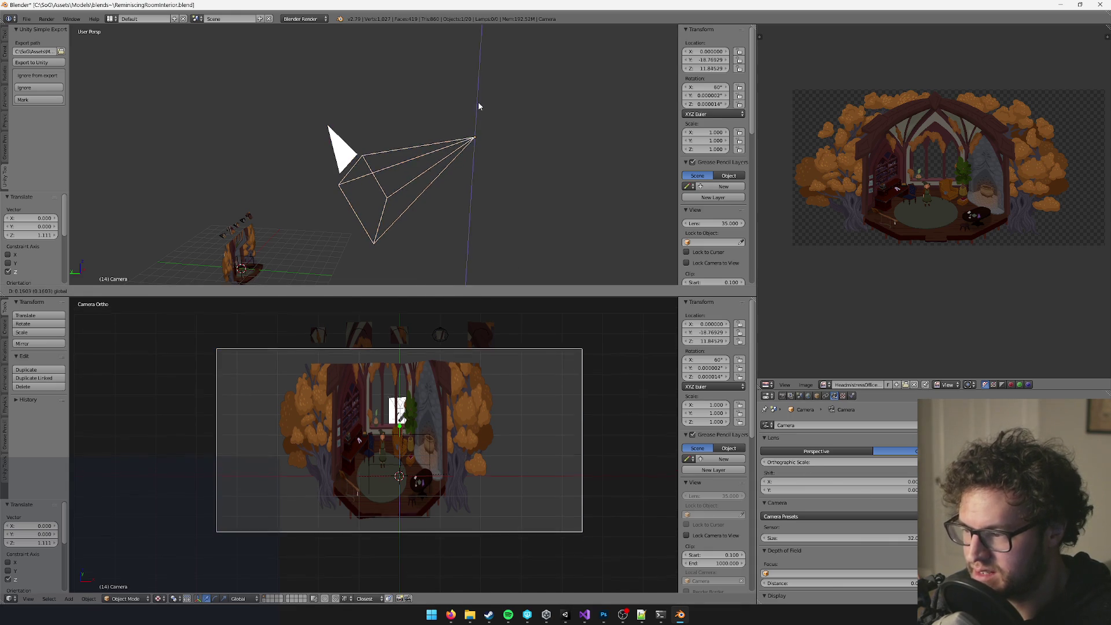
left_click(479, 103)
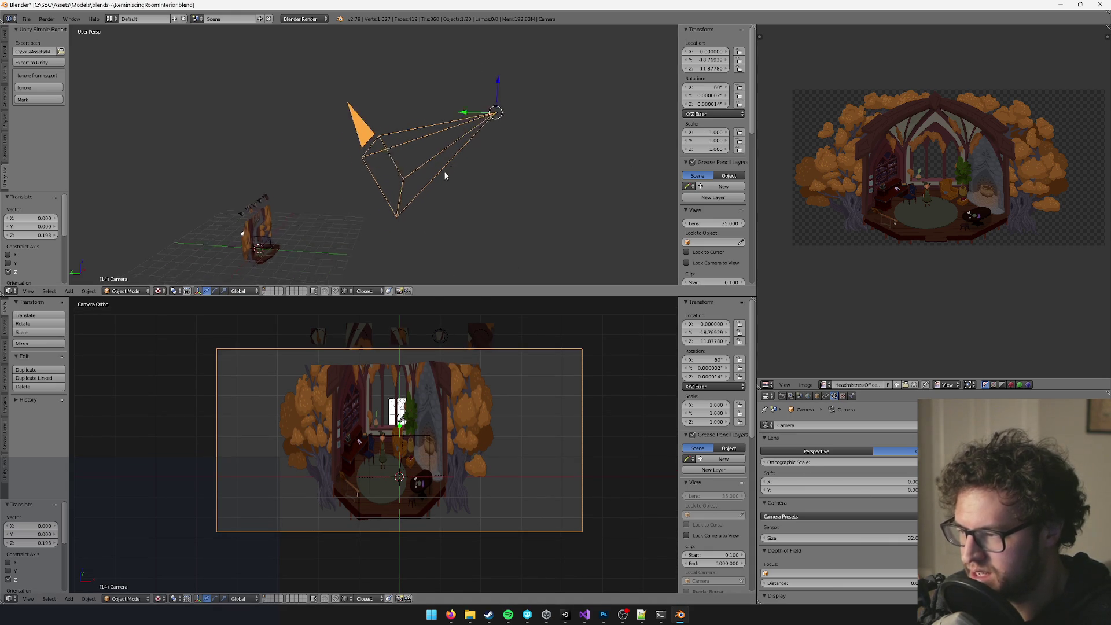
right_click(254, 245)
key("Tab")
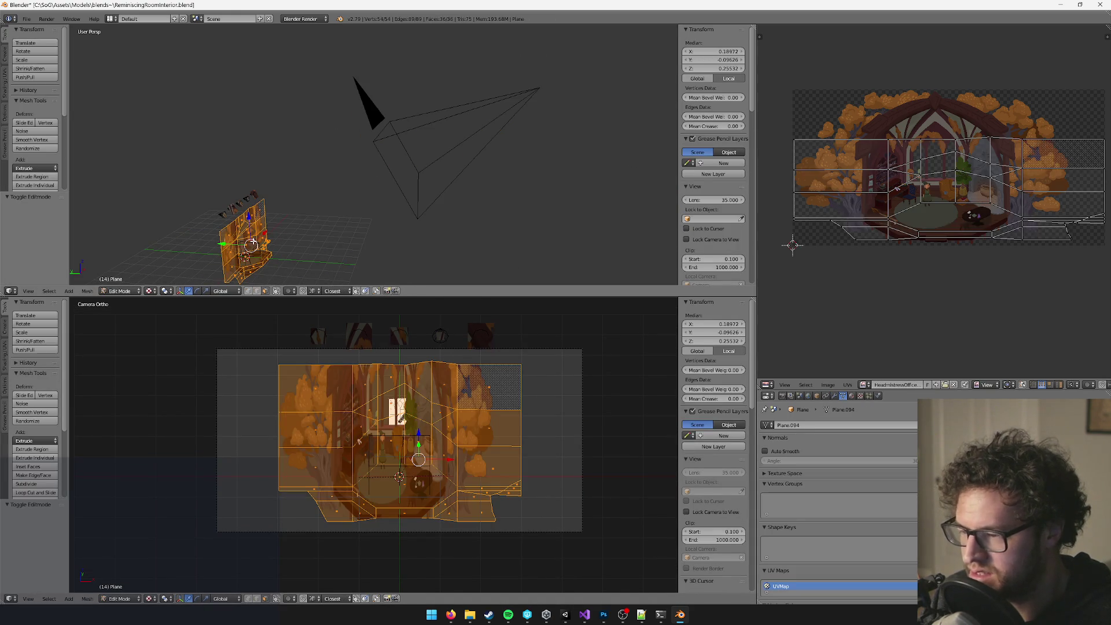
Re-project the room mesh UVs from the camera with Camera Bounds on and Correct Aspect off.
key("u")
left_click(253, 241)
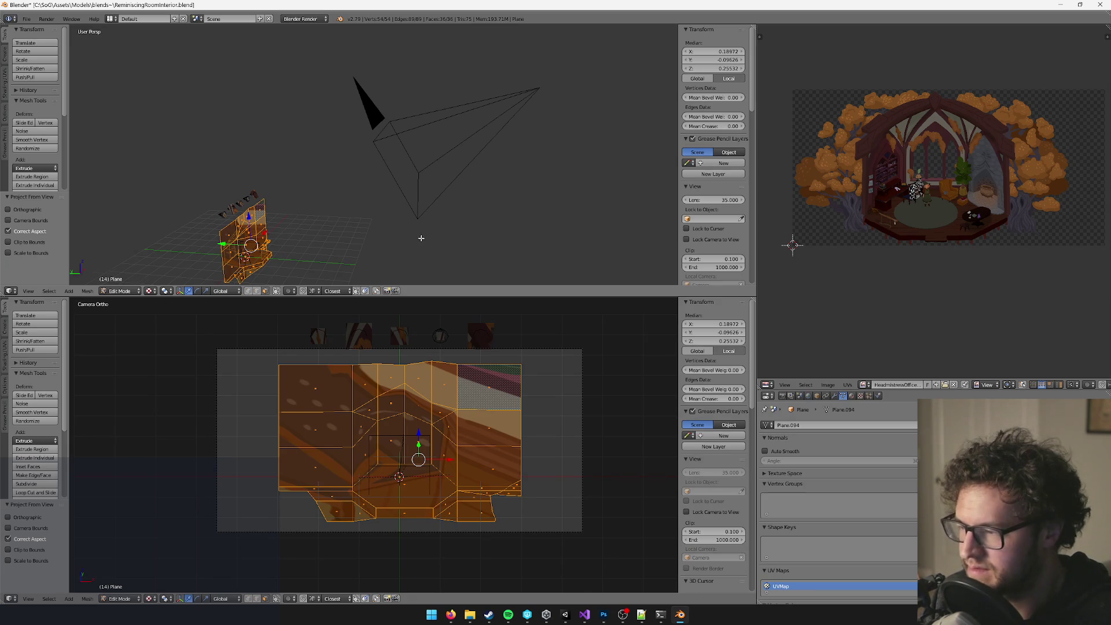
scroll(422, 238, "down", 2)
scroll(438, 384, "down", 1)
key("u")
left_click(439, 384)
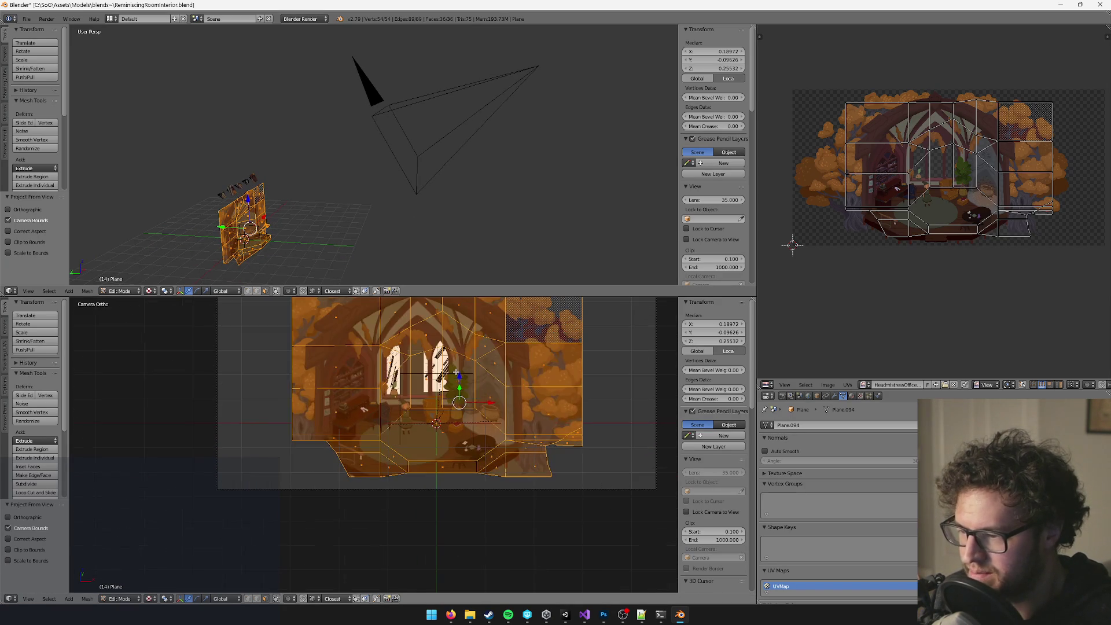
key("Tab")
right_click(377, 95)
scroll(466, 171, "down", 5)
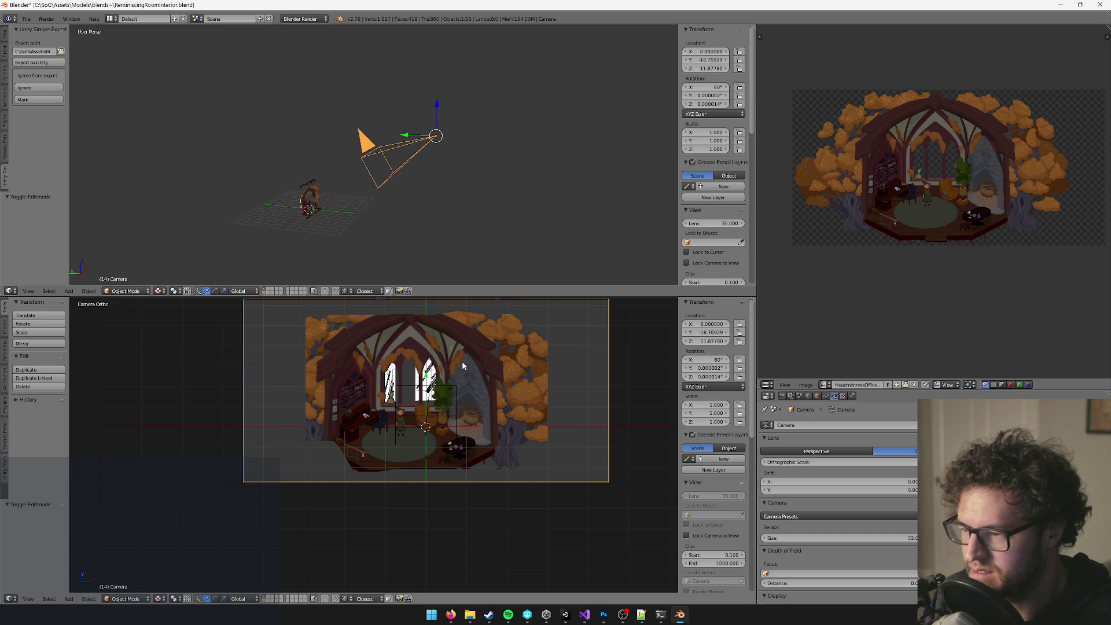
right_click(445, 346)
scroll(445, 346, "up", 3)
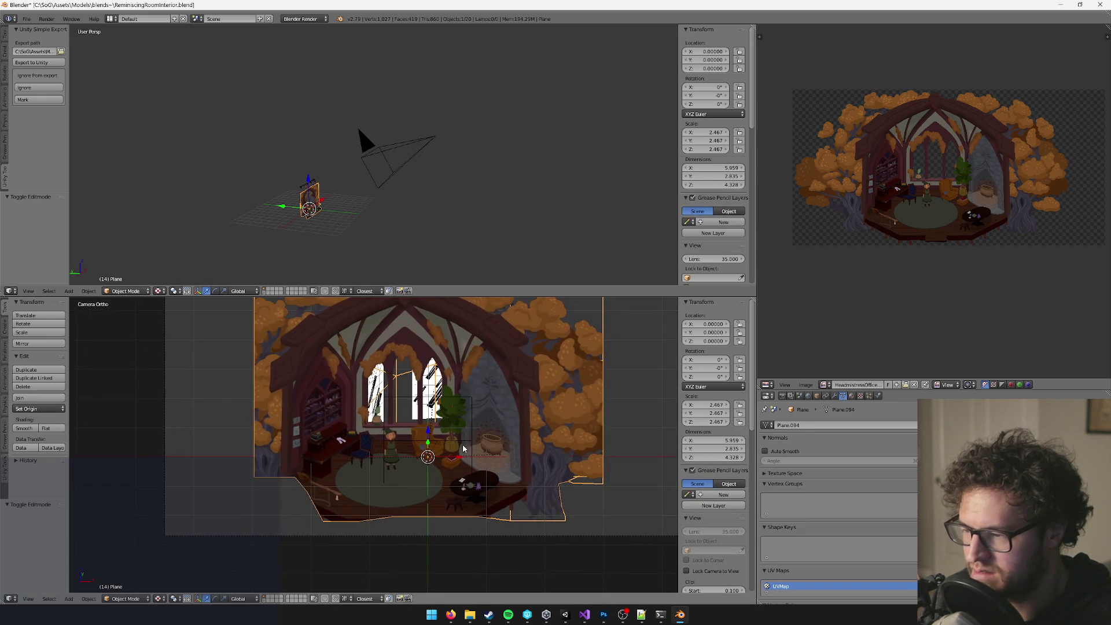
key("Tab")
Nudge the room mesh along X while viewing through the camera, then leave Edit Mode.
key("KP_0")
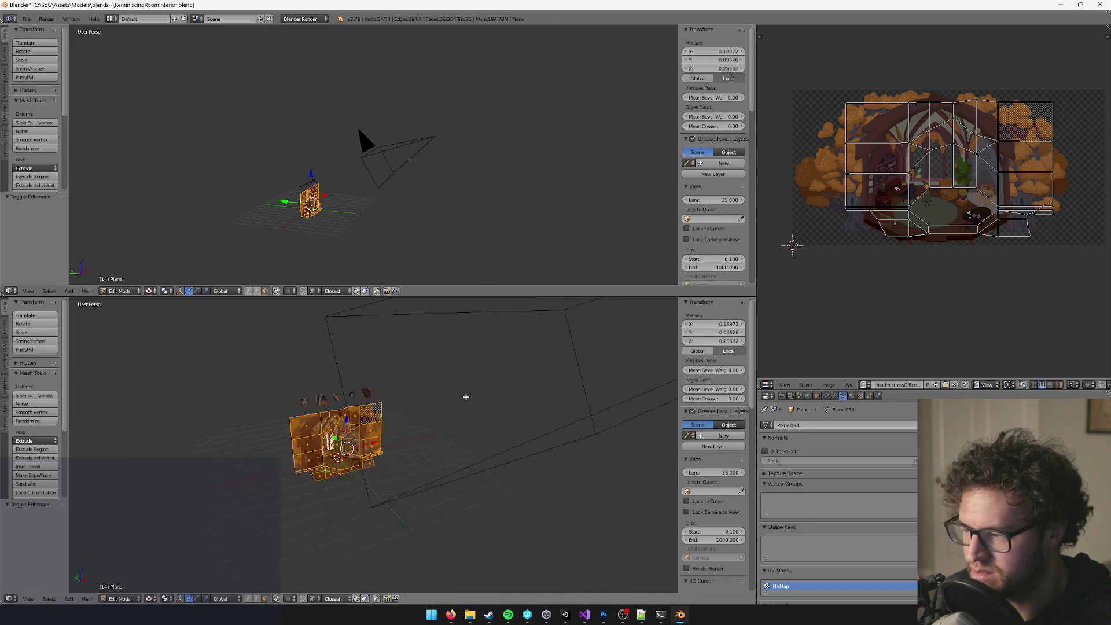
key("KP_0")
key("KP_Decimal")
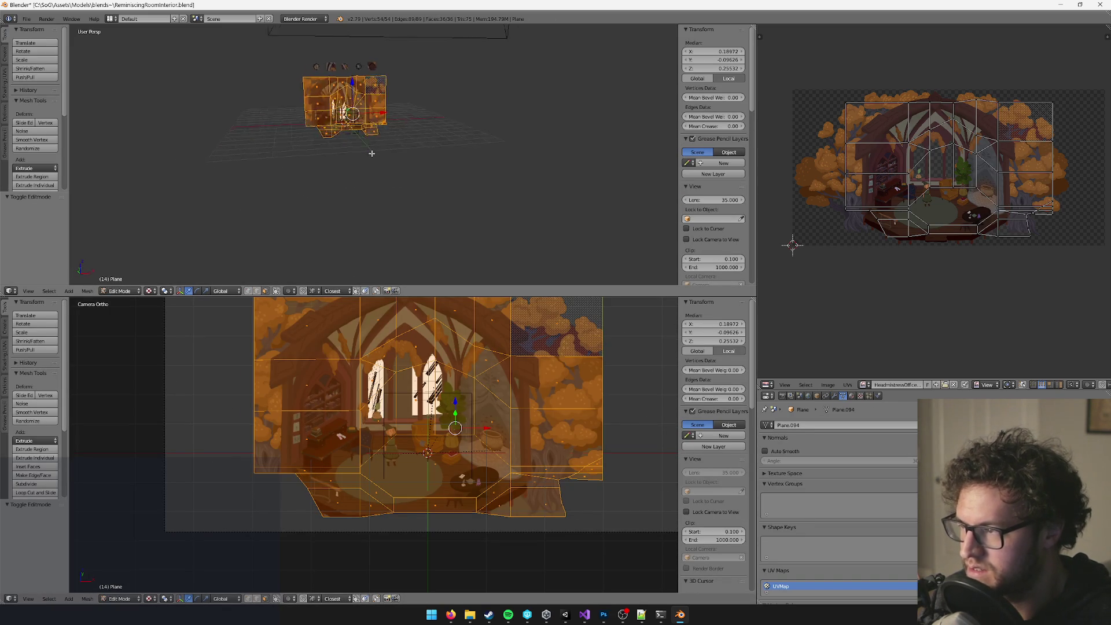
key("g")
key("x")
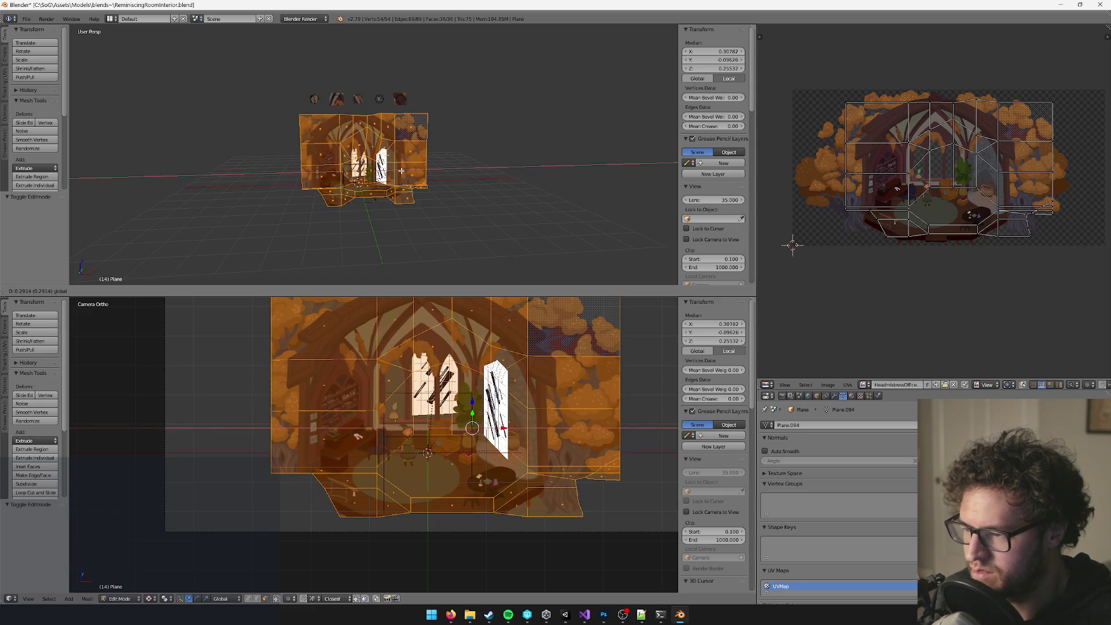
left_click(401, 170)
mouse_move(401, 171)
left_mouse_down()
mouse_move(424, 191)
mouse_move(502, 171)
mouse_move(550, 103)
mouse_move(492, 150)
mouse_move(474, 220)
mouse_move(363, 204)
mouse_move(425, 151)
mouse_move(390, 127)
mouse_move(405, 127)
mouse_move(426, 169)
mouse_move(289, 175)
left_mouse_up()
key("Tab")
right_click(363, 204)
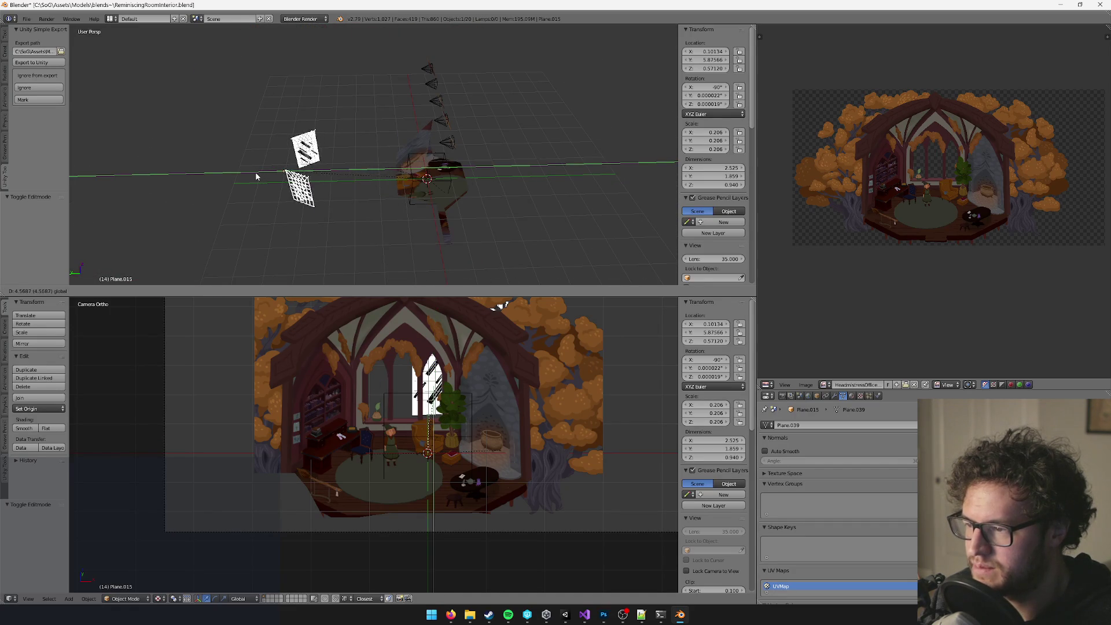
Select the window pane planes (Plane.013) and push them back along Y.
right_click(307, 172)
mouse_move(405, 185)
left_mouse_down()
mouse_move(435, 188)
mouse_move(366, 169)
mouse_move(370, 151)
left_mouse_up()
right_click(310, 174, "shift")
scroll(310, 174, "down", 8)
key("g")
key("y")
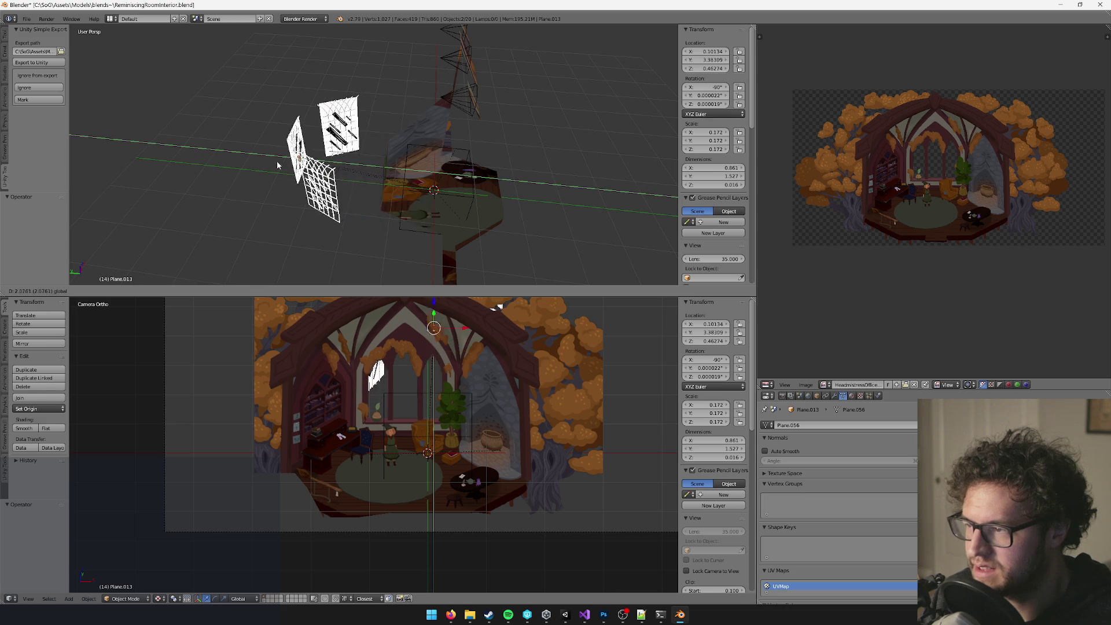
left_click(281, 165)
Move the window panes further back along Y to about Y 4.24.
scroll(334, 149, "up", 8)
scroll(334, 150, "down", 10)
left_click_drag(392, 187, 451, 203)
key("g")
key("y")
left_click(316, 134)
Put the room Plane into Edit Mode and check it through the camera.
left_click_drag(325, 144, 444, 134)
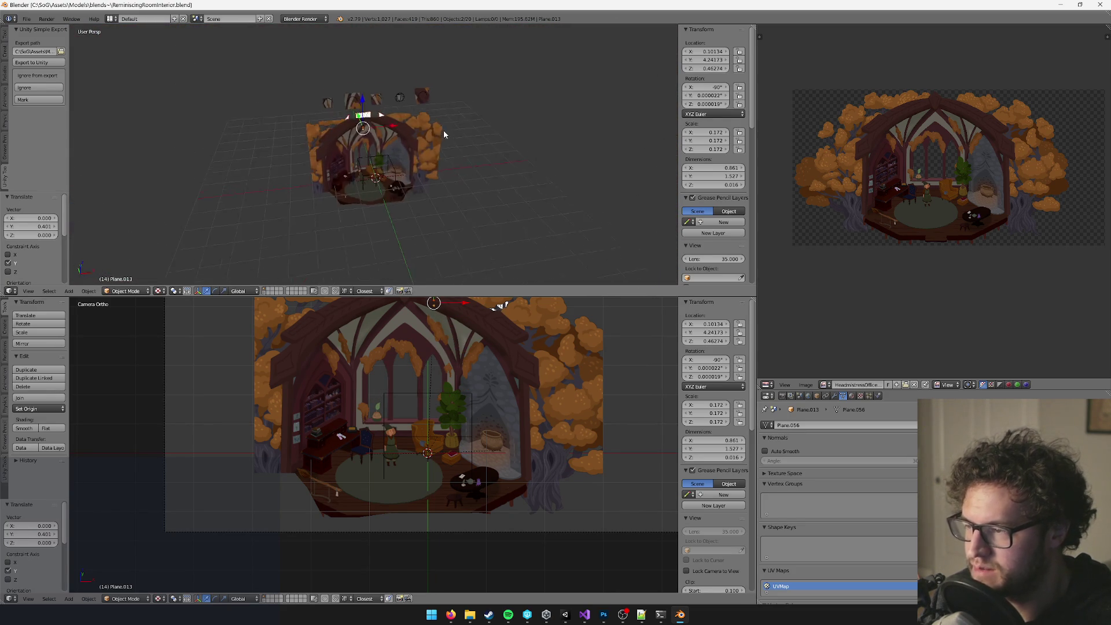
scroll(452, 141, "up", 4)
key("Tab")
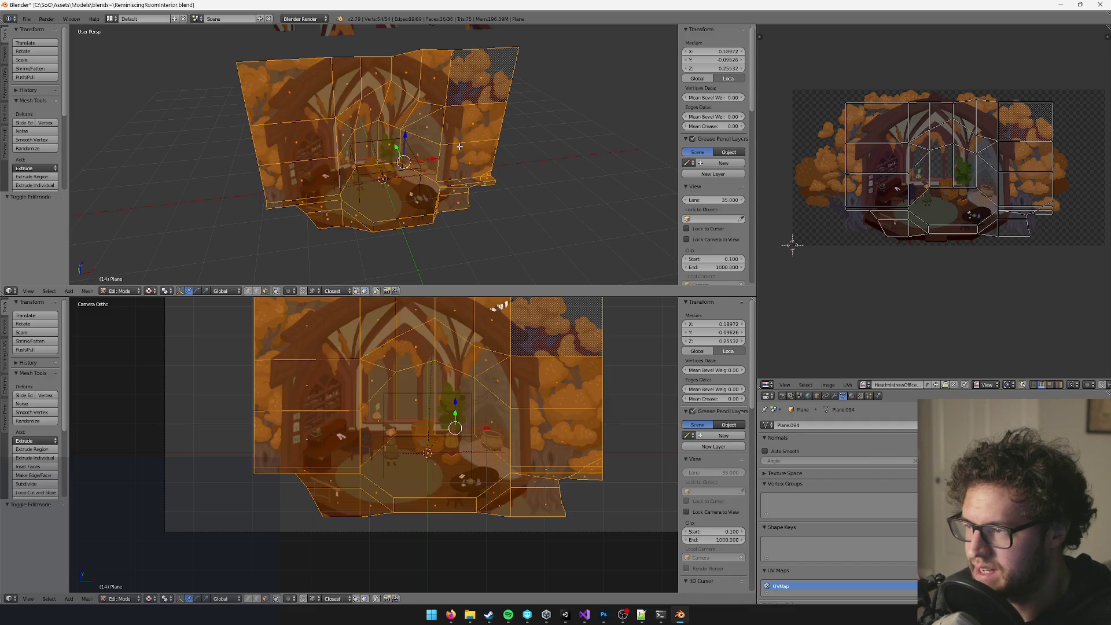
key("KP_0")
key("KP_0")
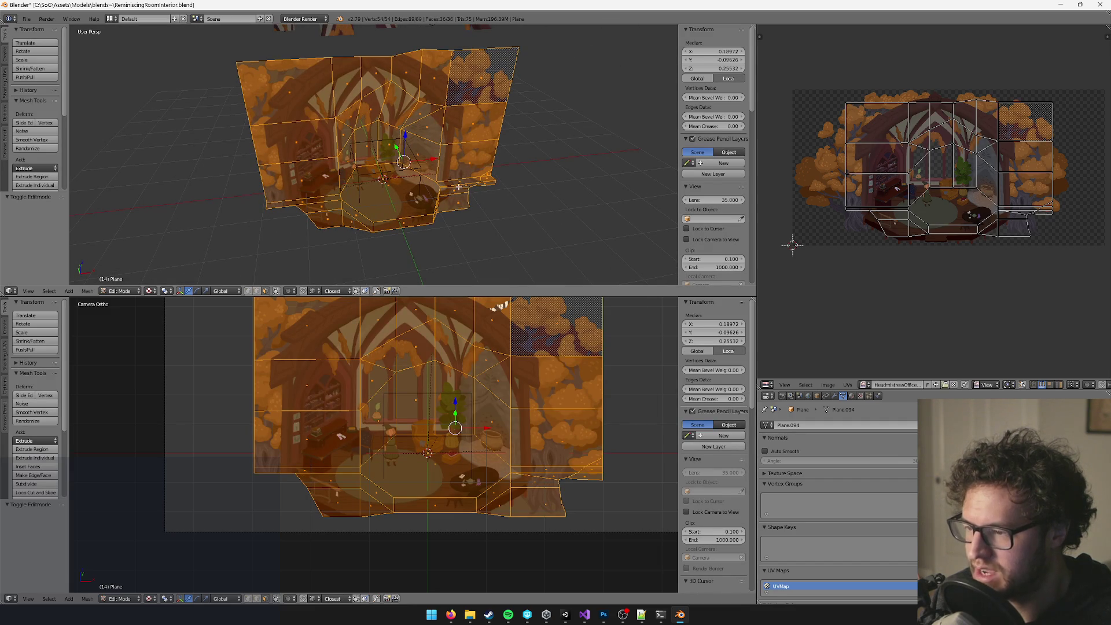
left_click_drag(384, 200, 438, 182)
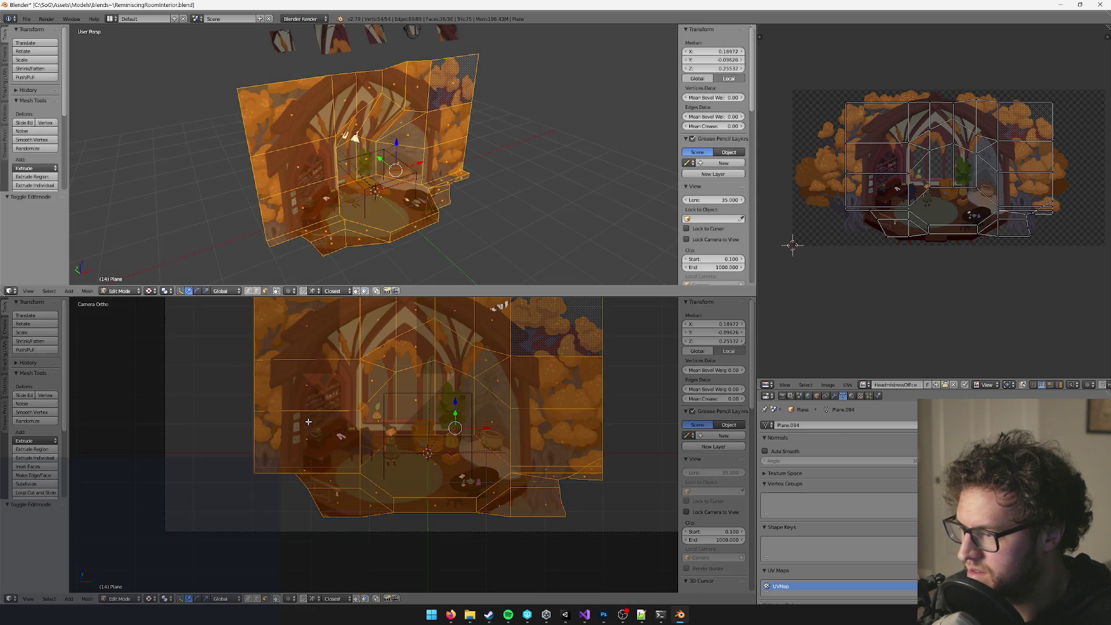
Maximize the viewport, switch to camera view, and run Project From View on the room mesh.
left_click_drag(1, 292, 115, 174)
key("KP_0")
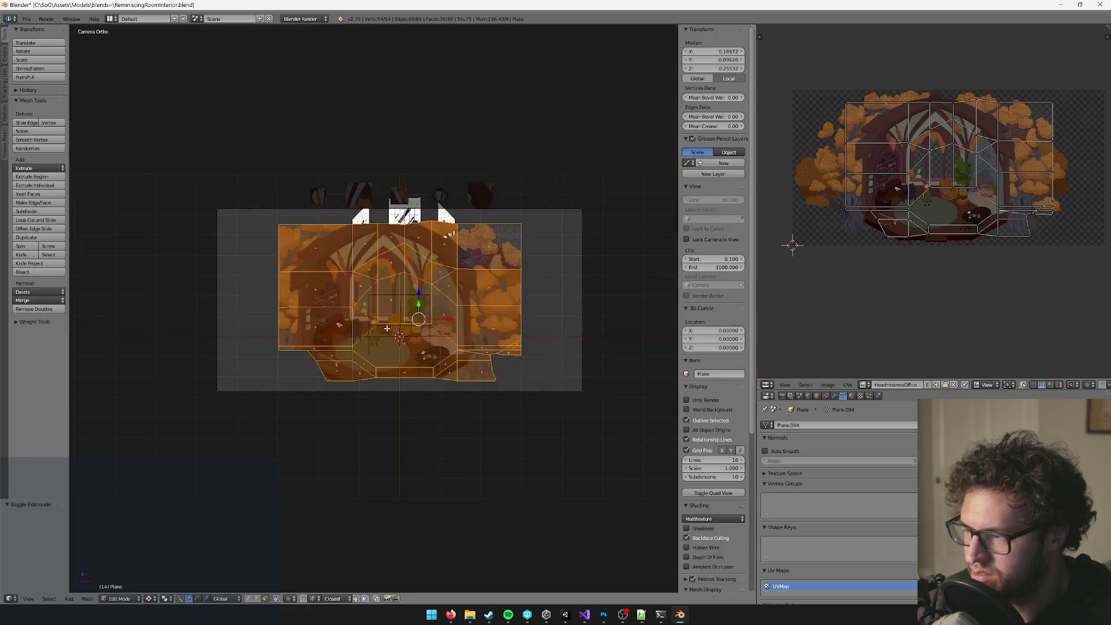
scroll(384, 334, "up", 4)
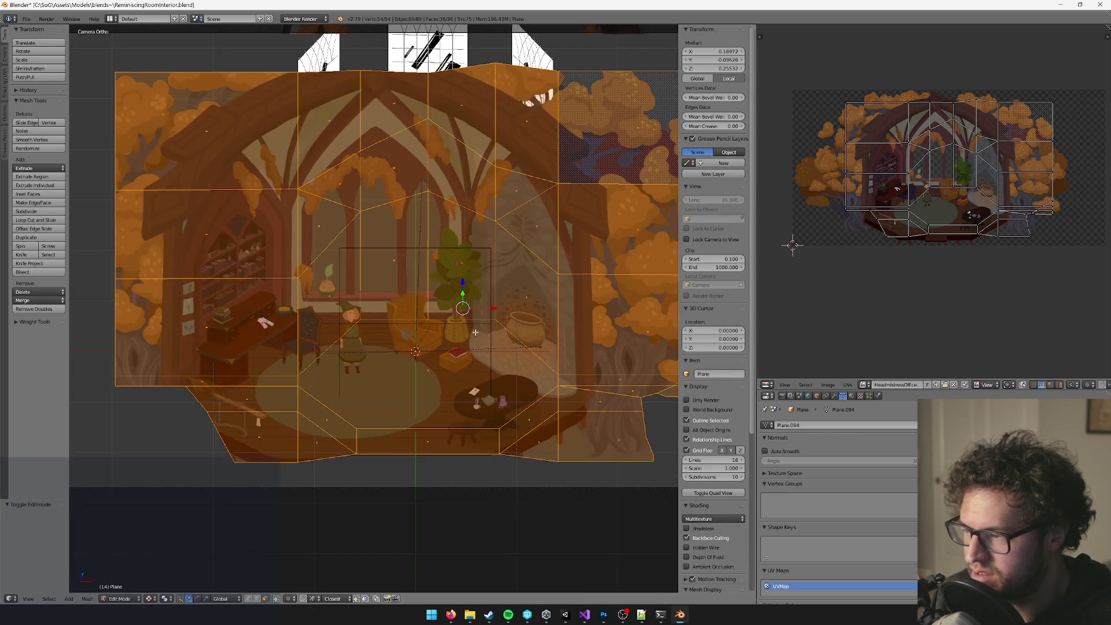
scroll(491, 311, "right", 2)
key("u")
left_click(474, 313)
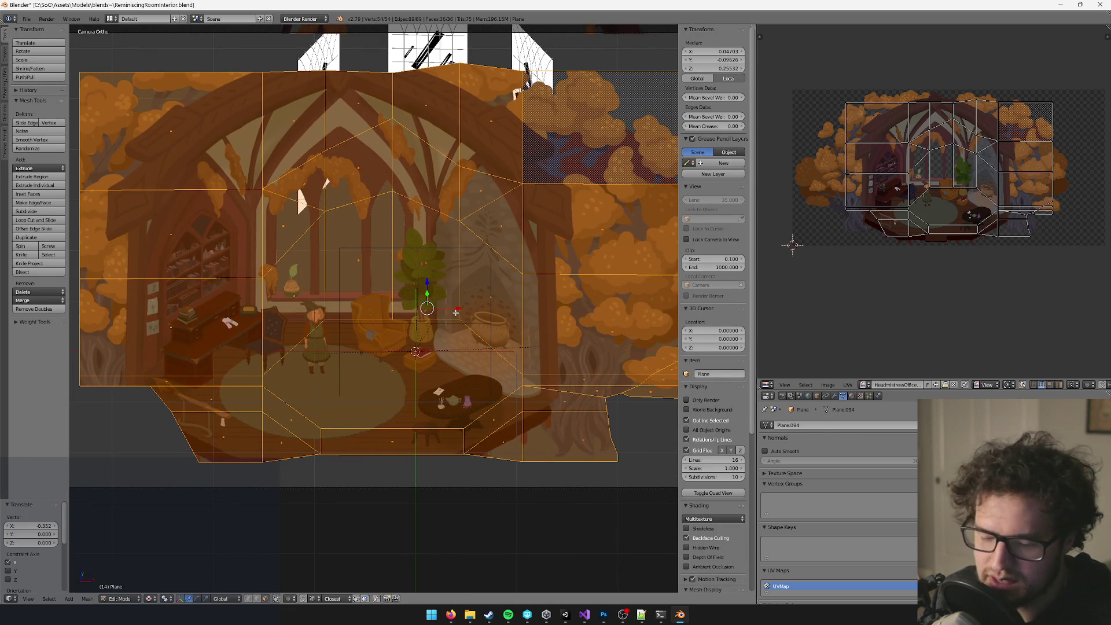
Nudge the room mesh along X and rerun Project From View until the projection lines up.
scroll(464, 313, "down", 1)
mouse_move(449, 308)
left_mouse_down()
mouse_move(415, 310)
mouse_move(463, 281)
left_mouse_up()
key("u")
left_click(425, 307)
scroll(454, 296, "left", 2)
key("u")
left_click(454, 296)
scroll(390, 296, "left", 1)
scroll(390, 296, "down", 1)
key("u")
left_click(464, 281)
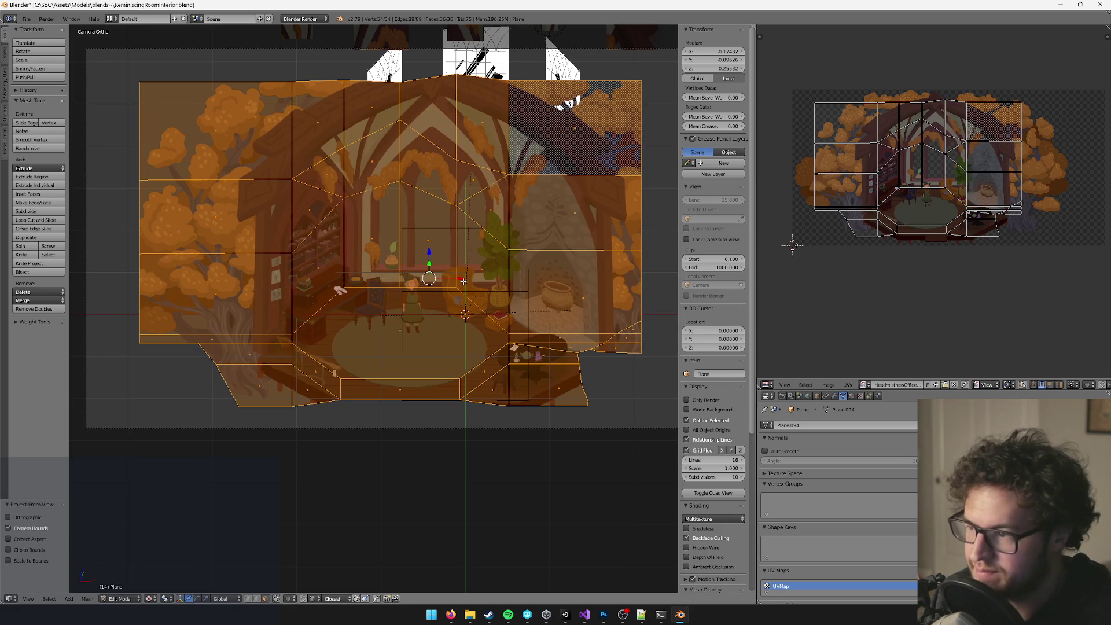
scroll(464, 316, "up", 3)
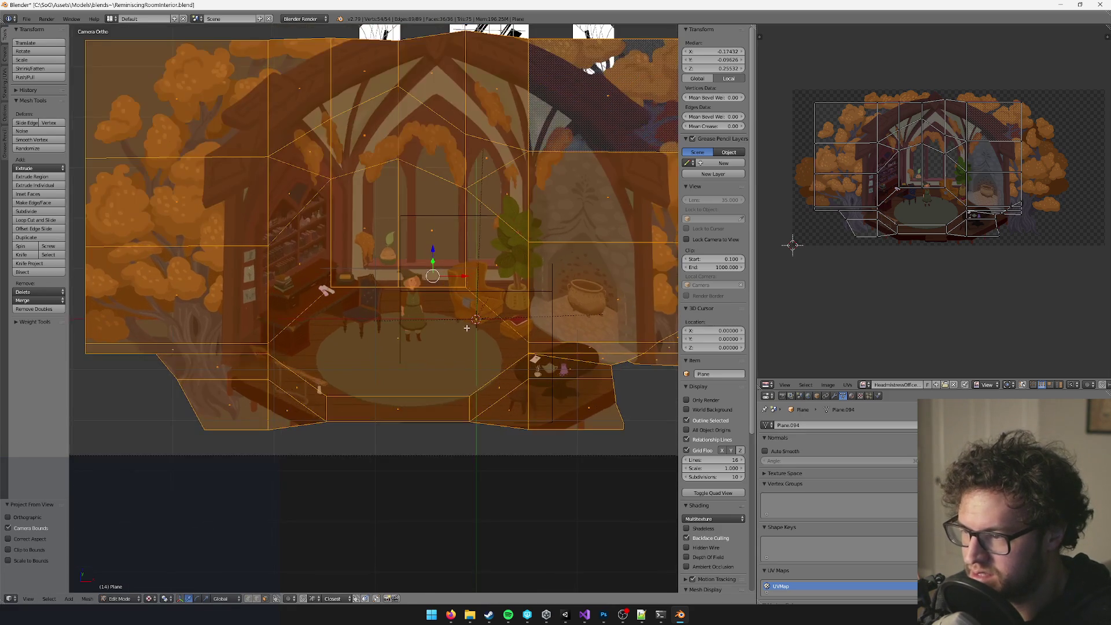
scroll(422, 333, "down", 4)
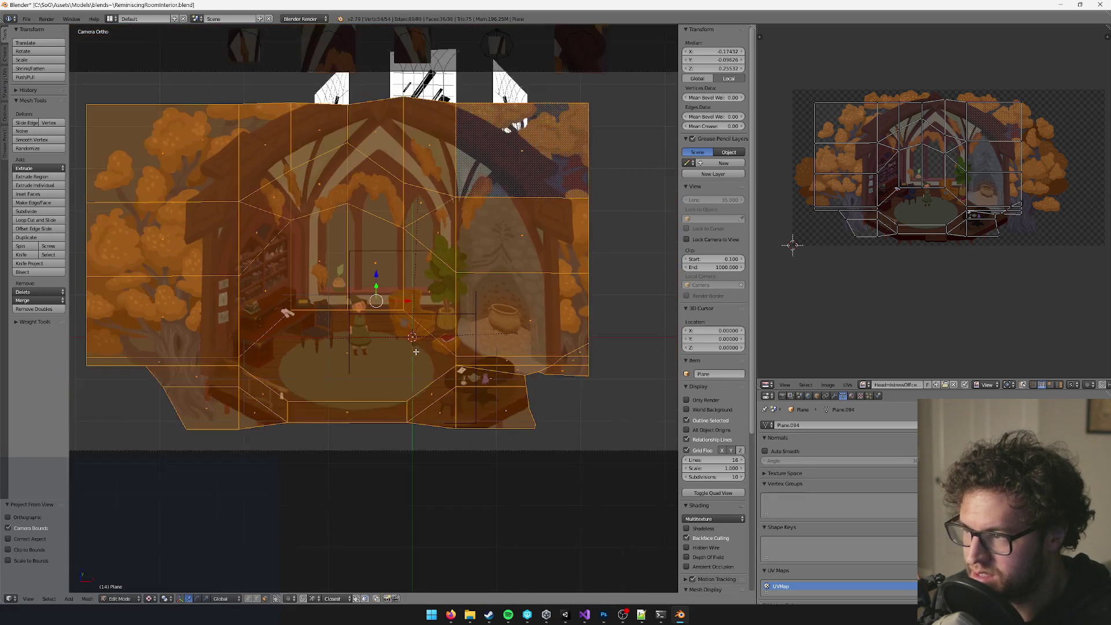
Select the top-row ceiling faces, grow the selection one row, and delete the faces.
key("a")
right_click(215, 168)
right_click(283, 134, "shift")
right_click(397, 119, "shift")
right_click(396, 119, "shift")
right_click(446, 127, "shift")
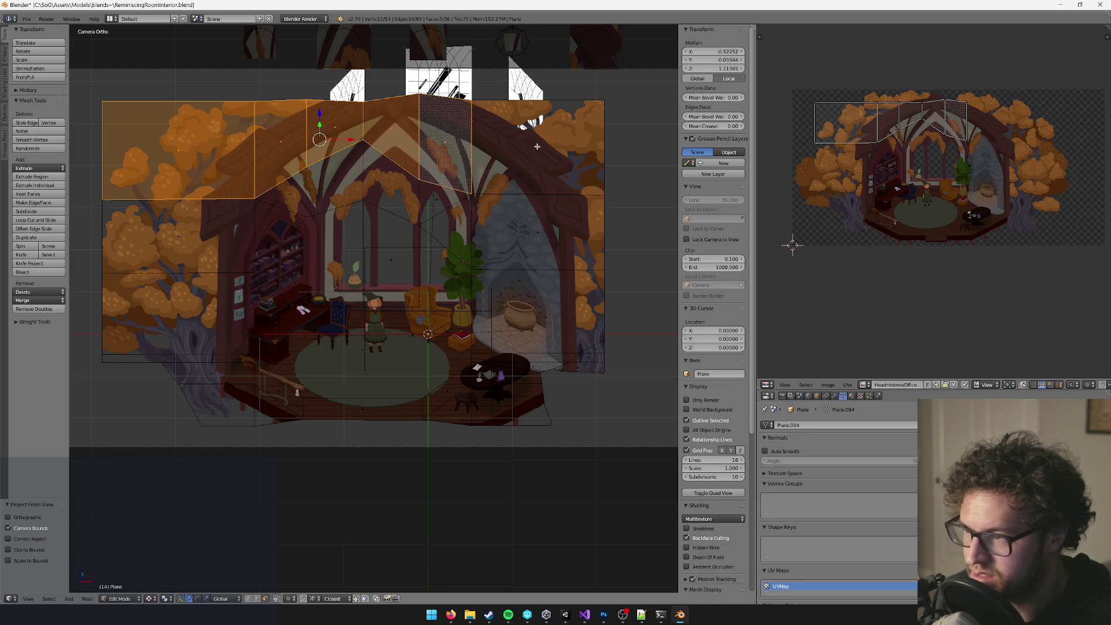
right_click(550, 145, "shift")
key("ctrl+KP_Add")
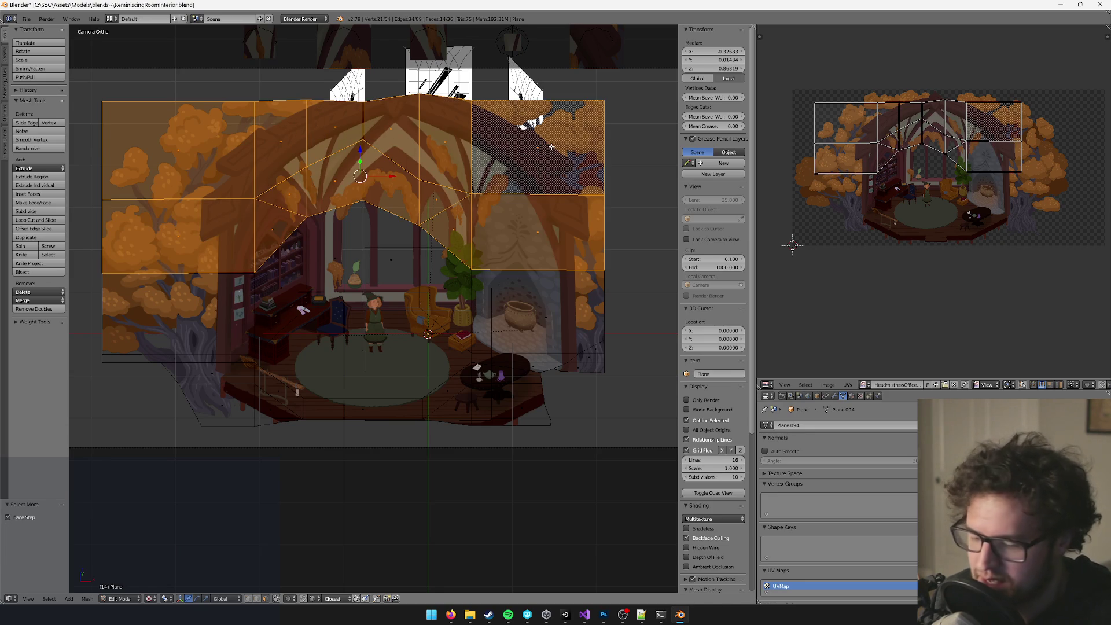
key("x")
left_click(524, 163)
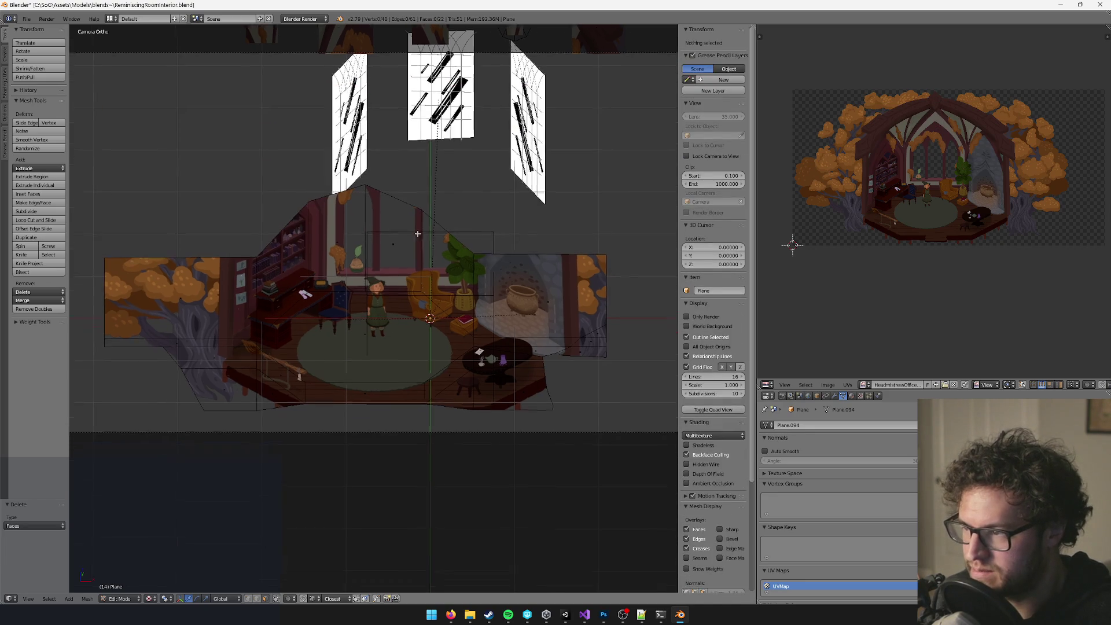
Select the front floor faces from left to right and delete them.
scroll(459, 317, "up", 3)
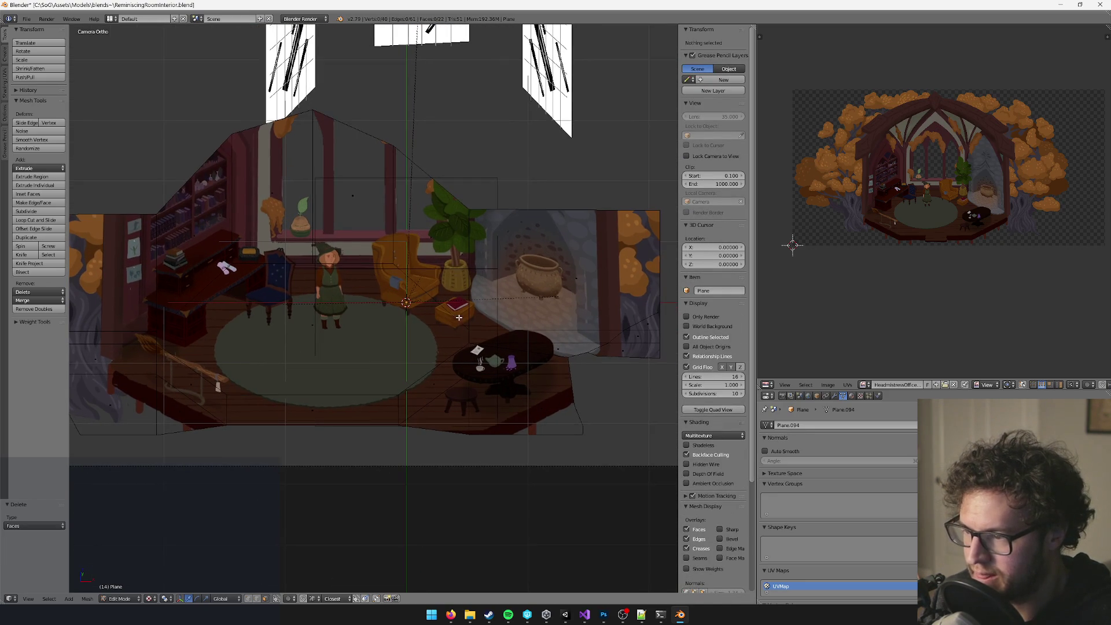
right_click(353, 363)
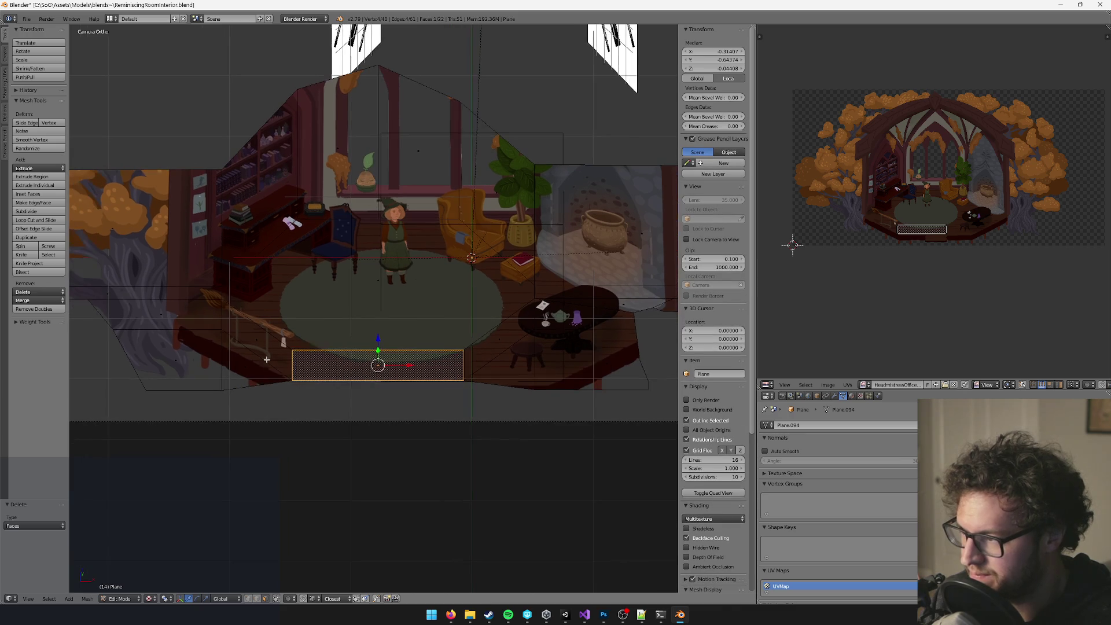
right_click(255, 336)
right_click(177, 319, "shift")
right_click(174, 356, "shift")
right_click(260, 347, "shift")
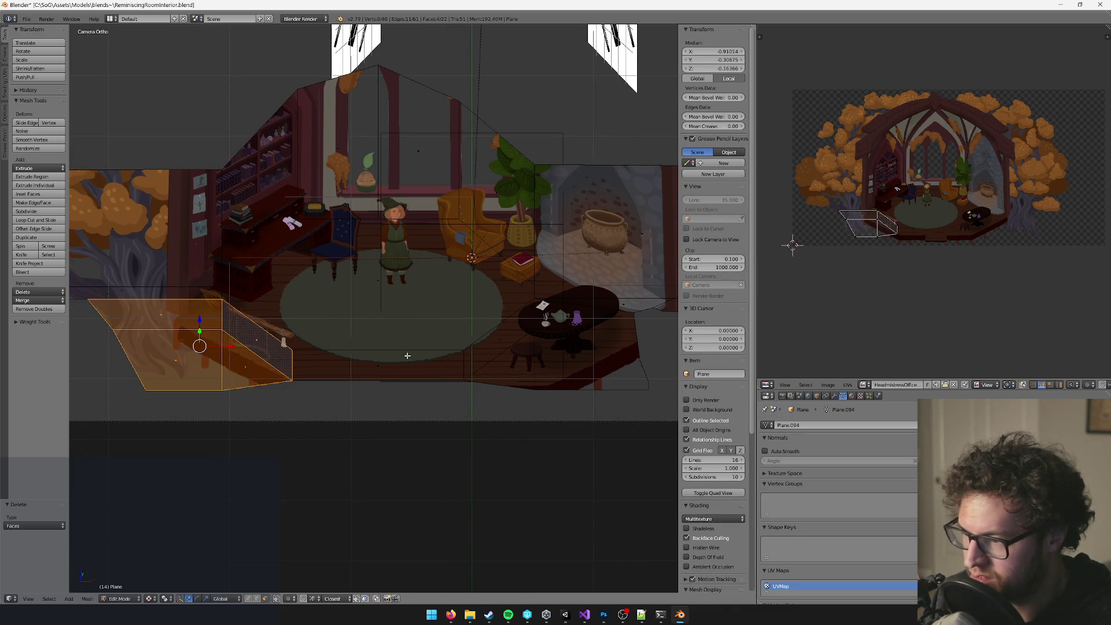
right_click(503, 350, "shift")
right_click(376, 363, "shift")
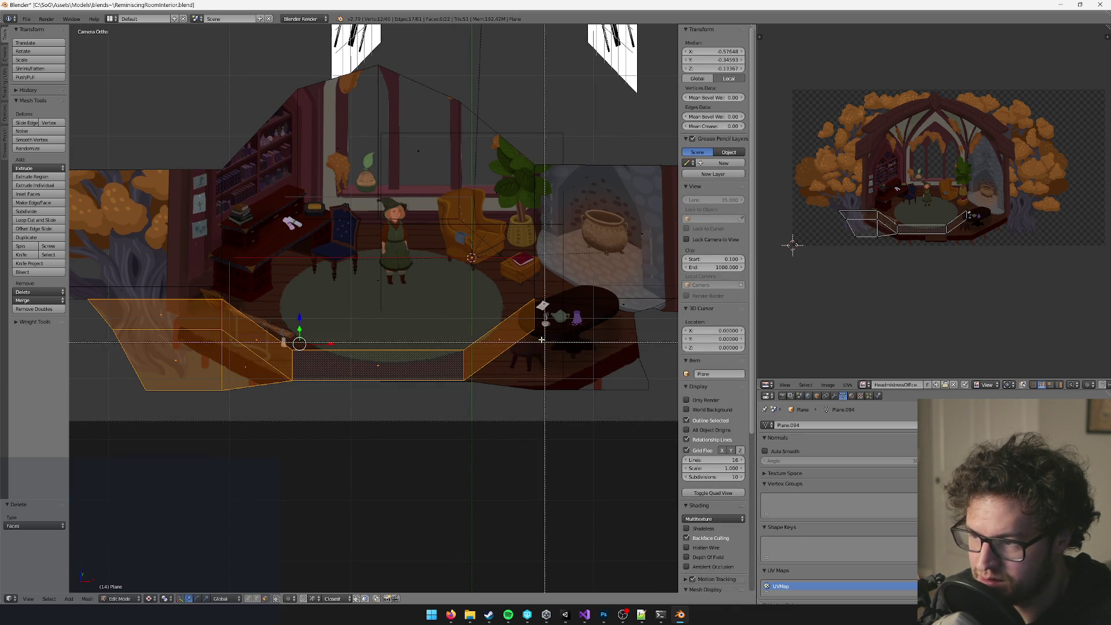
right_click(593, 382, "shift")
scroll(536, 376, "right", 2)
right_click(436, 360, "shift")
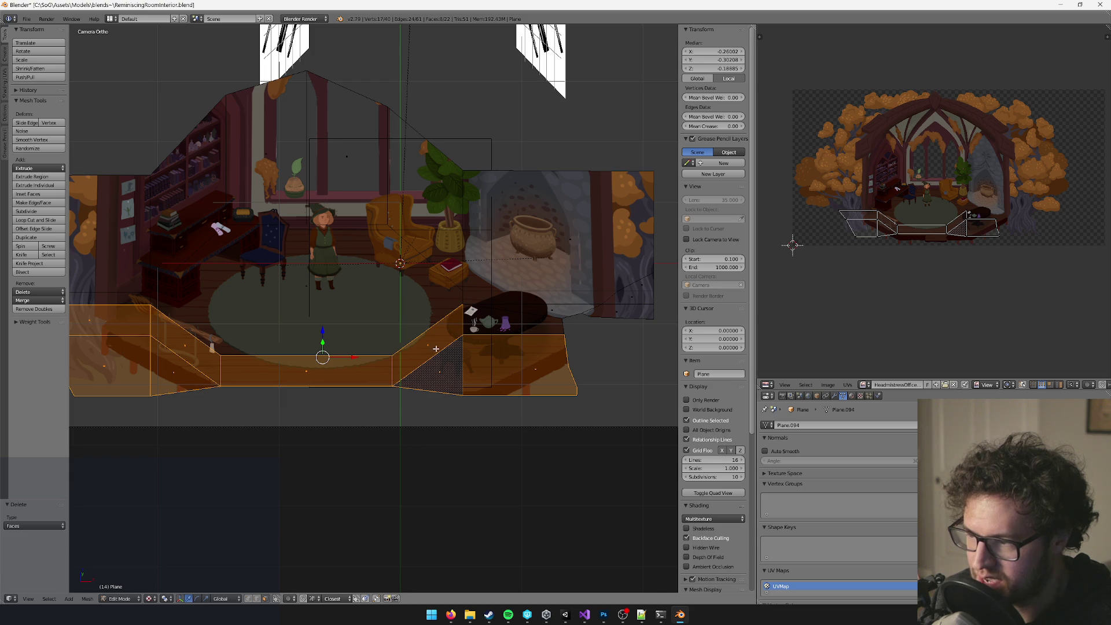
right_click(487, 322, "shift")
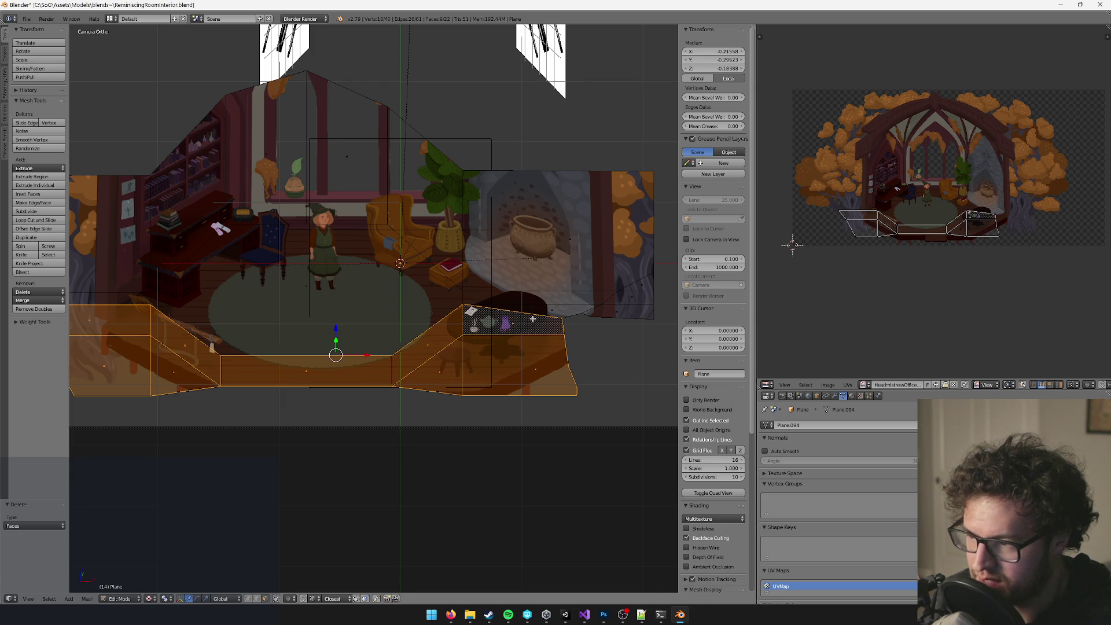
key("x")
left_click(578, 333)
Delete the thin floor strip face below the left tree wall.
scroll(540, 340, "left", 4)
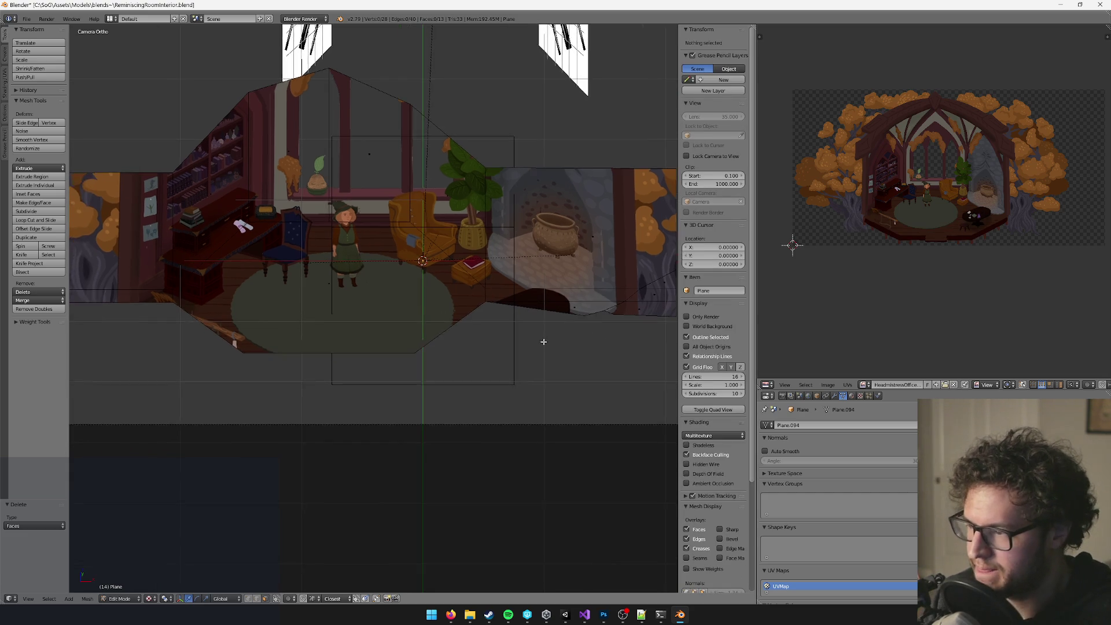
right_click(197, 298)
scroll(215, 295, "left", 2)
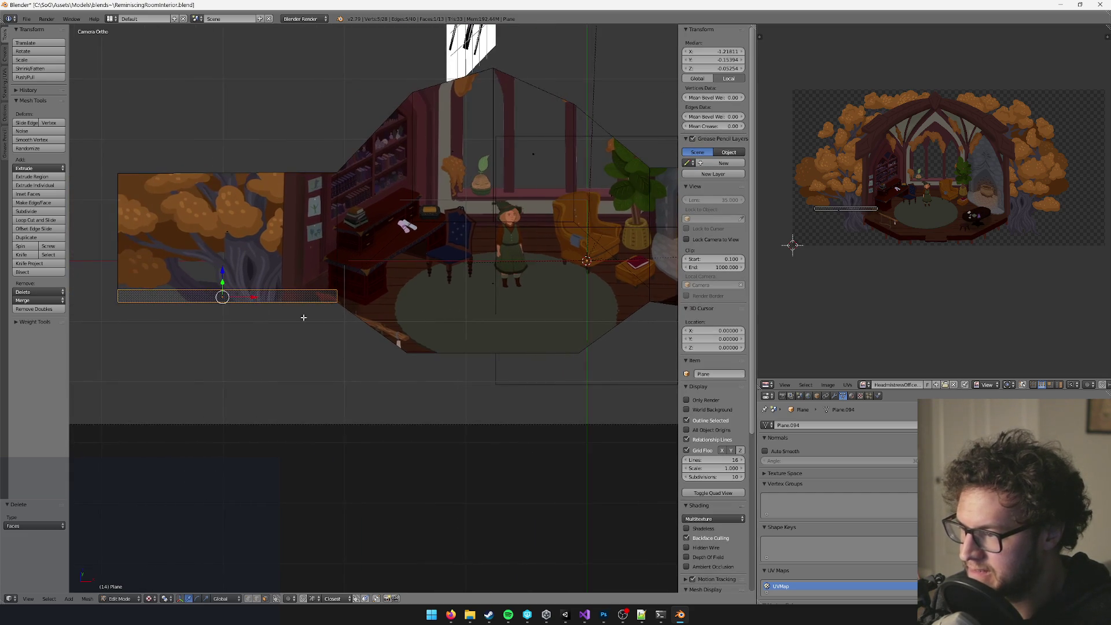
key("KP_0")
key("KP_Decimal")
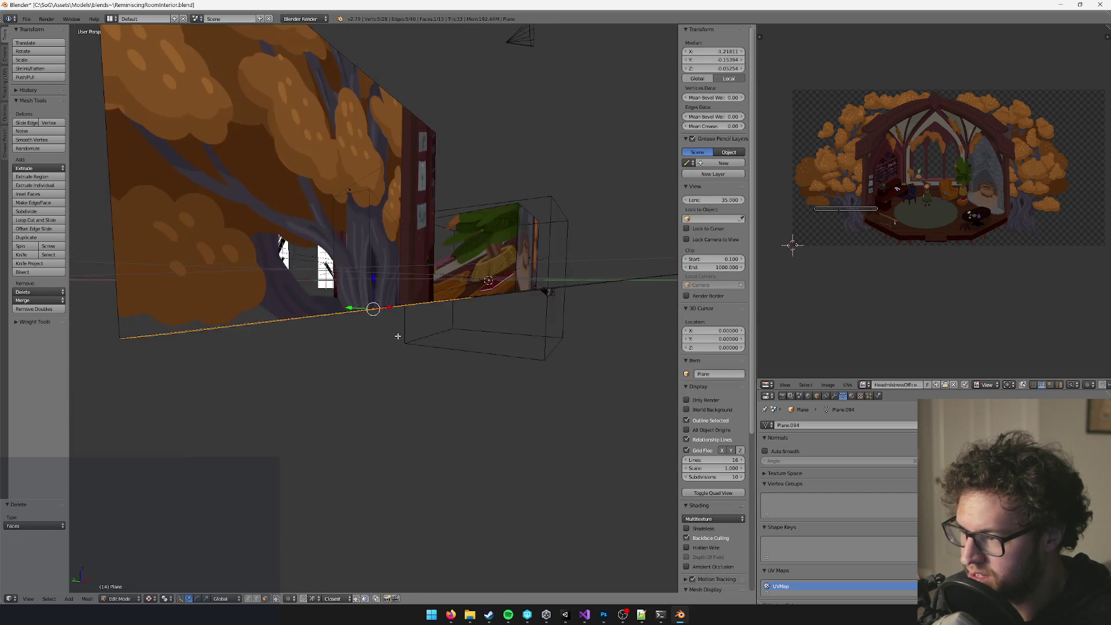
key("x")
left_click(397, 381)
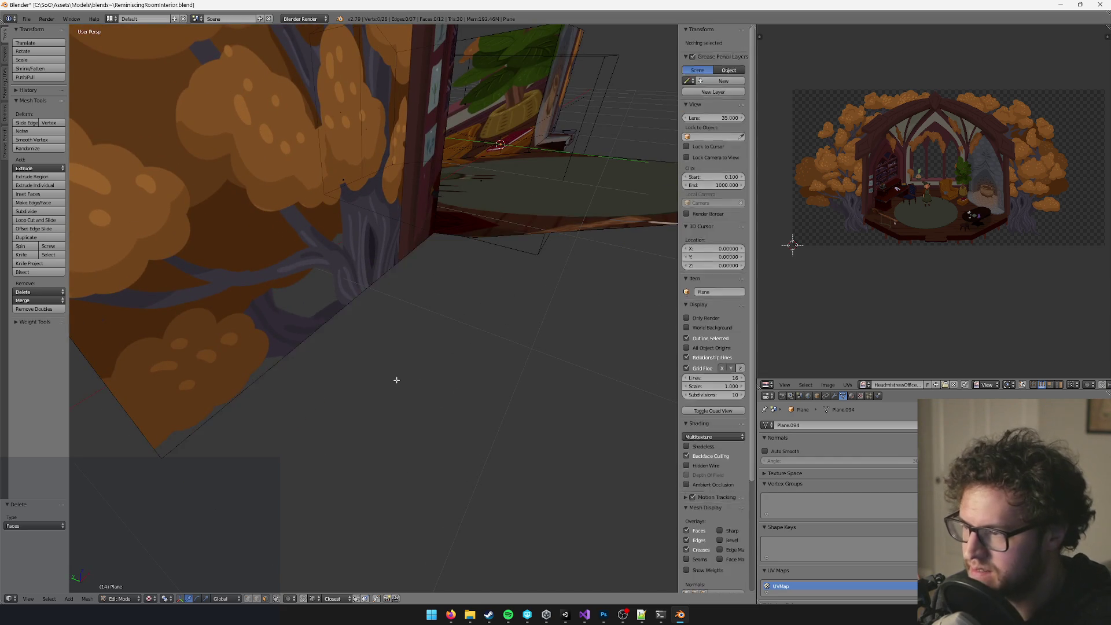
key("Home")
key("KP_4")
key("KP_4")
key("KP_4")
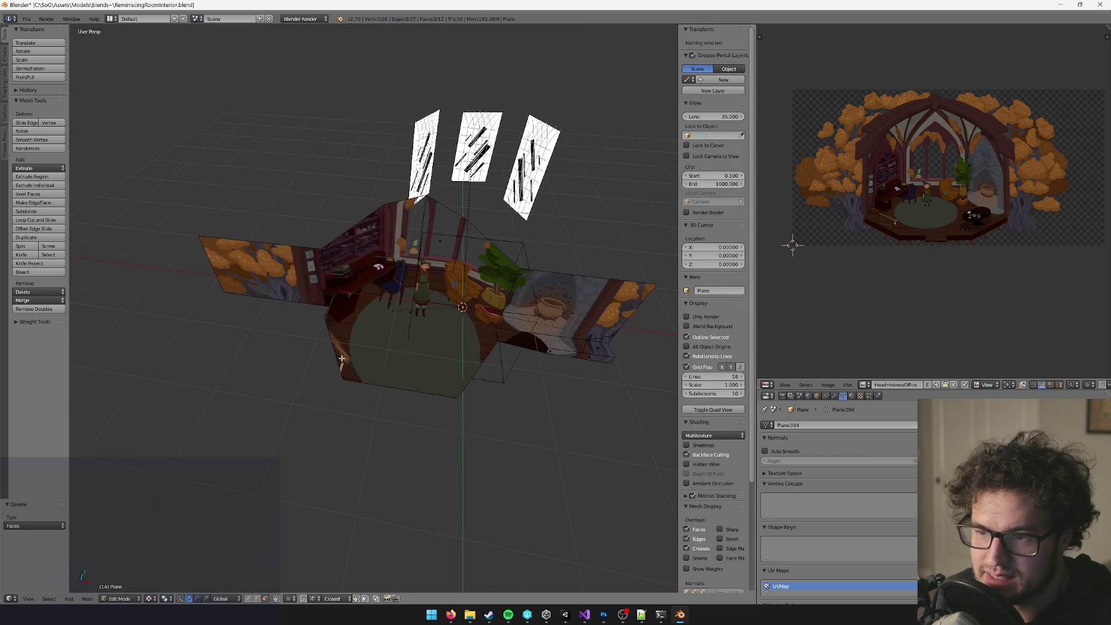
Select the floor strip faces under the cauldron wall and delete them.
scroll(449, 326, "up", 5)
right_click(449, 326)
mouse_move(434, 314)
left_mouse_down()
mouse_move(658, 384)
mouse_move(618, 382)
left_mouse_up()
key("KP_6")
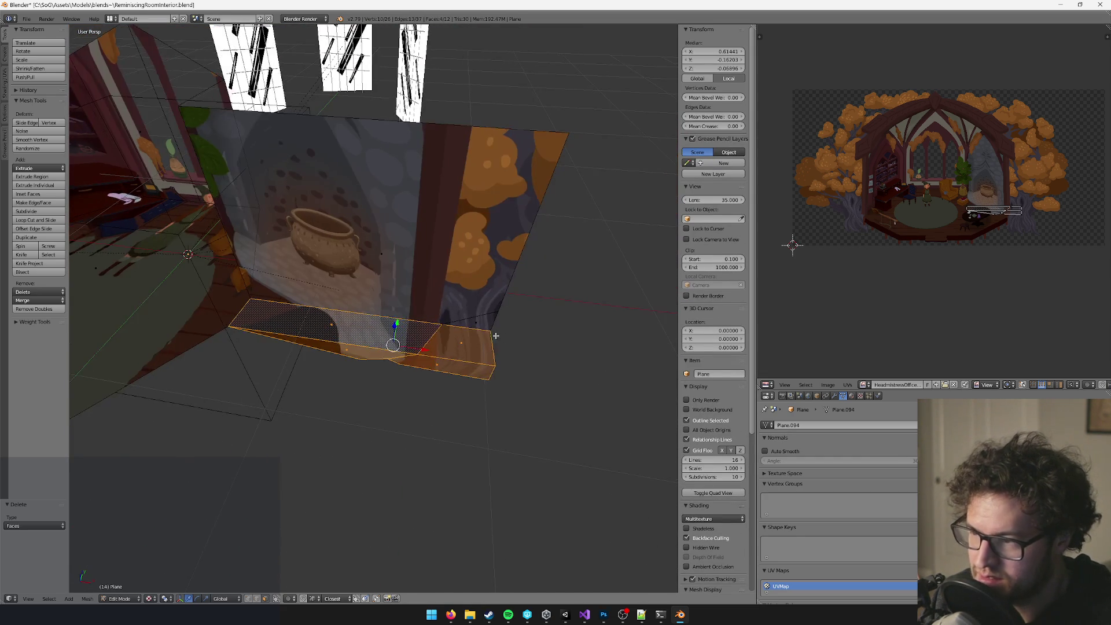
key("ctrl+KP_Add")
key("KP_Decimal")
key("x")
left_click(485, 328)
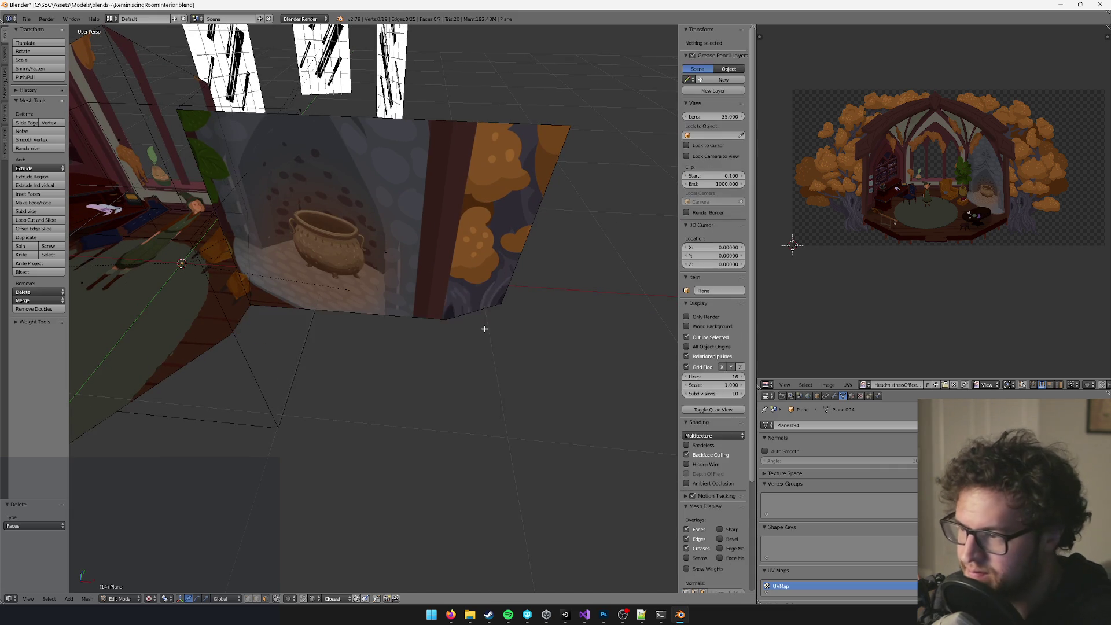
Merge the cauldron wall's two bottom corner vertices At Center.
right_click(489, 212)
key("KP_Decimal")
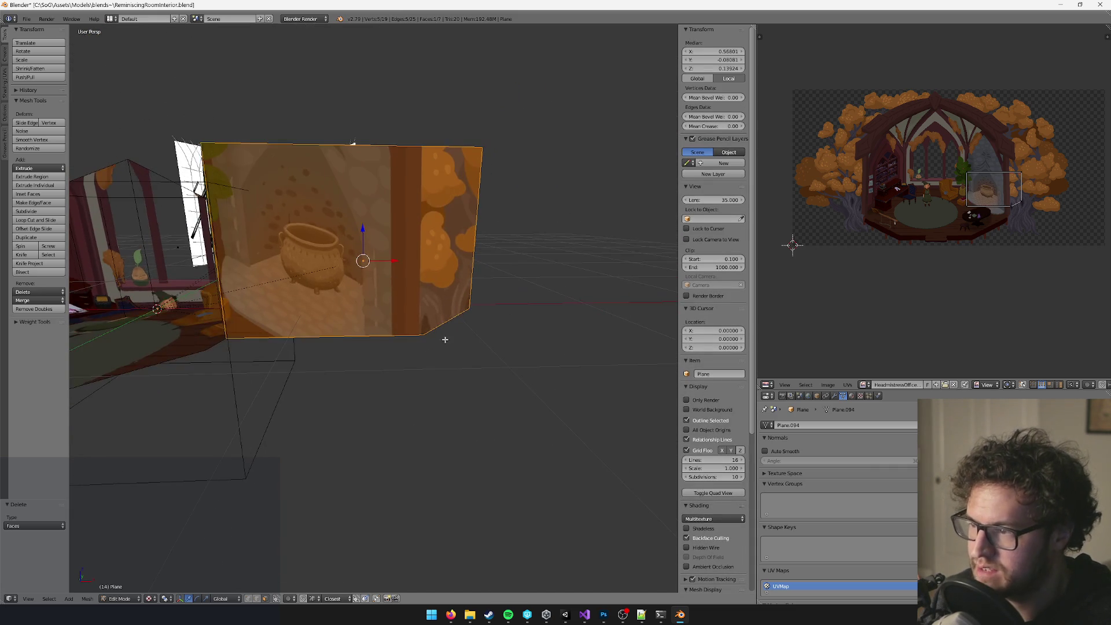
right_click(453, 320)
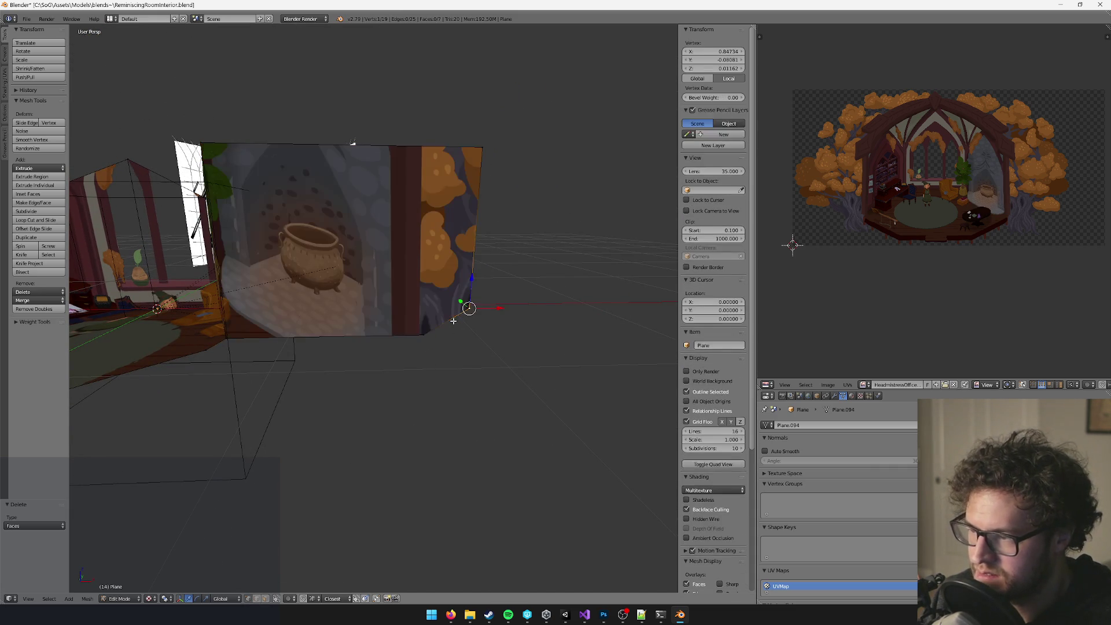
right_click(424, 335, "shift")
key("alt+m")
left_click(539, 405)
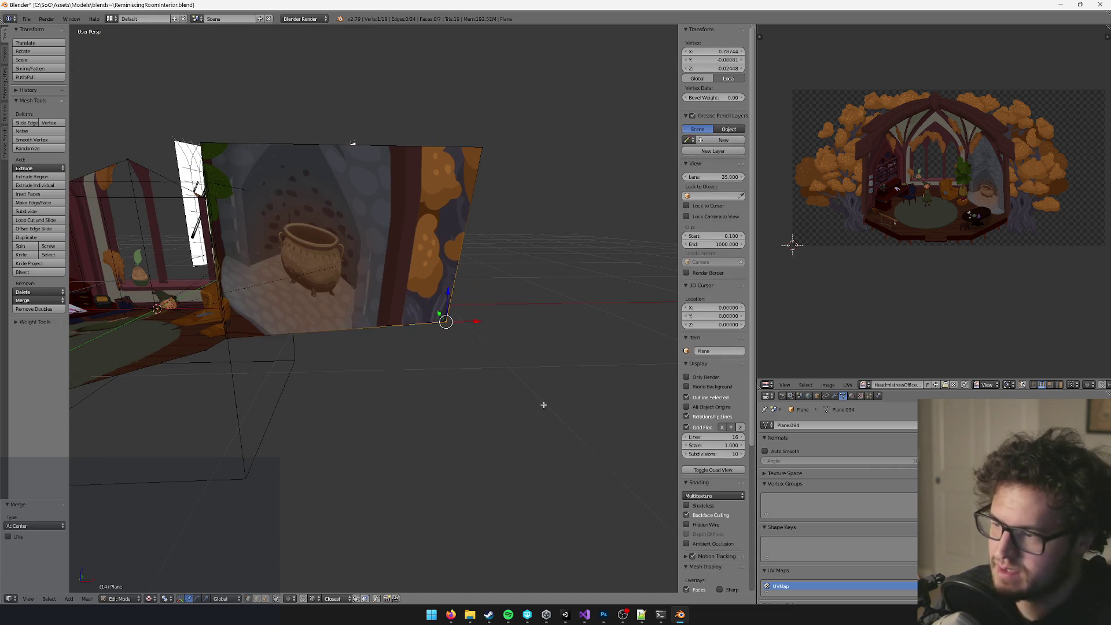
Move the merged corner vertex along Z, first lowering it and then raising it.
left_click_drag(539, 406, 474, 344)
key("g")
key("z")
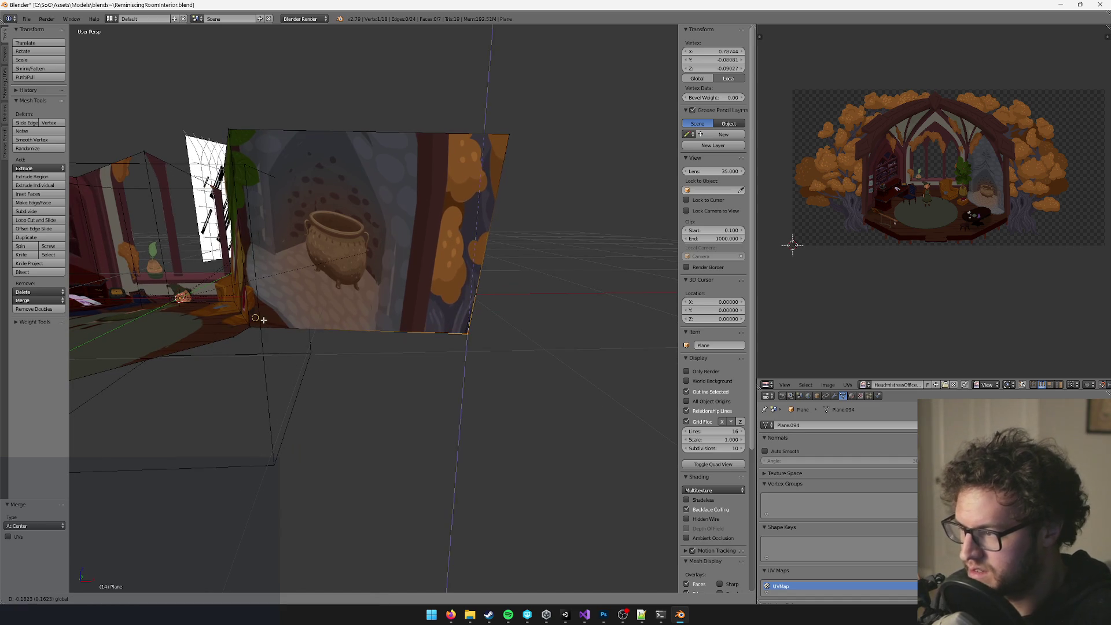
left_click(251, 327)
left_click_drag(250, 327, 441, 362)
key("g")
key("z")
left_click(294, 336)
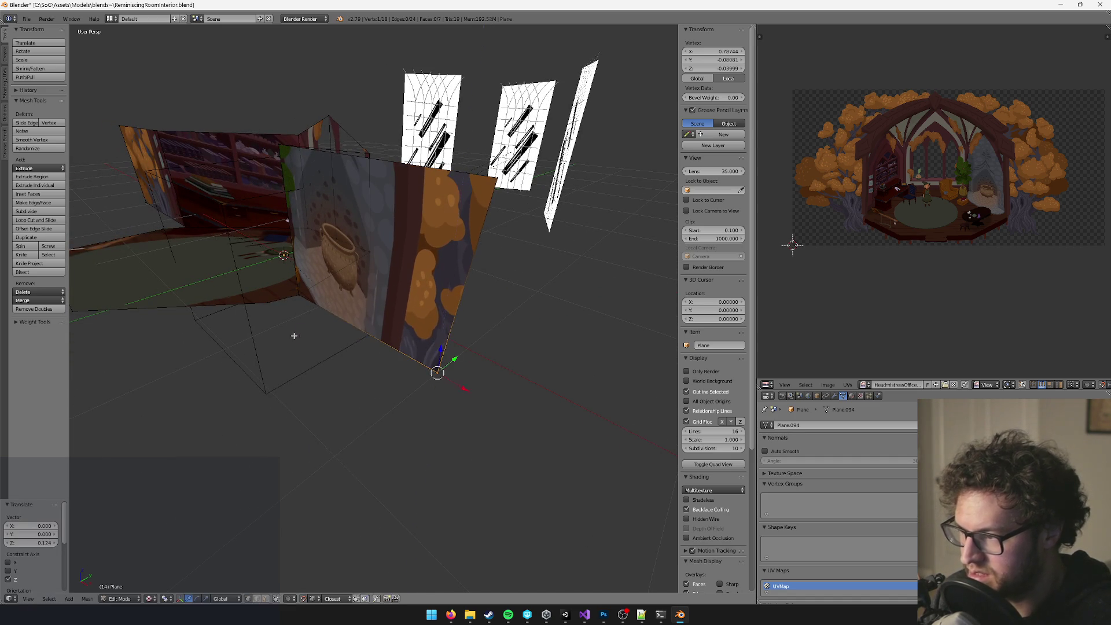
Set Snap Target to Median and raise the corner vertex along Z again.
left_click(326, 599)
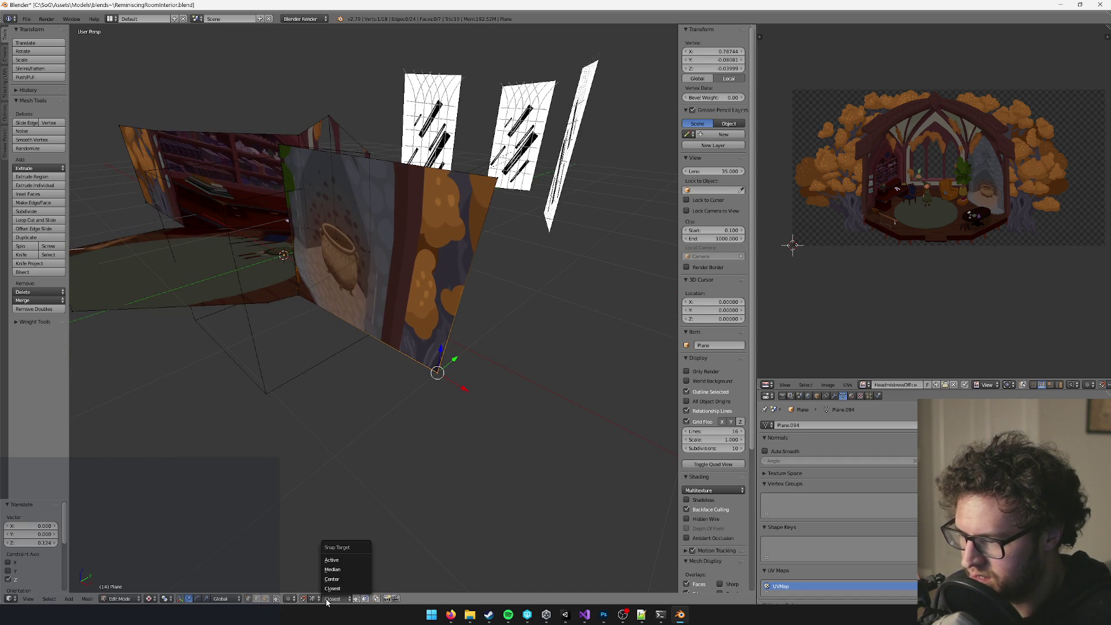
left_click(341, 570)
key("g")
key("z")
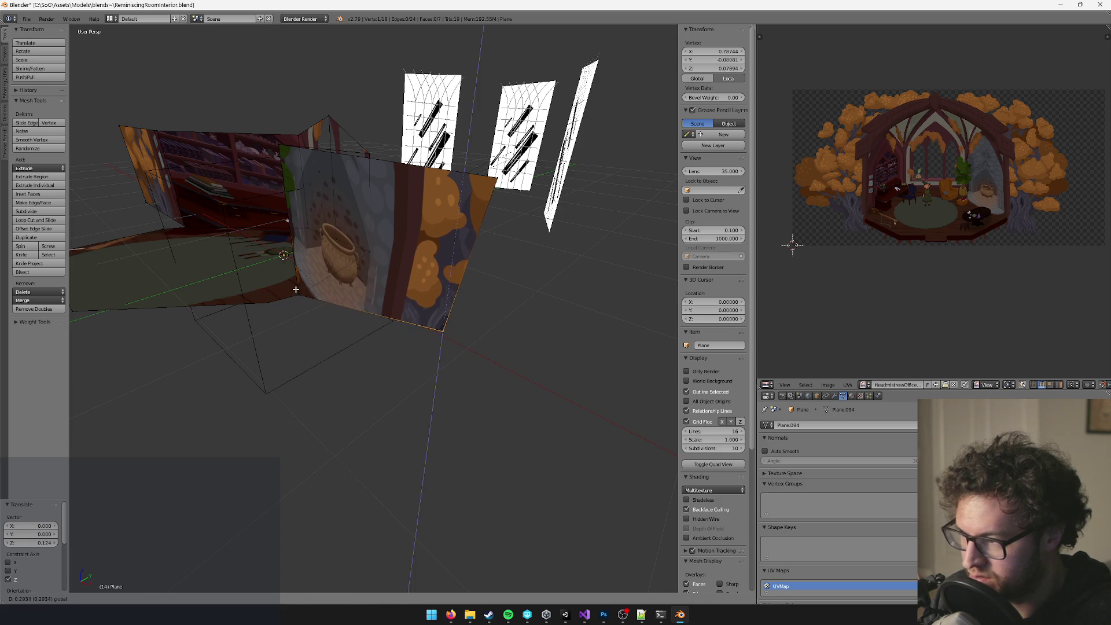
left_click(325, 514)
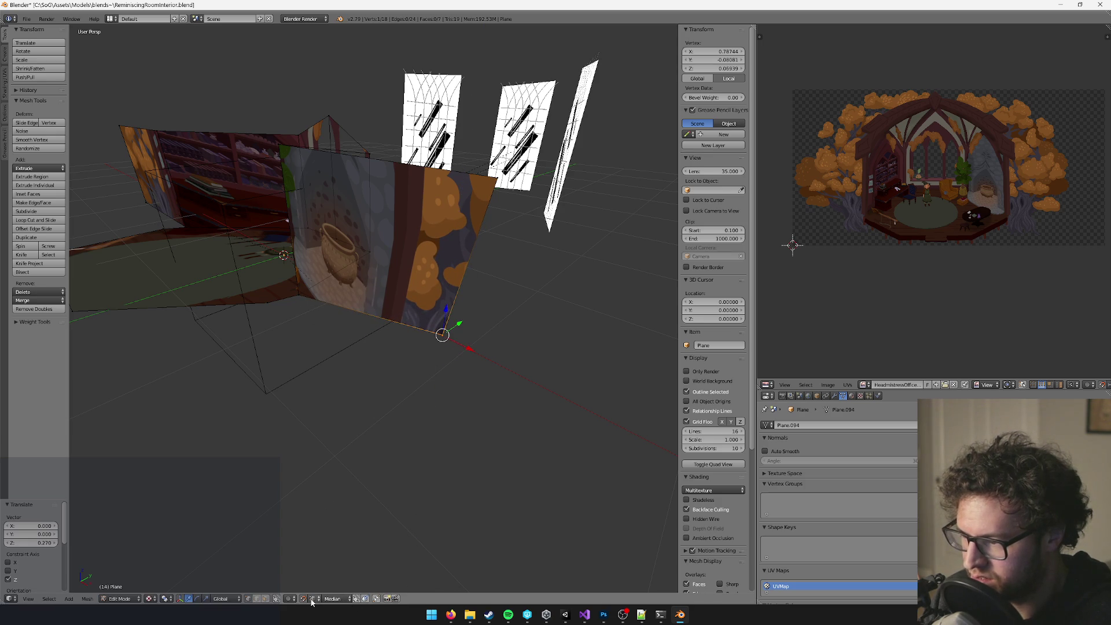
left_click_drag(444, 313, 281, 302)
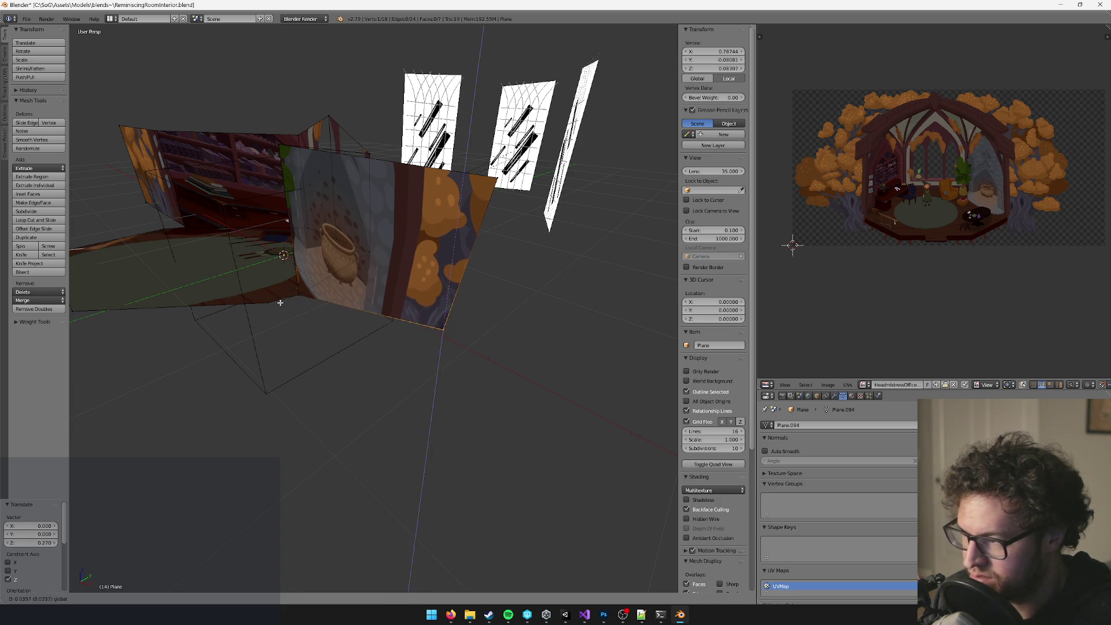
left_click(261, 303)
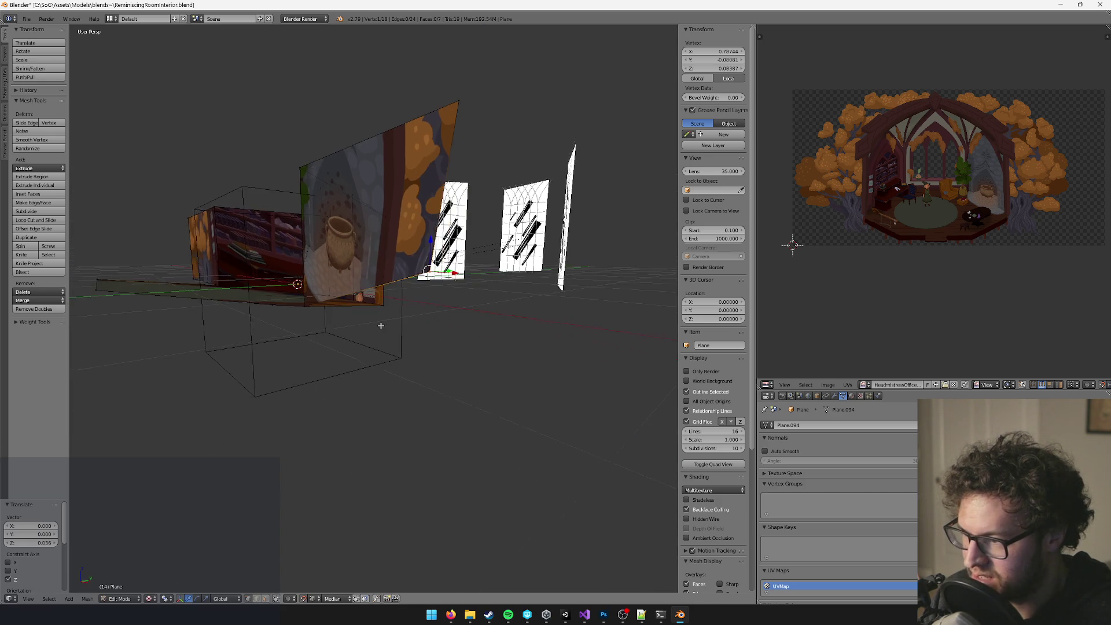
Set Snap Target to Active and raise the corner vertex, then lower it.
left_click(333, 598)
left_click(341, 561)
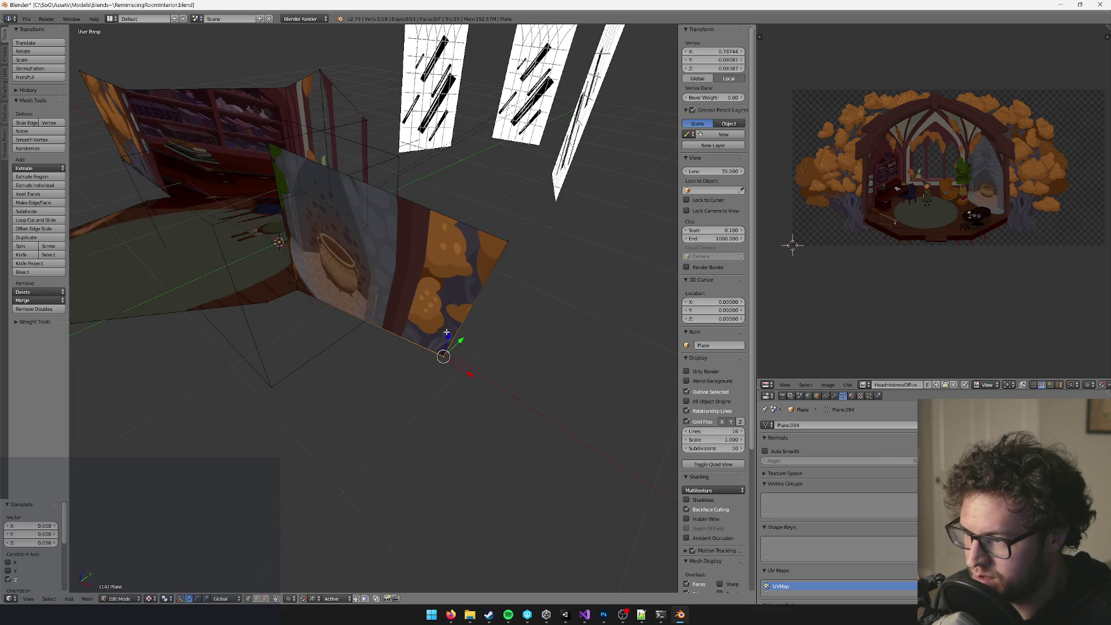
left_click_drag(446, 332, 286, 305)
left_click(259, 304)
left_click_drag(499, 237, 283, 297)
left_click(282, 298)
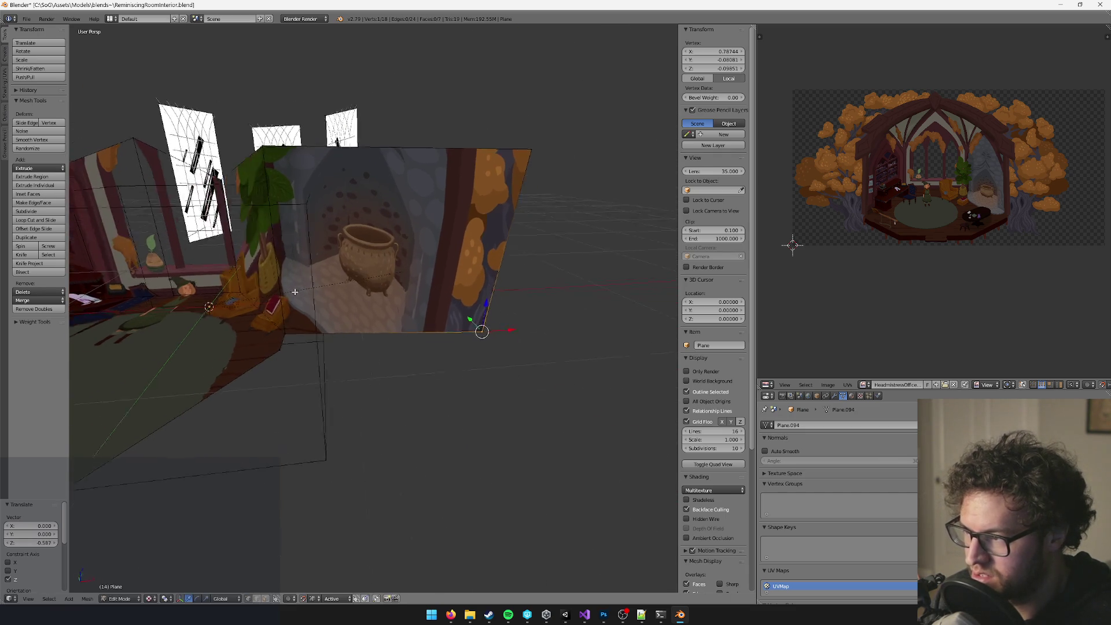
mouse_move(468, 290)
left_mouse_down()
mouse_move(286, 309)
mouse_move(311, 359)
left_mouse_up()
Set Snap Target to Center and Snap Element to Vertex, then lower the corner toward the floor.
left_click(333, 599)
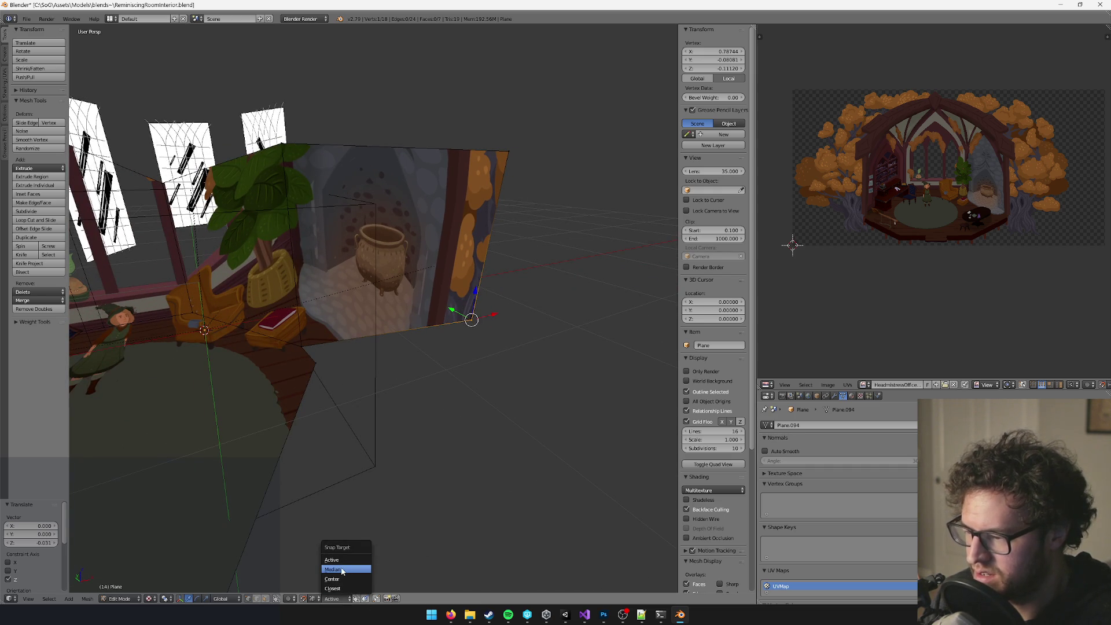
left_click(342, 579)
mouse_move(473, 294)
left_mouse_down()
mouse_move(301, 347)
mouse_move(333, 353)
left_mouse_up()
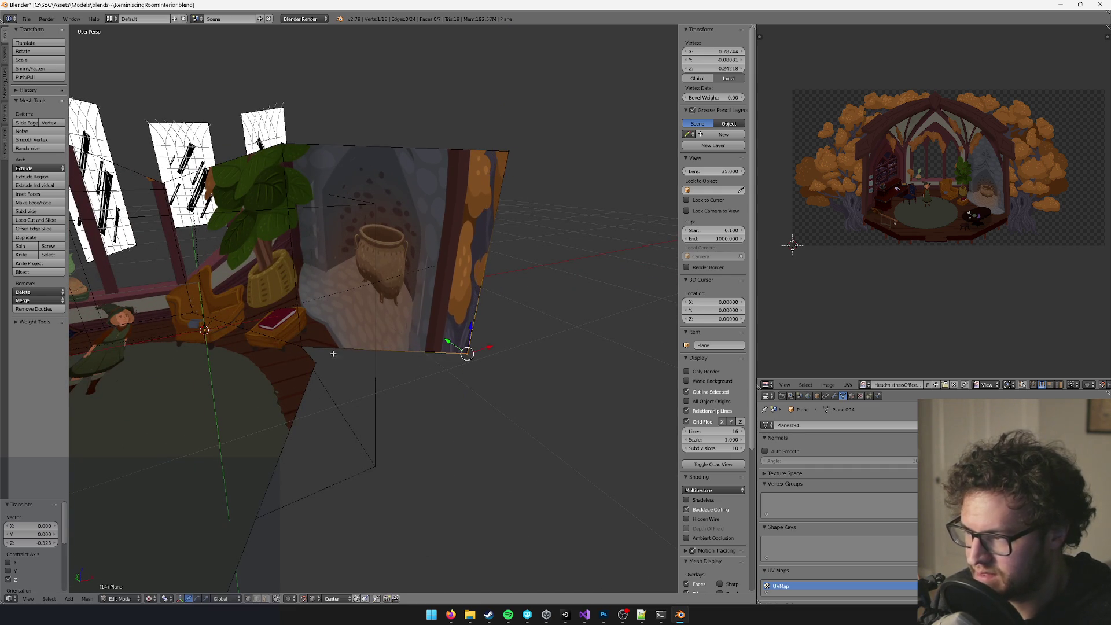
key("ctrl+z")
left_click(313, 599)
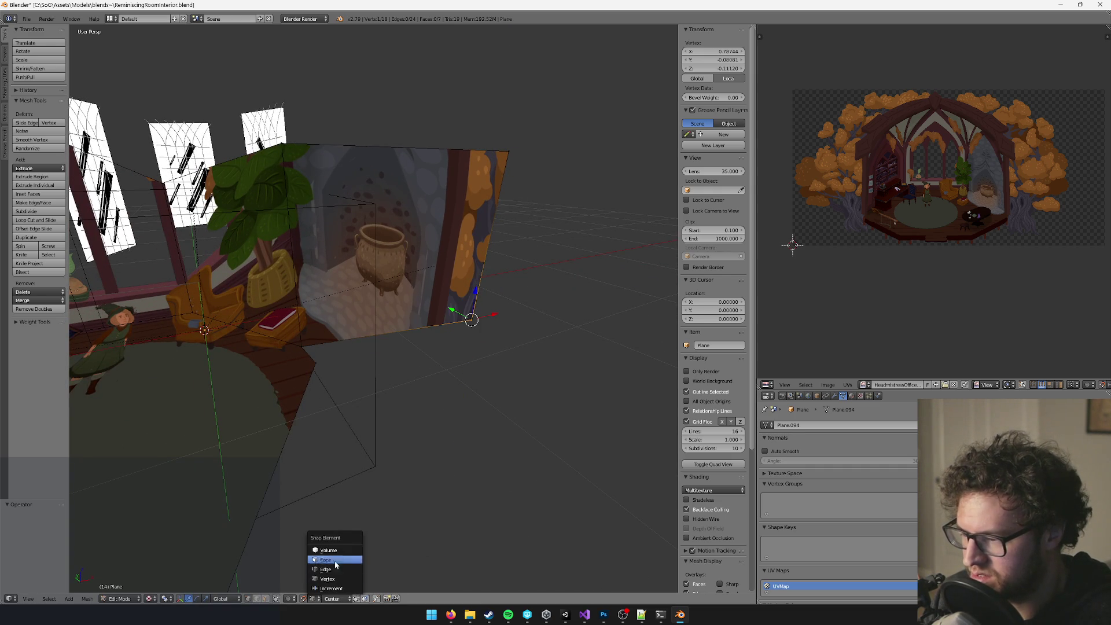
left_click(337, 579)
mouse_move(475, 290)
left_mouse_down()
mouse_move(437, 303)
mouse_move(436, 317)
left_mouse_up()
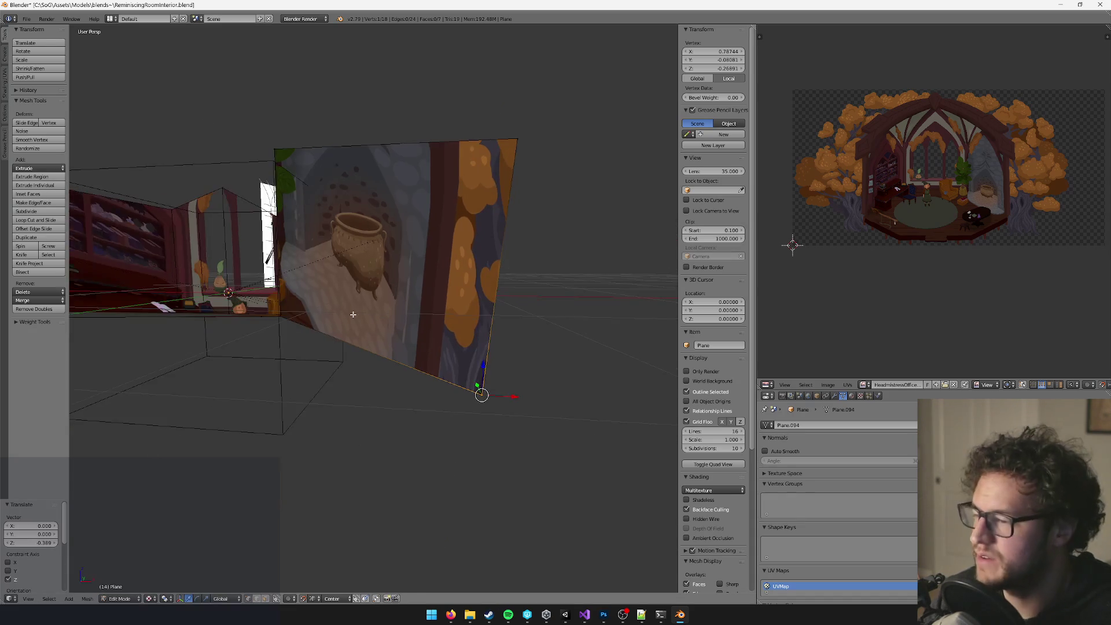
Fine-tune the corner vertex height along Z and return to Object Mode.
key("g")
key("z")
left_click(469, 266)
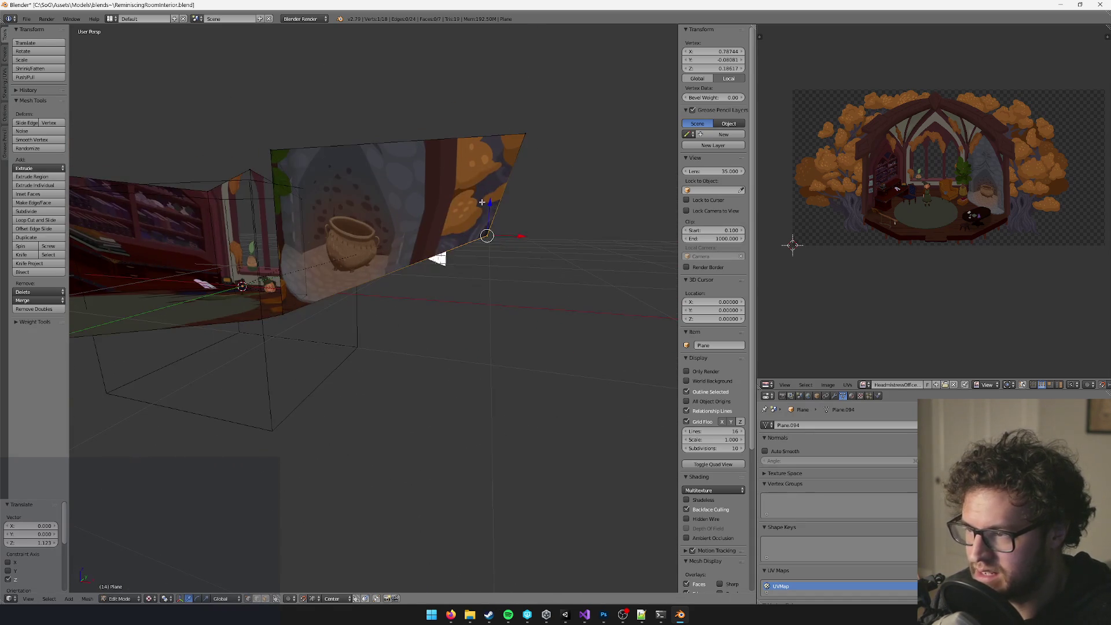
key("g")
key("z")
left_click(315, 305)
key("Tab")
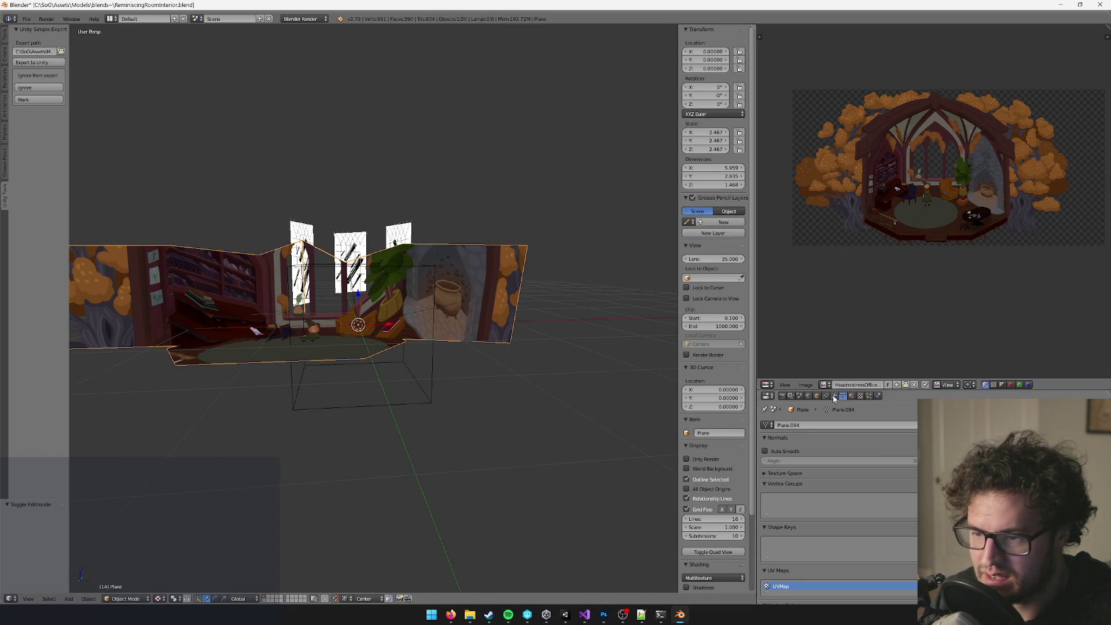
In Edit Mode, select the floor face plus the two wall-bottom vertices.
left_click(835, 396)
key("Tab")
mouse_move(443, 338)
left_mouse_down()
mouse_move(399, 264)
mouse_move(406, 303)
mouse_move(498, 310)
mouse_move(451, 302)
mouse_move(485, 273)
mouse_move(447, 299)
left_mouse_up()
key("a")
left_click(436, 317)
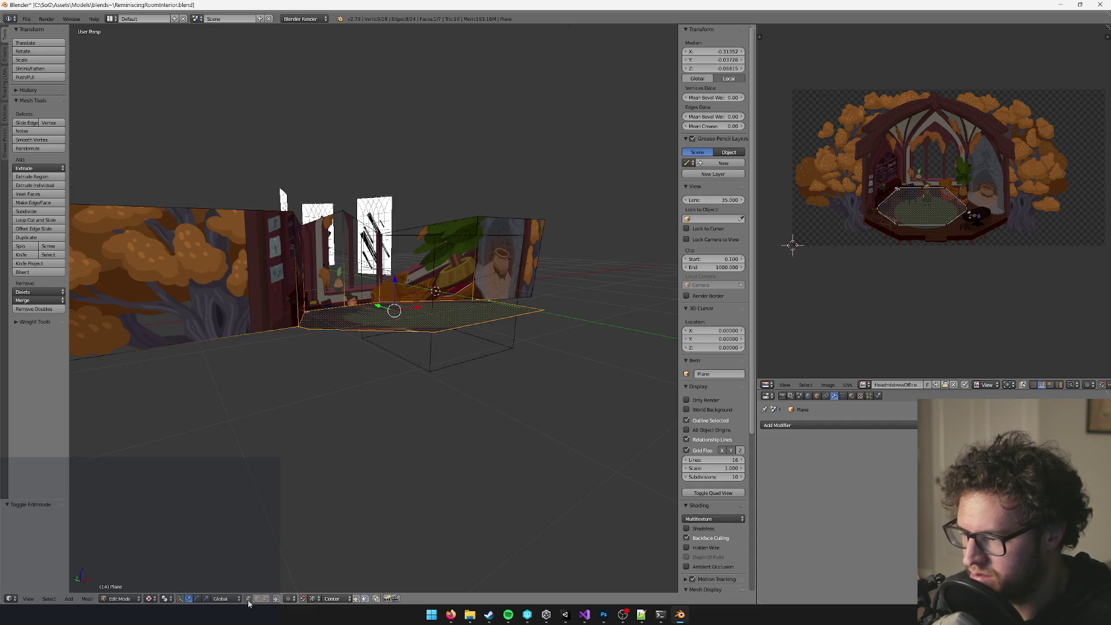
scroll(327, 452, "down", 5)
mouse_move(306, 322)
left_mouse_down()
mouse_move(550, 365)
mouse_move(493, 361)
left_mouse_up()
Scale the selection to 0 along Z to flatten it onto one level.
key("h")
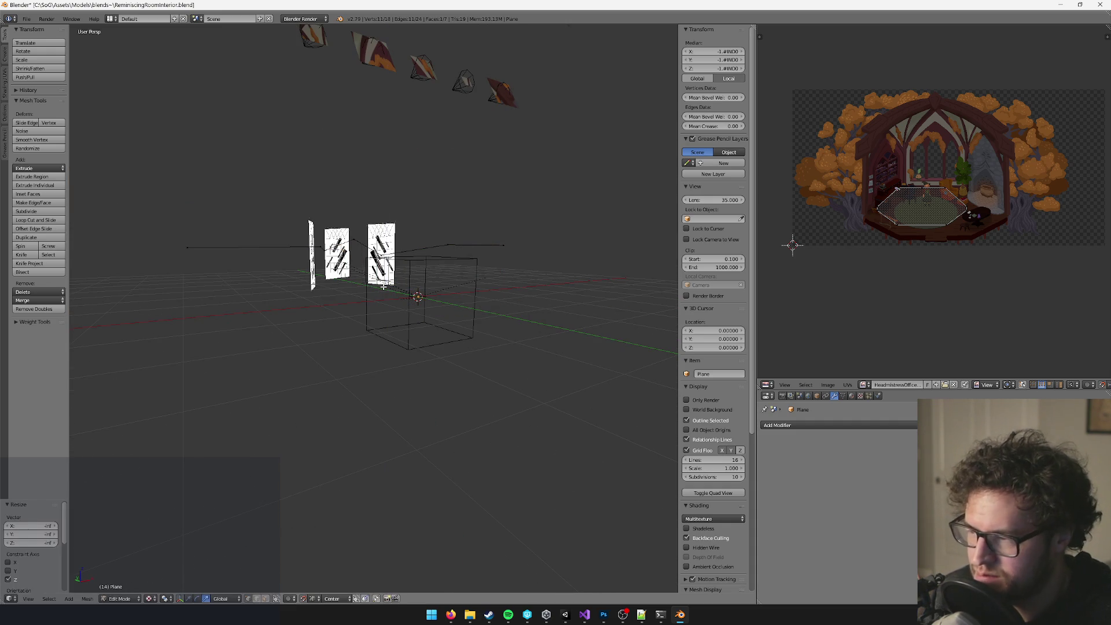
key("ctrl+z")
key("s")
key("z")
key("0")
key("Return")
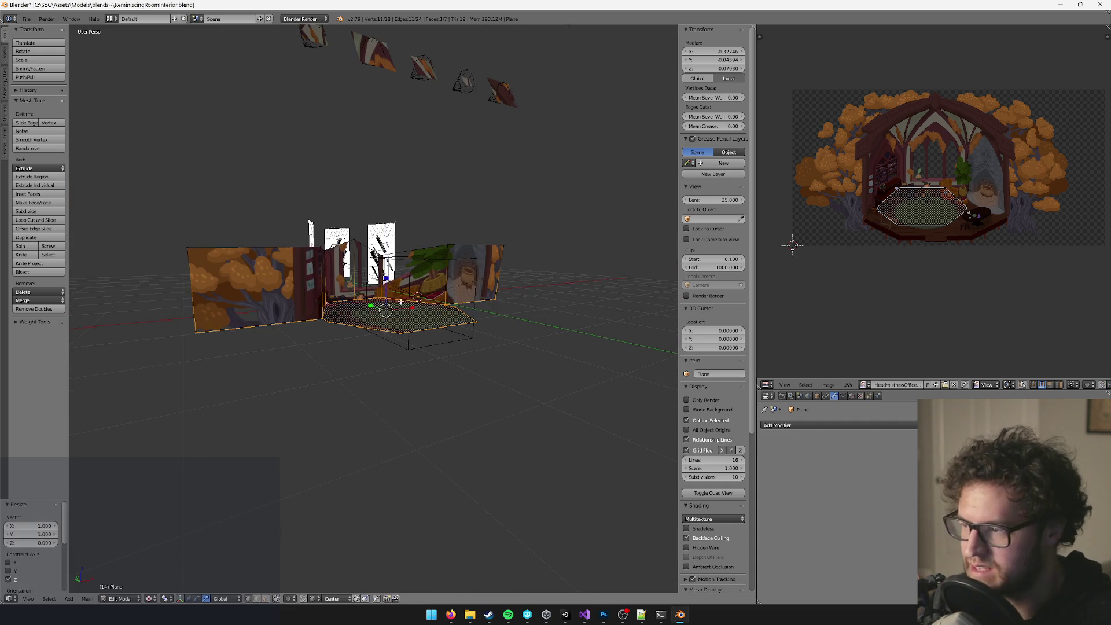